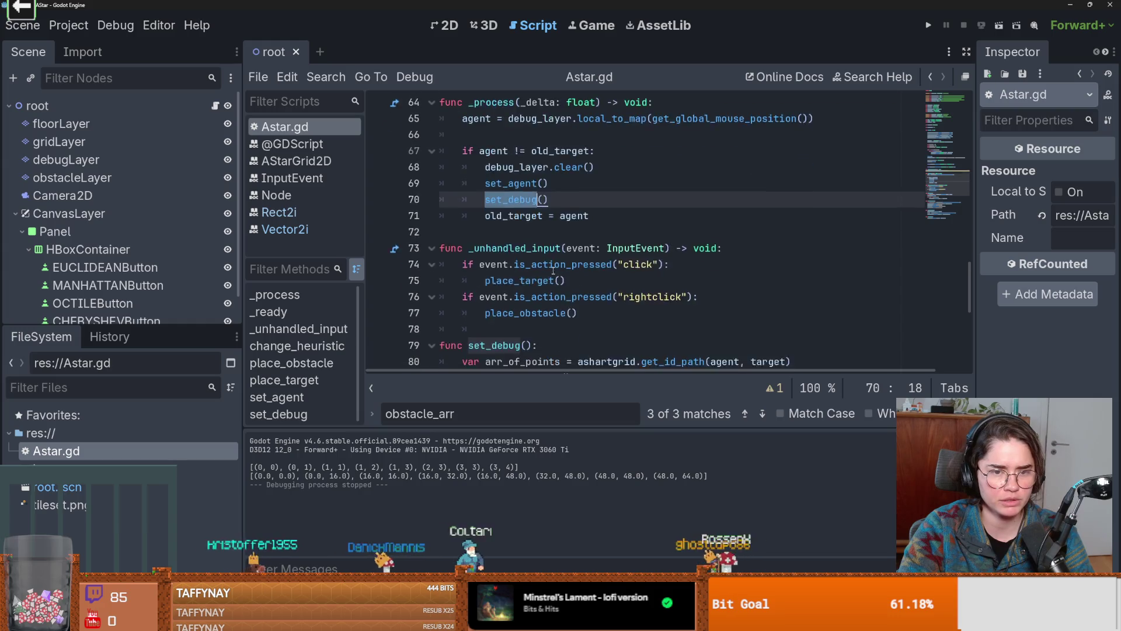
Read through set_debug in Astar.gd, tracing debug_layer's uses across lines 80–83
scroll(570, 288, down, 2)
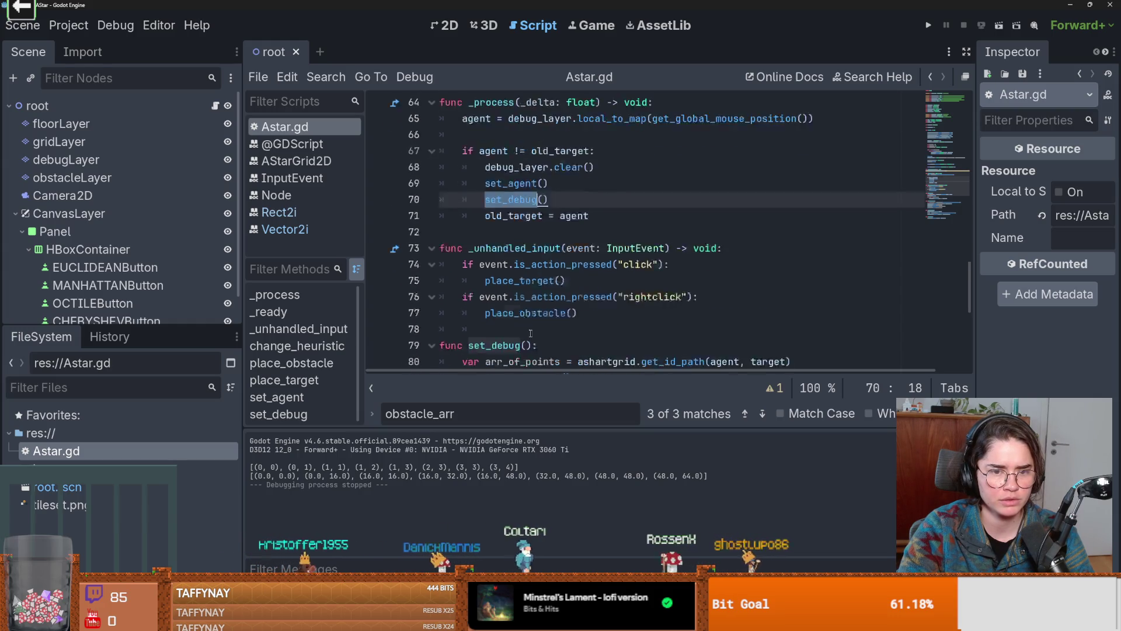
scroll(570, 325, down, 1)
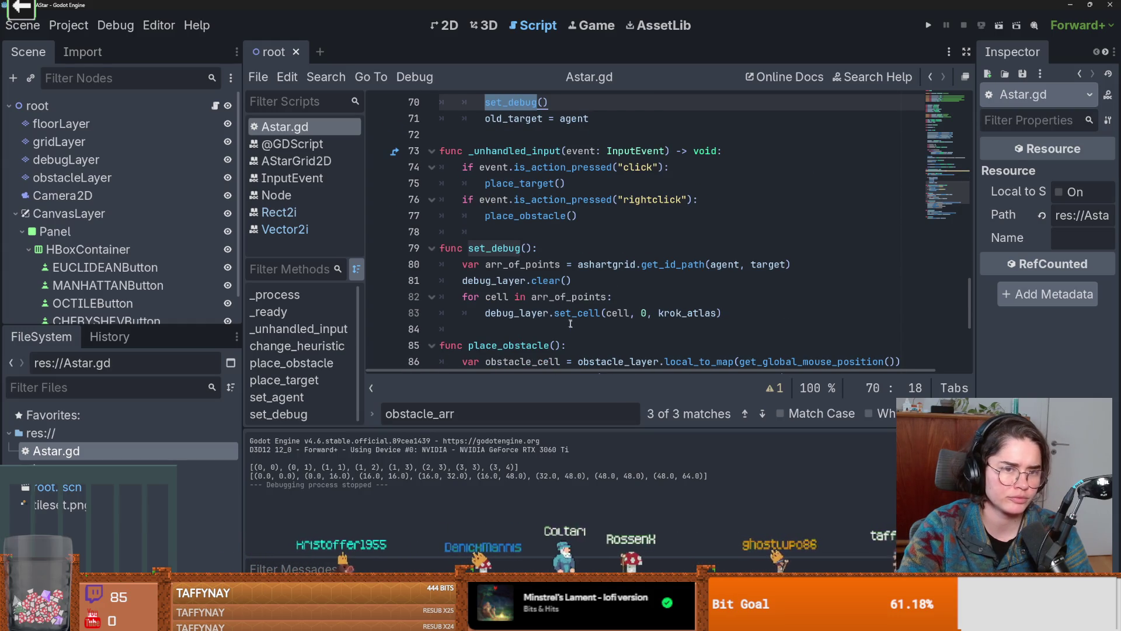
click(520, 264)
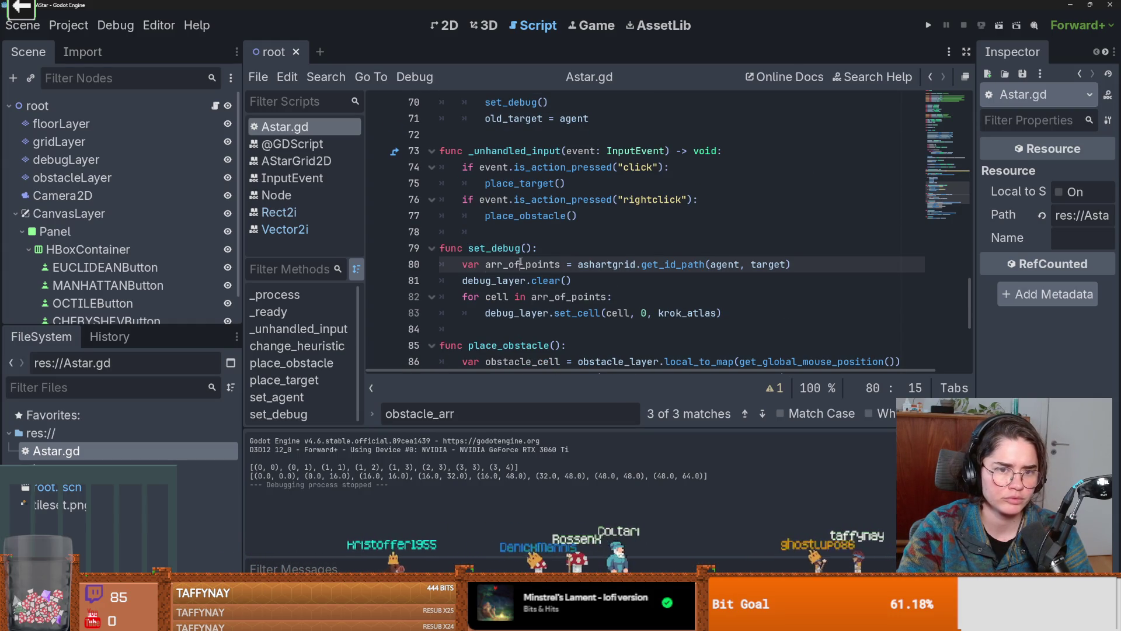
double_click(606, 264)
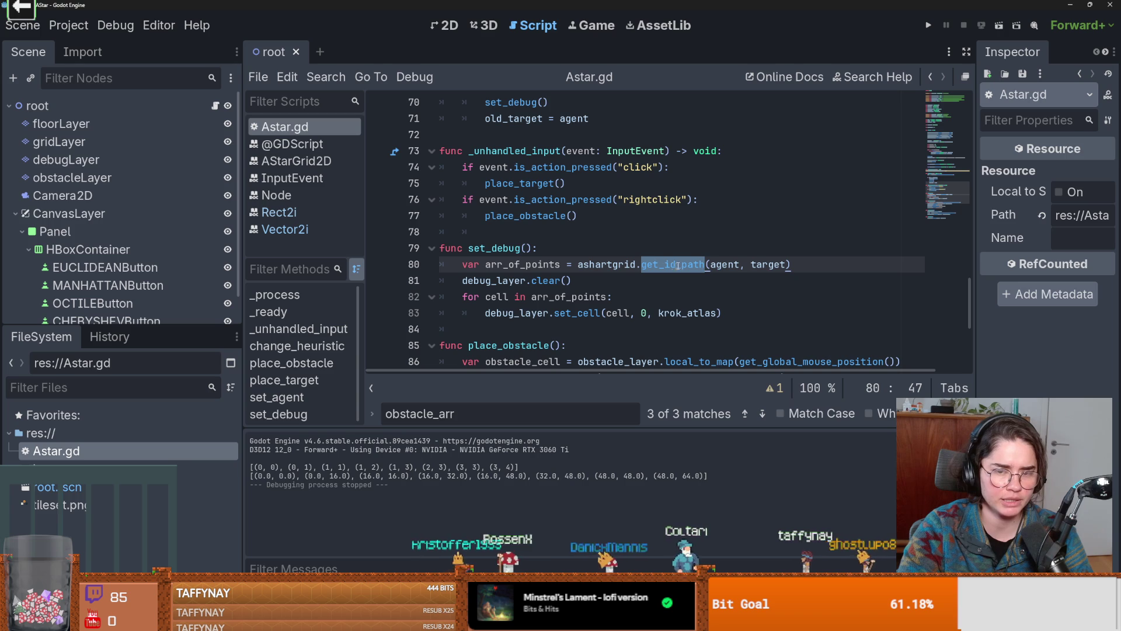
double_click(502, 280)
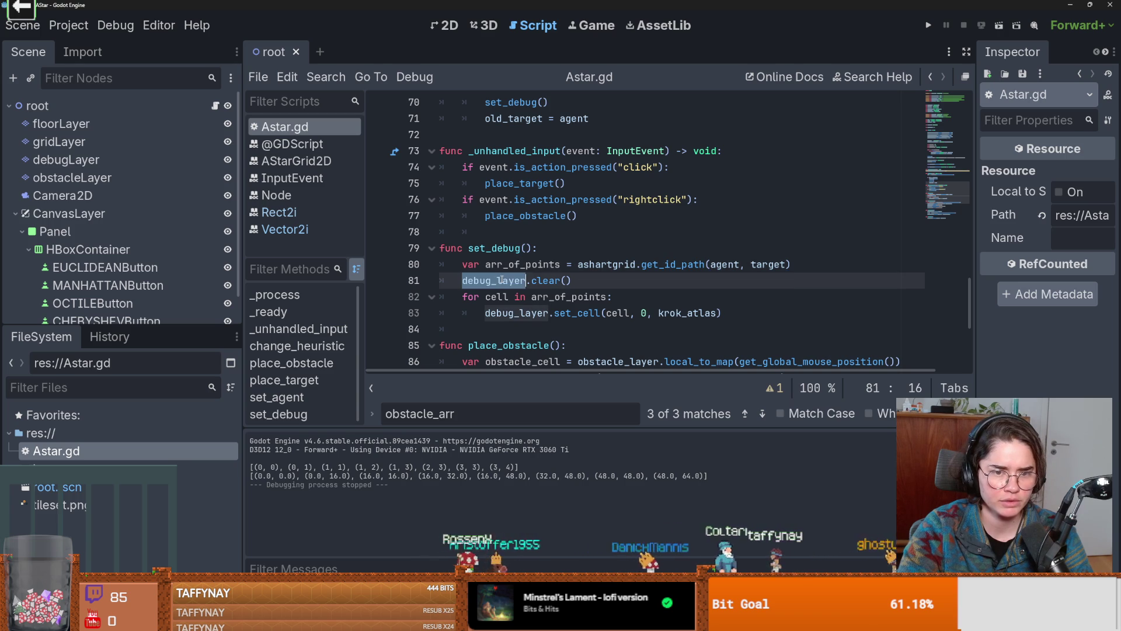
click(454, 301)
click(523, 313)
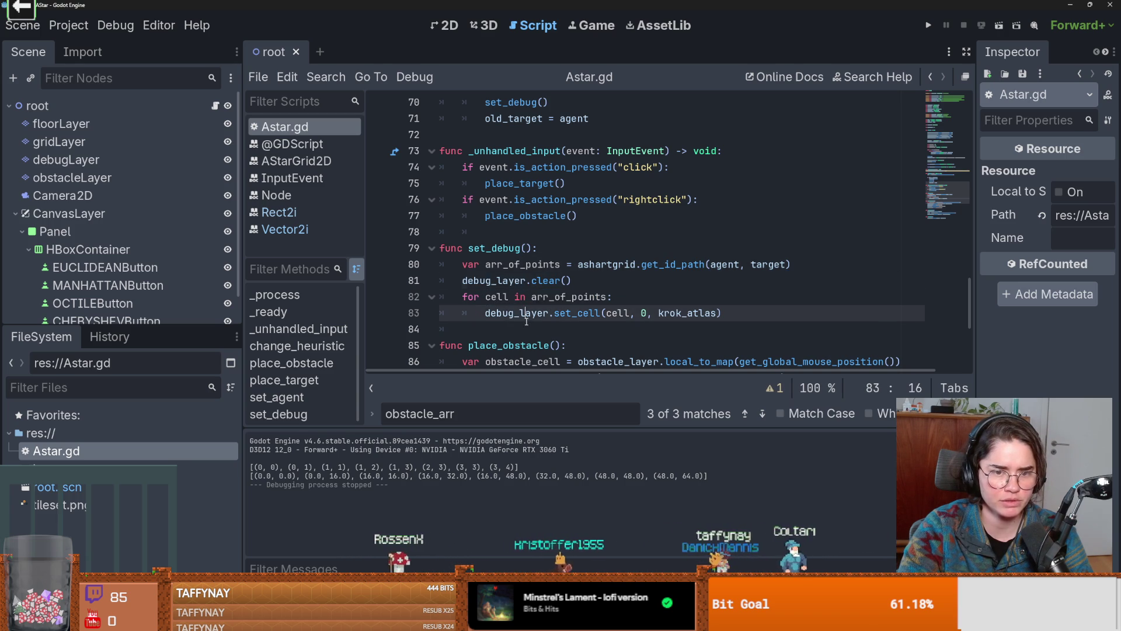
scroll(577, 299, down, 5)
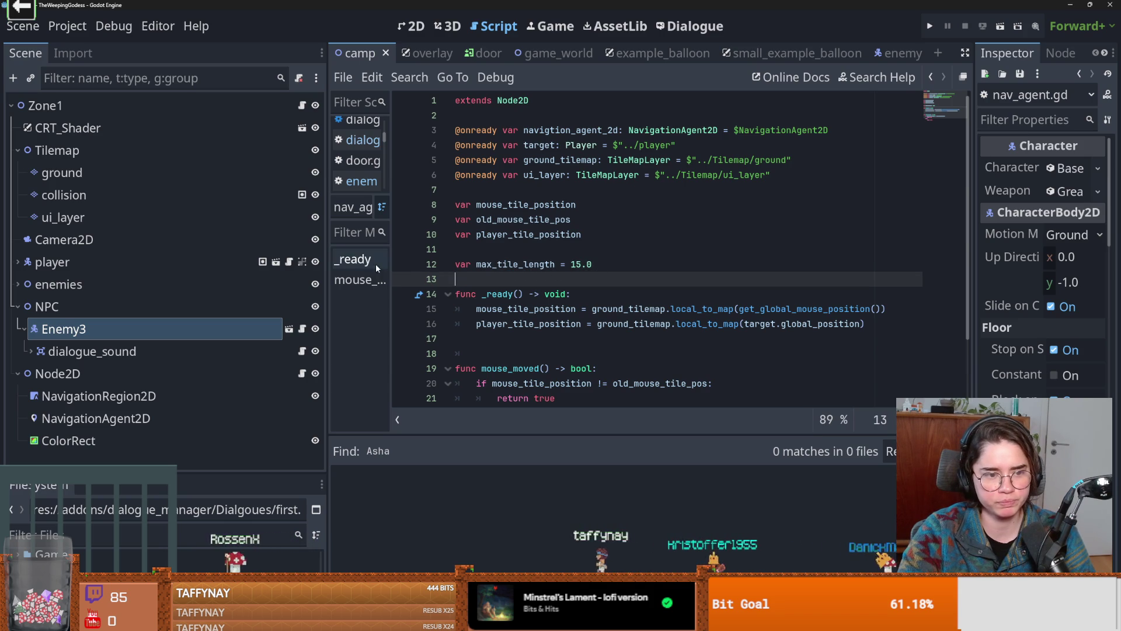
Collapse the NPC branch, switch the camp project to the 2D view and close its window
click(17, 306)
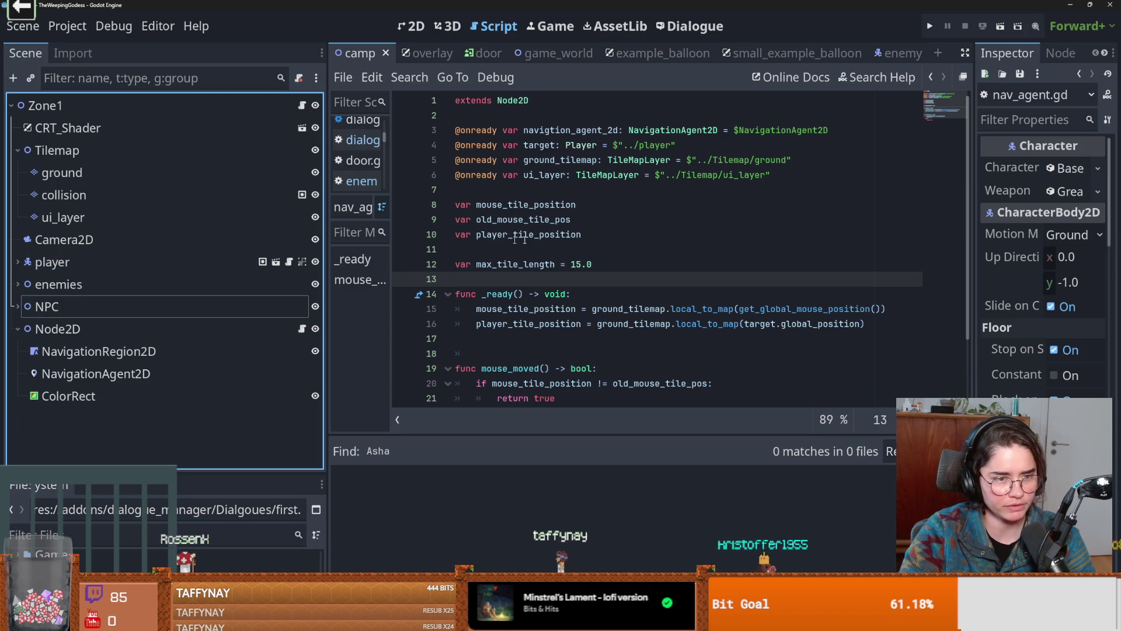
click(418, 36)
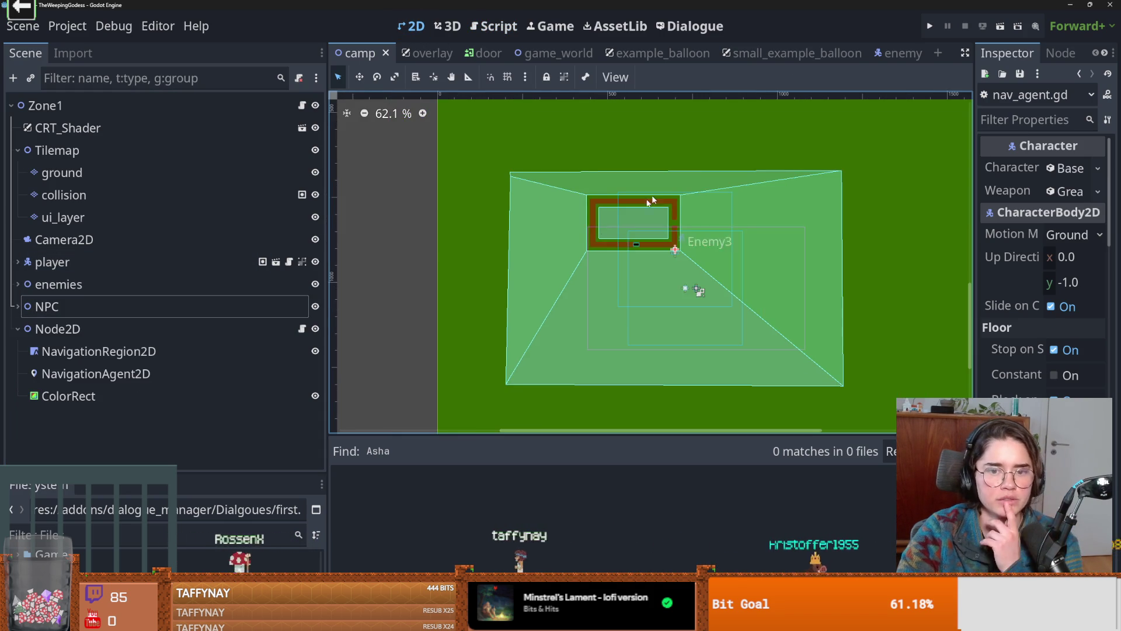
key(super+Down)
click(766, 184)
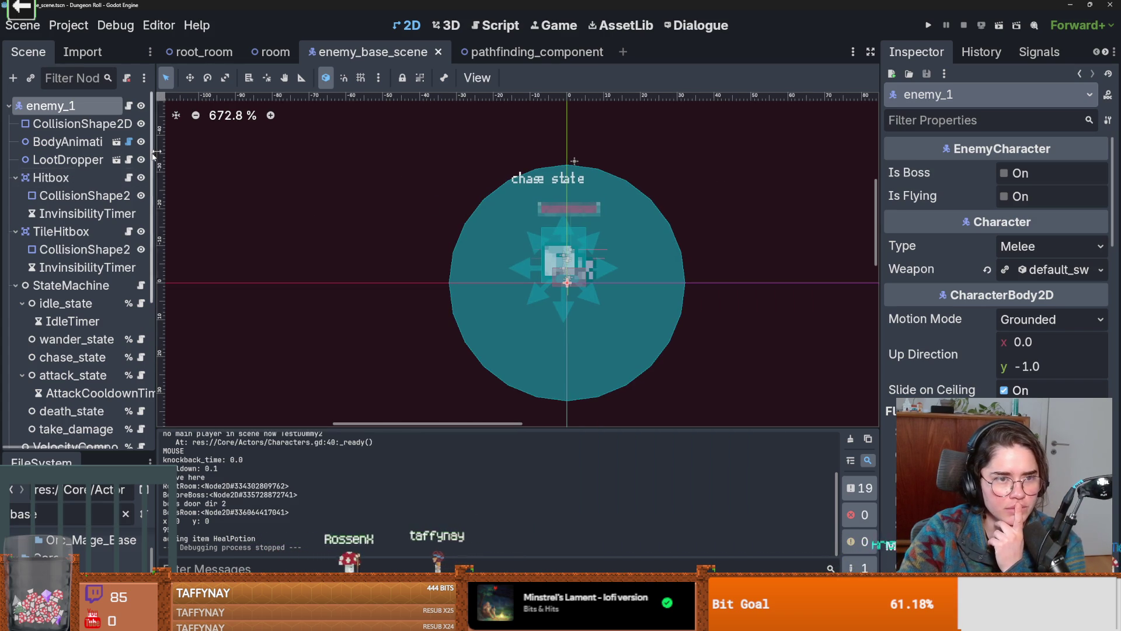
Widen the Scene dock, collapse Hitbox, TileHitbox and StateMachine, and open the pathfinding_component scene
drag(155, 155, 213, 155)
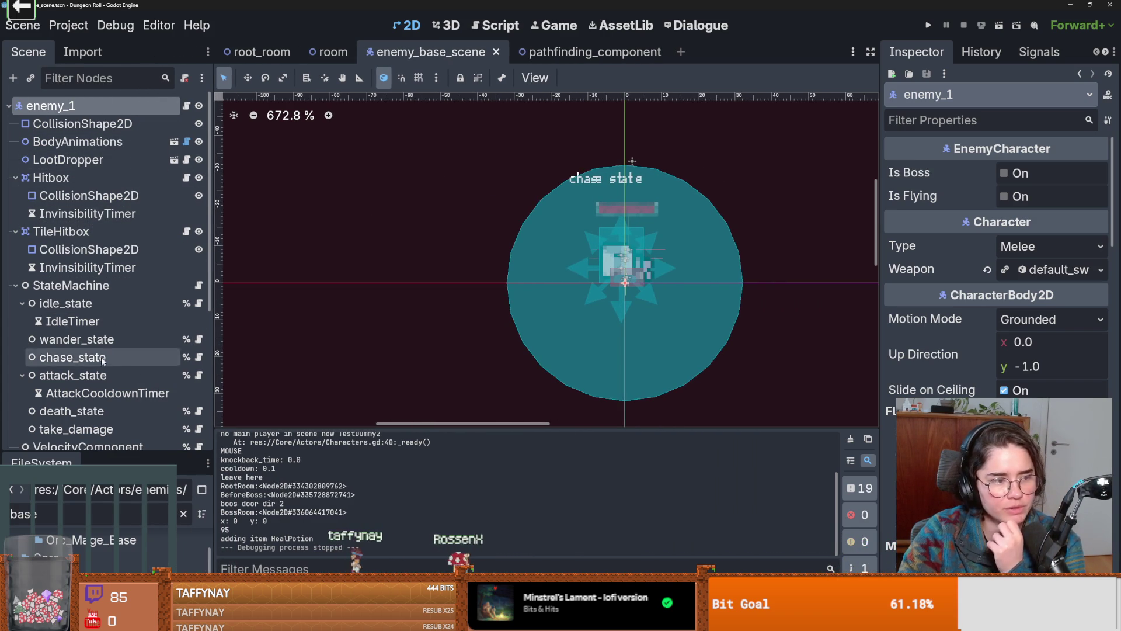
scroll(104, 360, down, 5)
scroll(93, 327, up, 5)
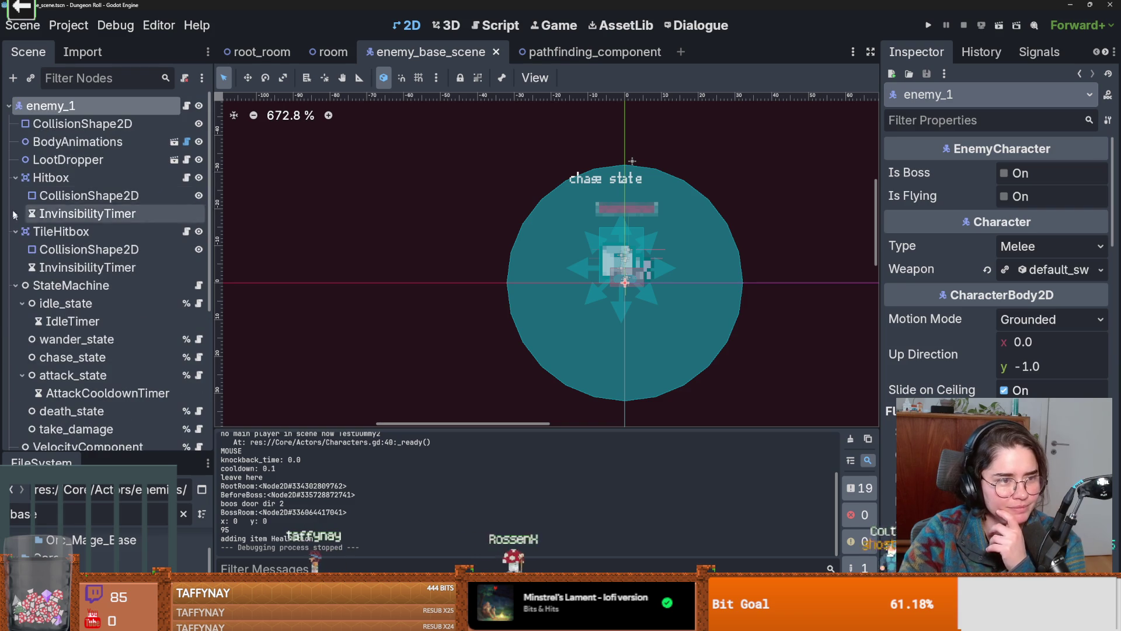
click(16, 178)
click(16, 184)
click(16, 202)
scroll(87, 292, down, 1)
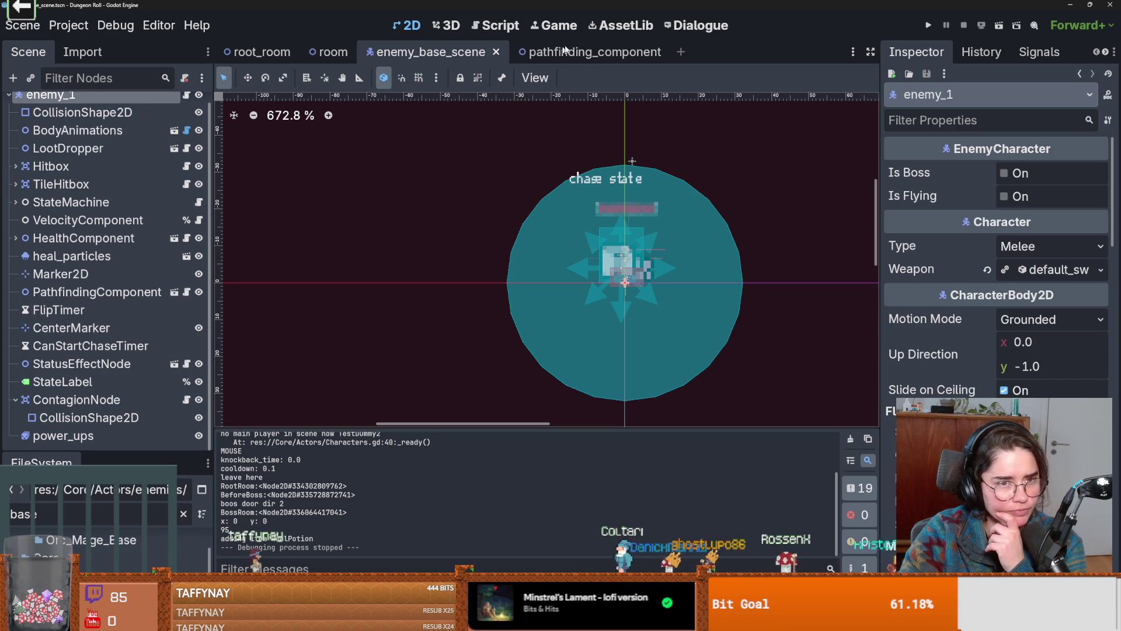
click(559, 54)
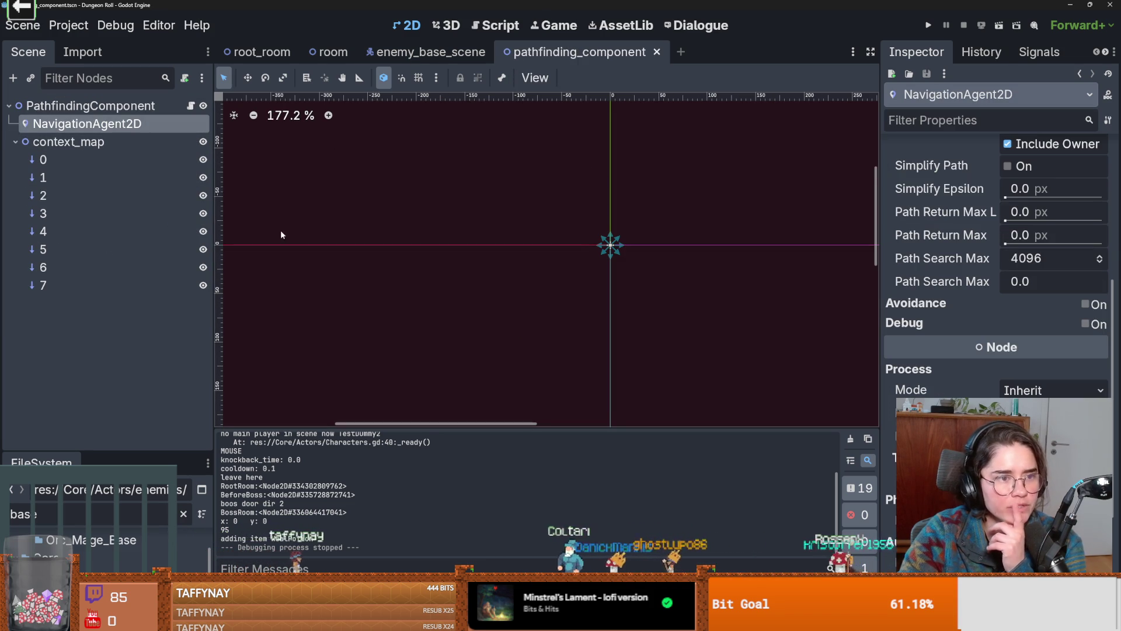
Widen the Inspector and confirm the NavigationAgent2D's Pathfinding Algorithm remains AStar
drag(881, 280, 705, 292)
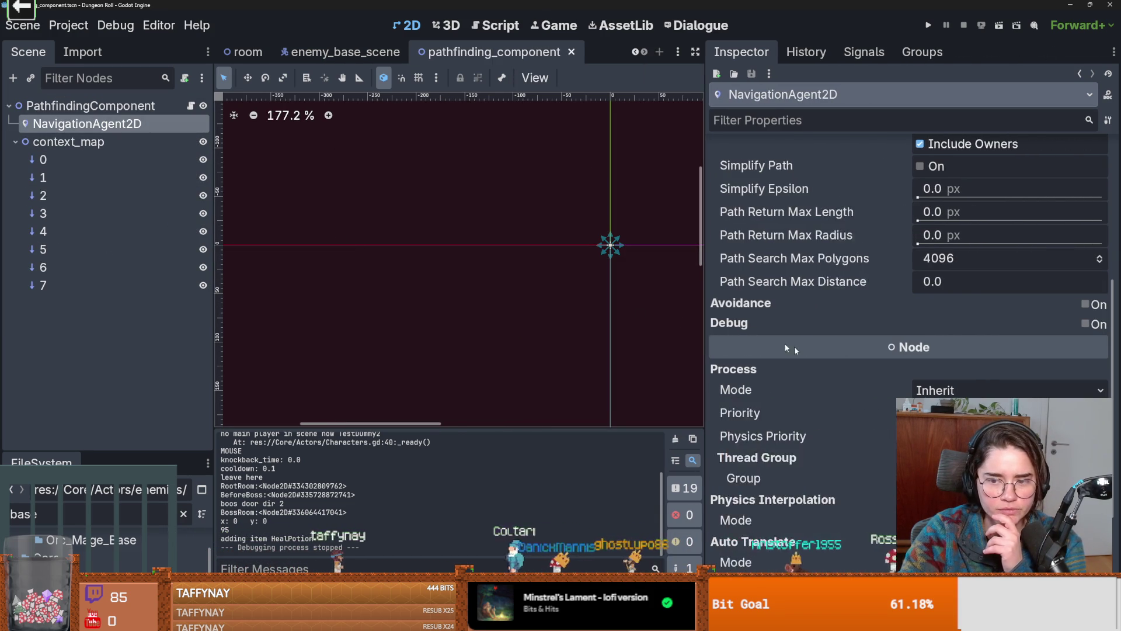
scroll(839, 371, up, 5)
scroll(839, 371, up, 2)
click(948, 342)
click(948, 341)
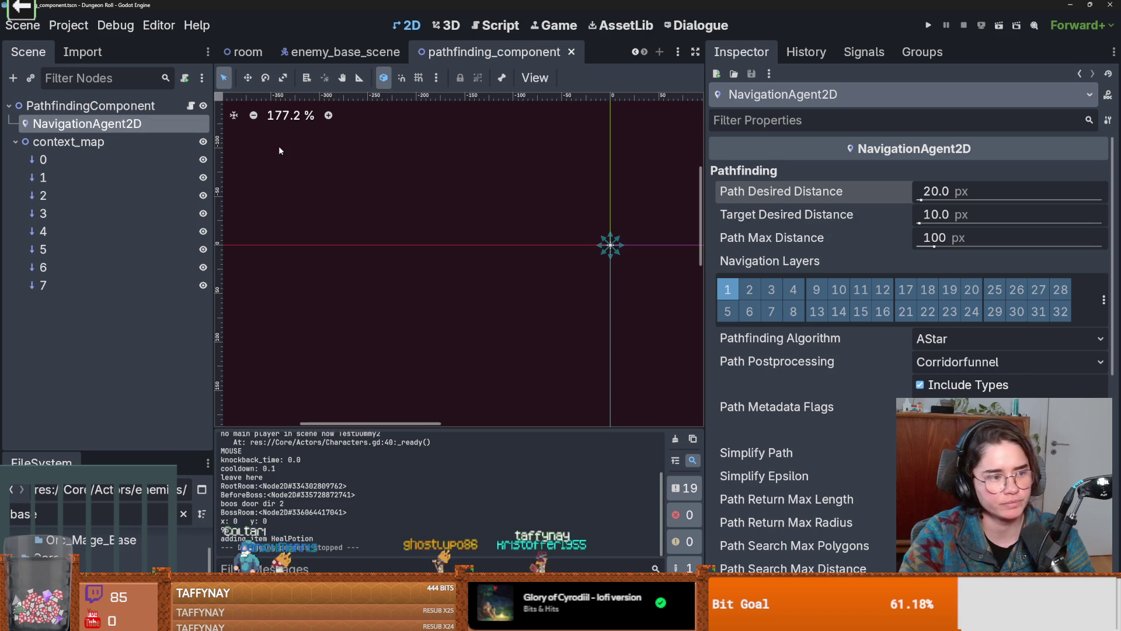
In GitHub Desktop, step through the changed files to view the mud_logic.gd diff
mouse_move(438, 616)
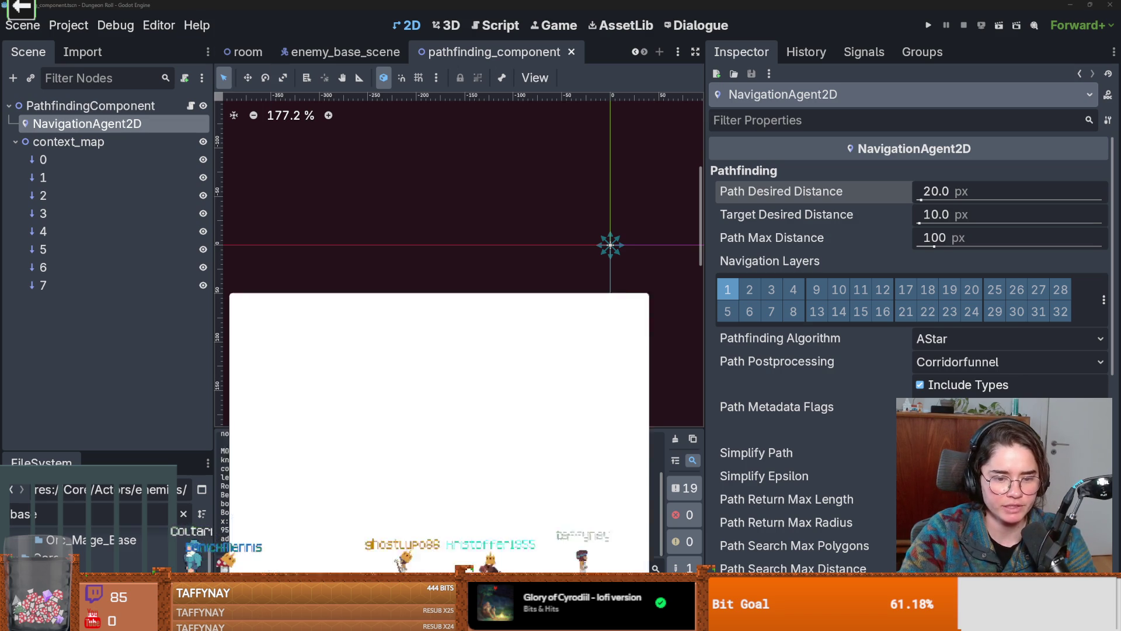
click(439, 432)
key(Down)
key(Down)
key(Down)
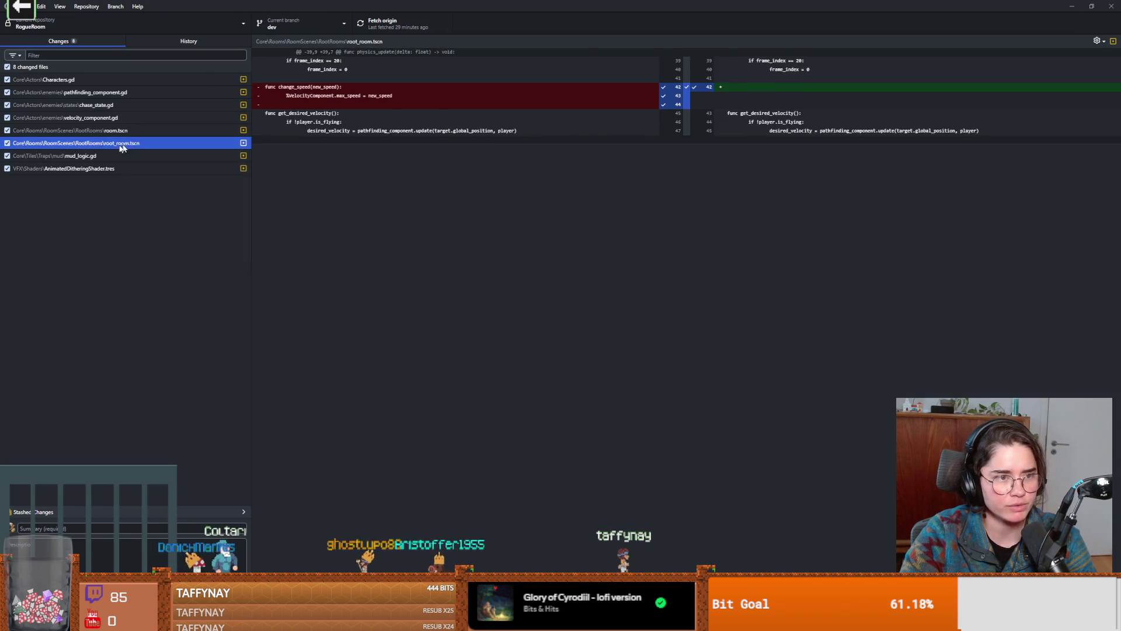
key(Up)
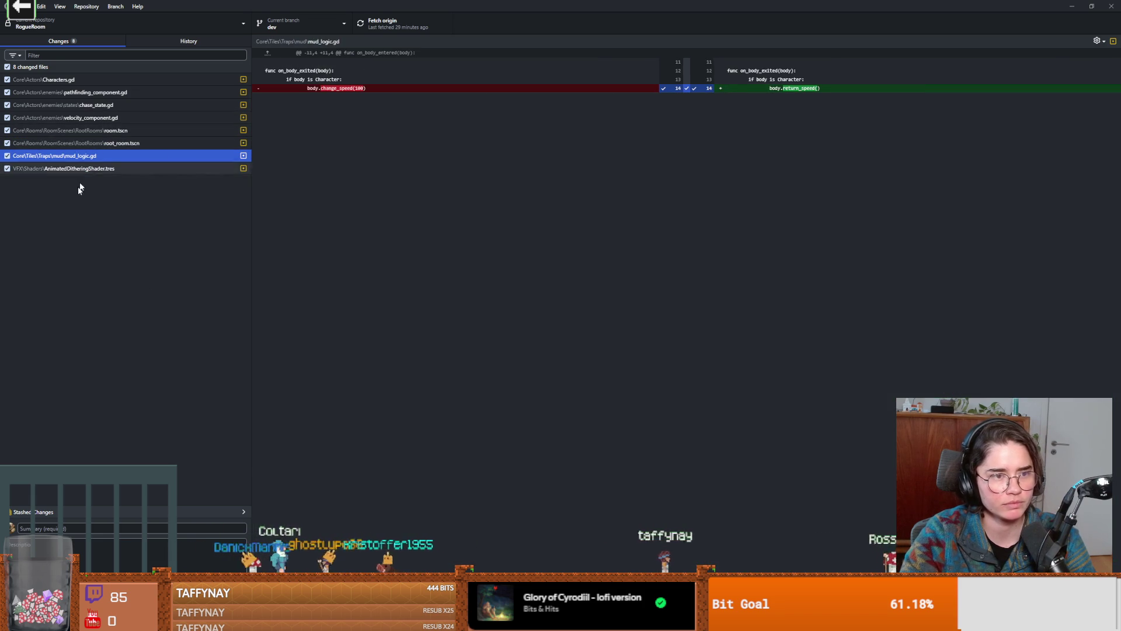
Draft the commit summary 'fixed mud logic where enemies were going to…'
click(88, 528)
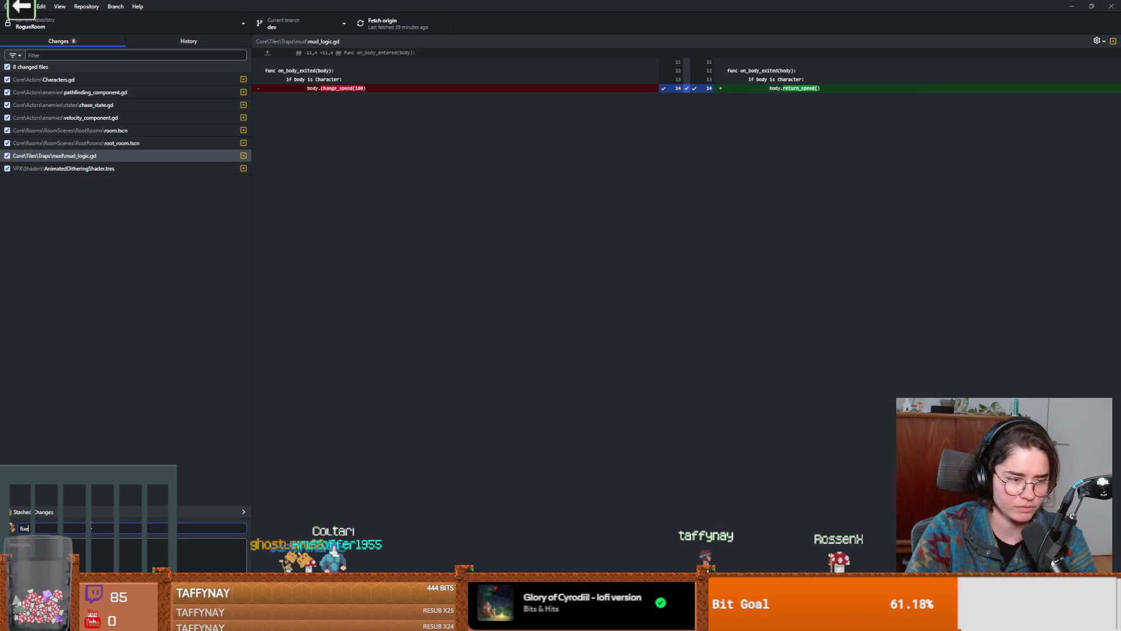
text(d mud logic)
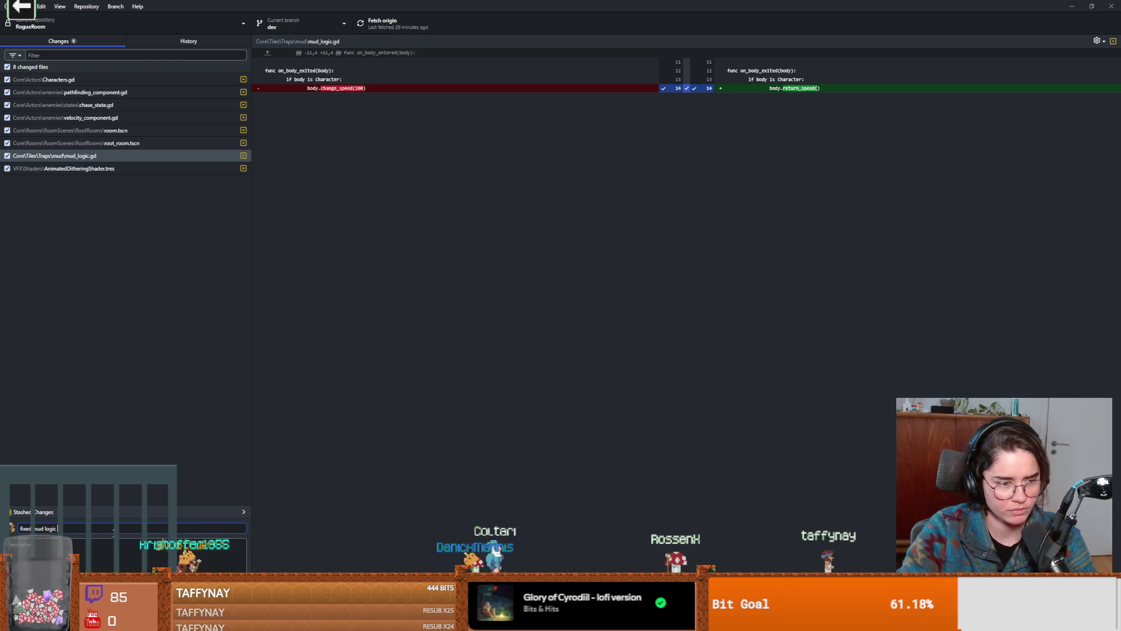
text(where)
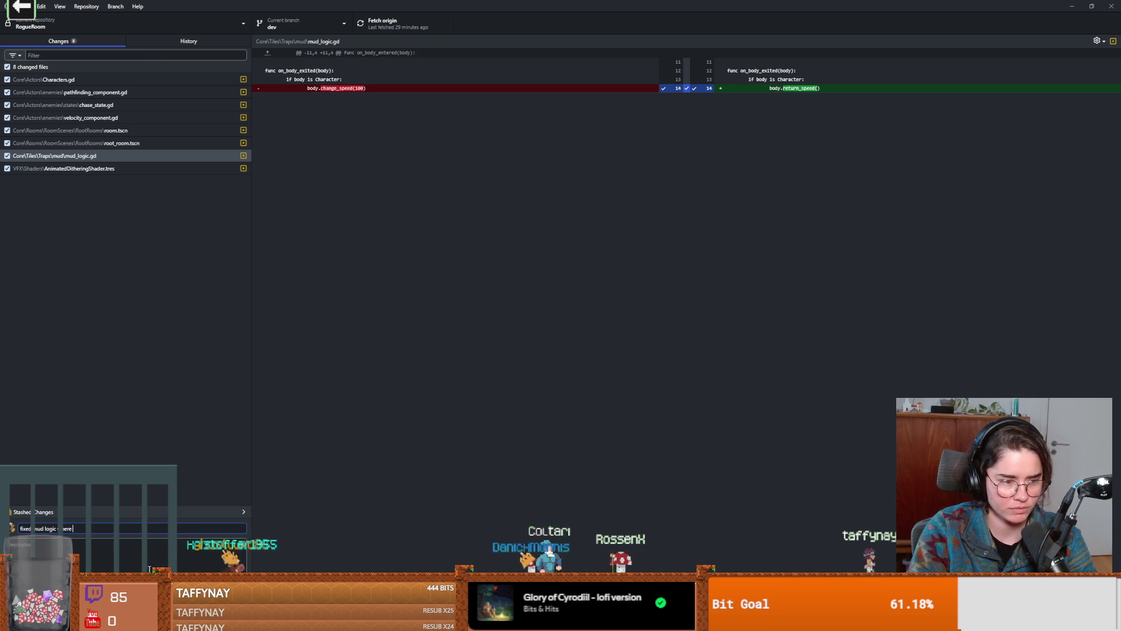
text( enemies were going too f)
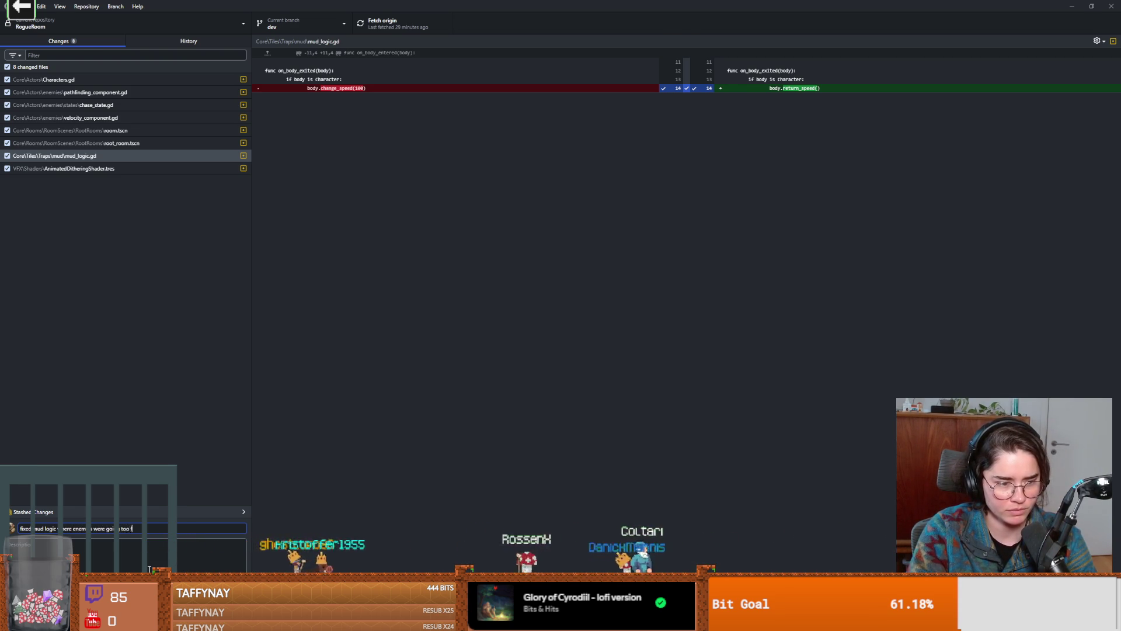
key(alt+Tab)
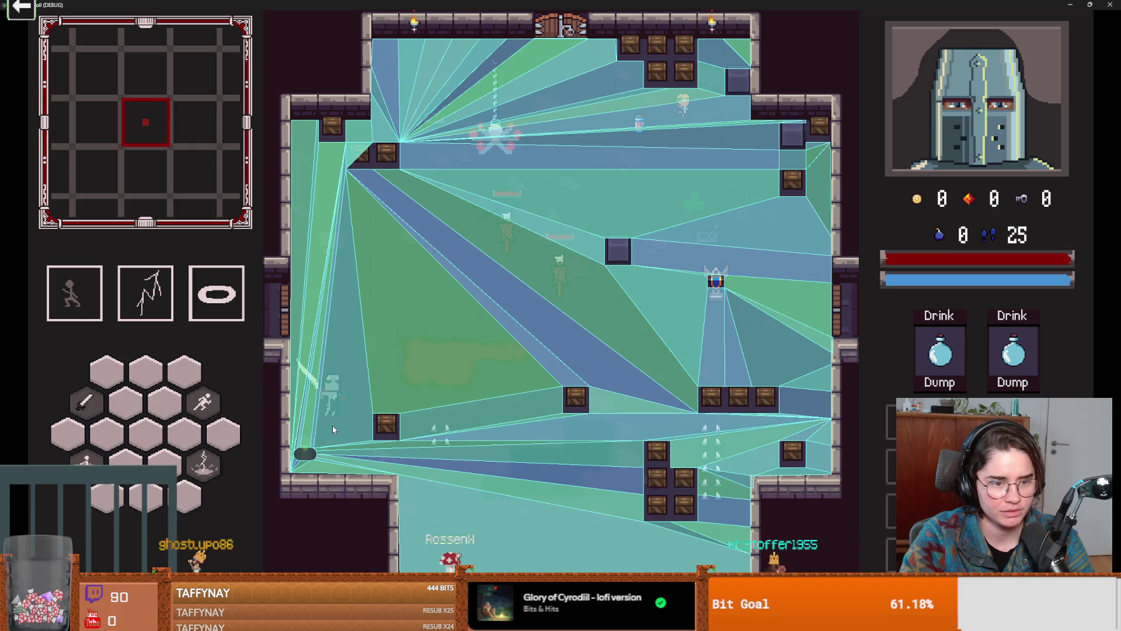
Attack a crate and a skeleton in the debug game, then close the game window
click(413, 447)
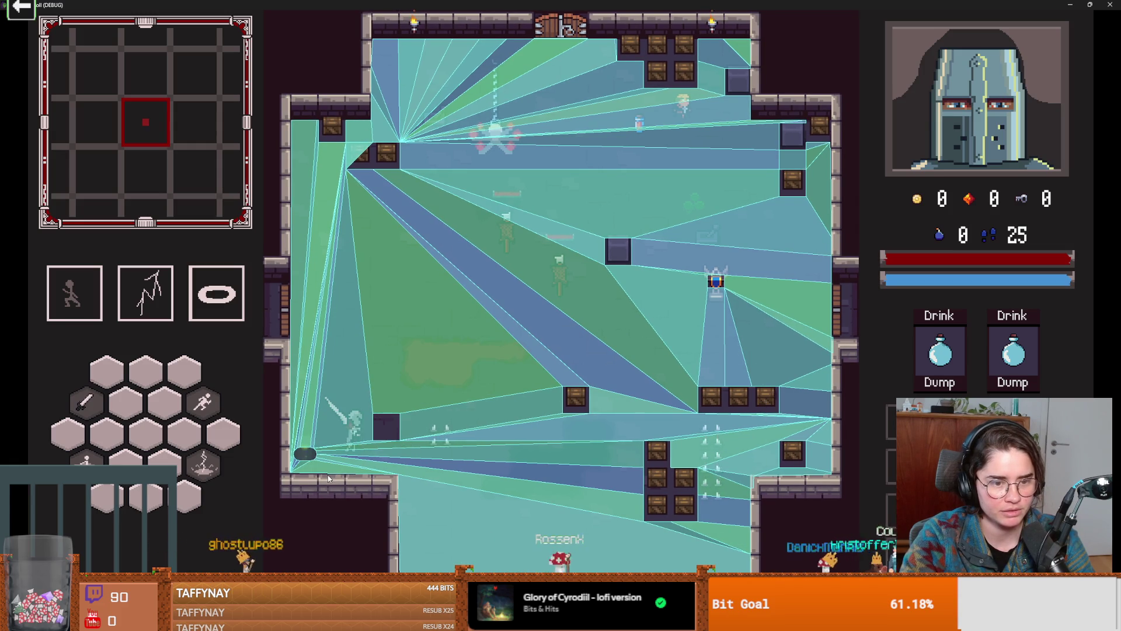
click(275, 475)
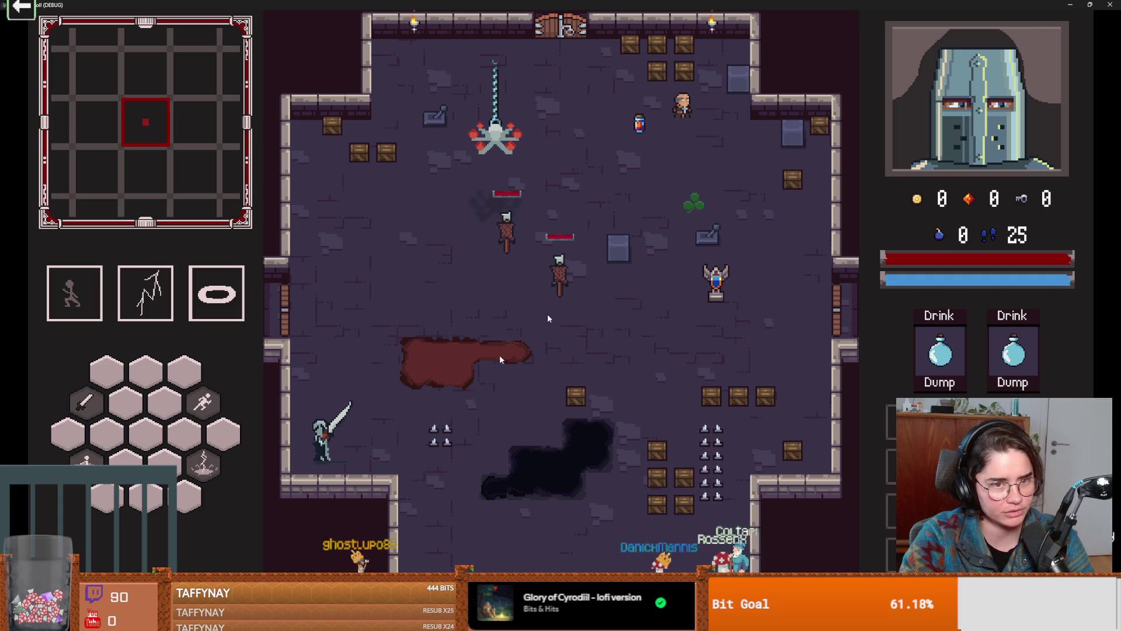
key(super+Down)
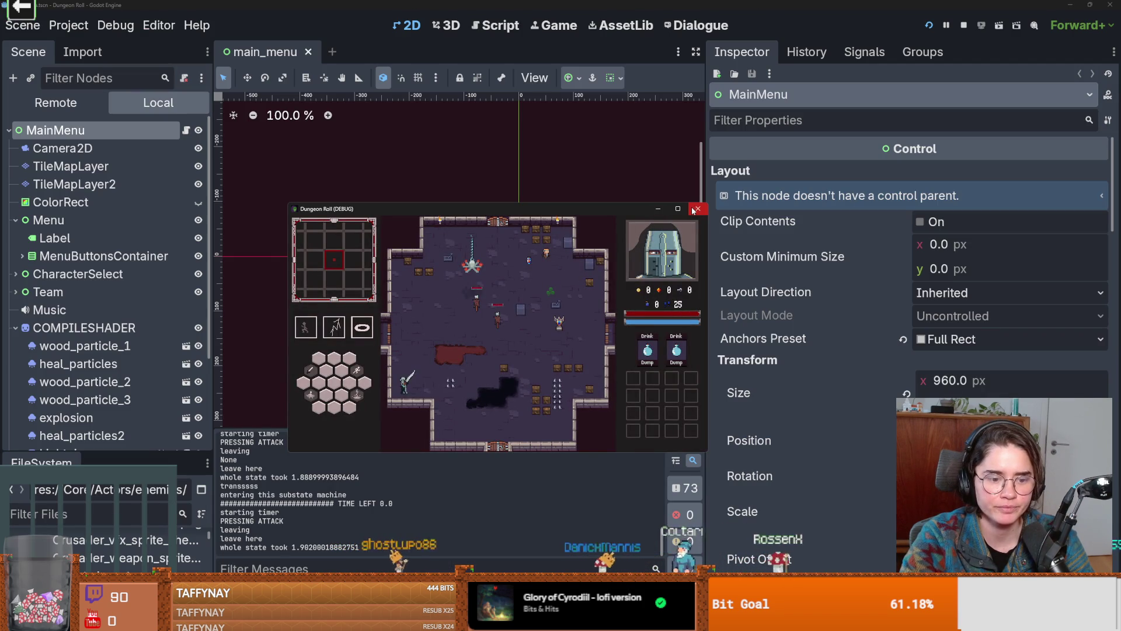
click(696, 209)
Review the 7 logged navigation mesh errors and run the project again
scroll(473, 548, down, 2)
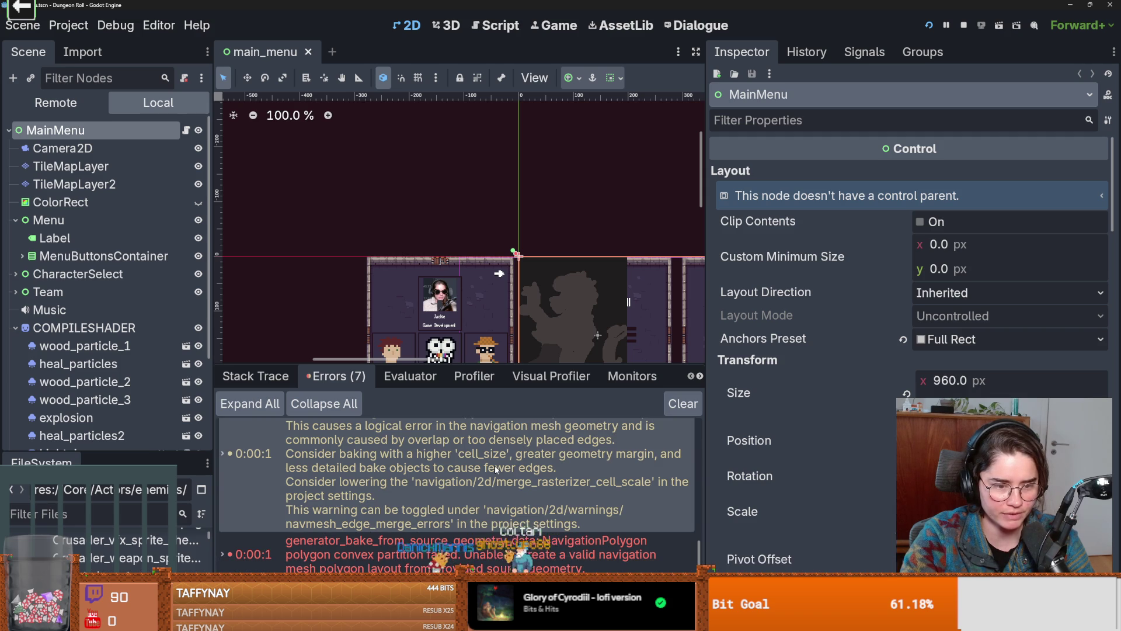
mouse_move(496, 466)
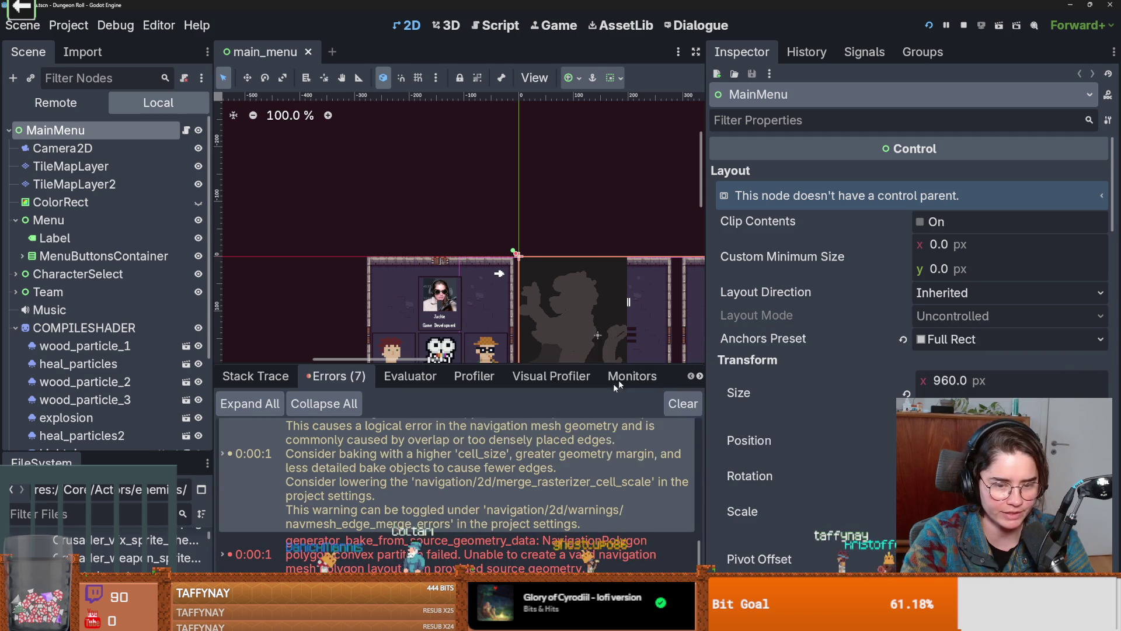
click(930, 27)
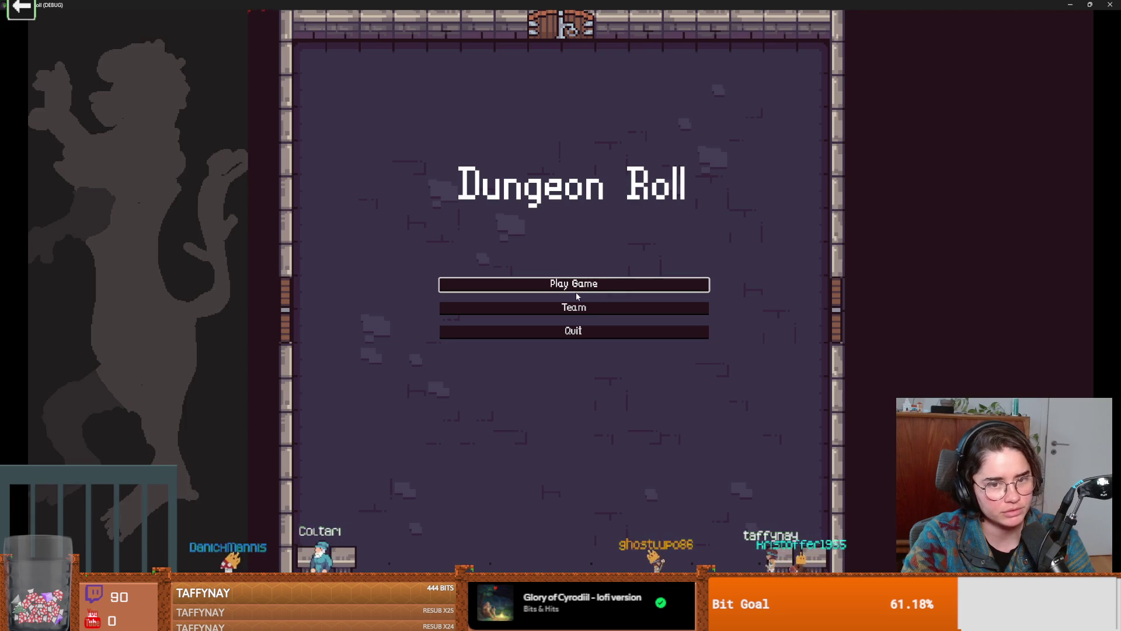
Start a new game as the Crusader, hide the overlay with F1, grant resources with D, then stop with F8
click(600, 285)
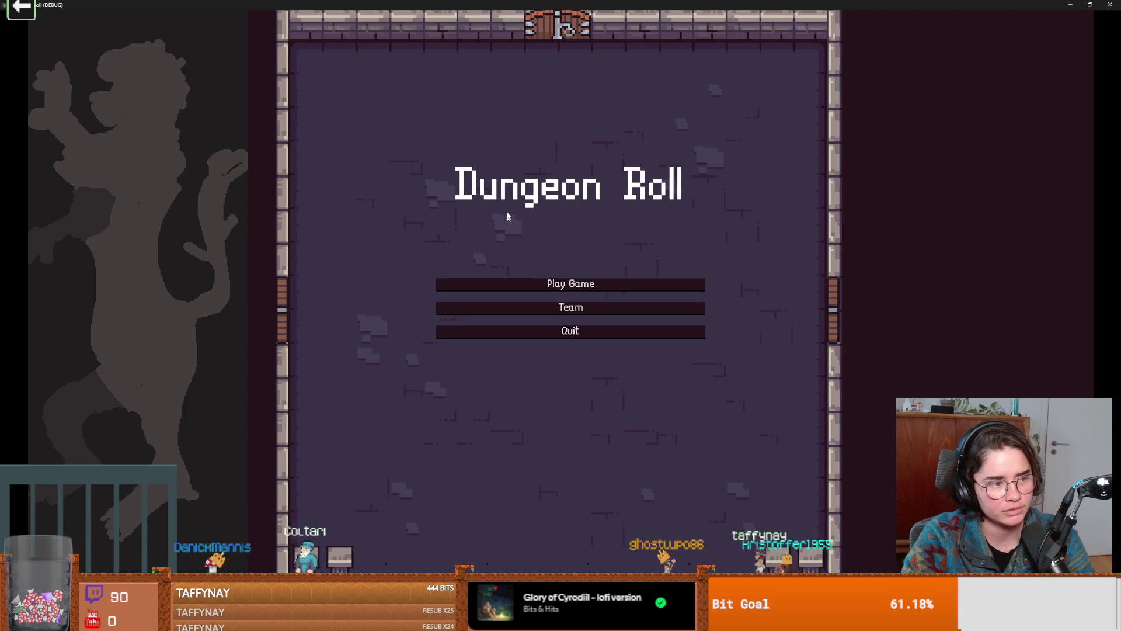
click(461, 262)
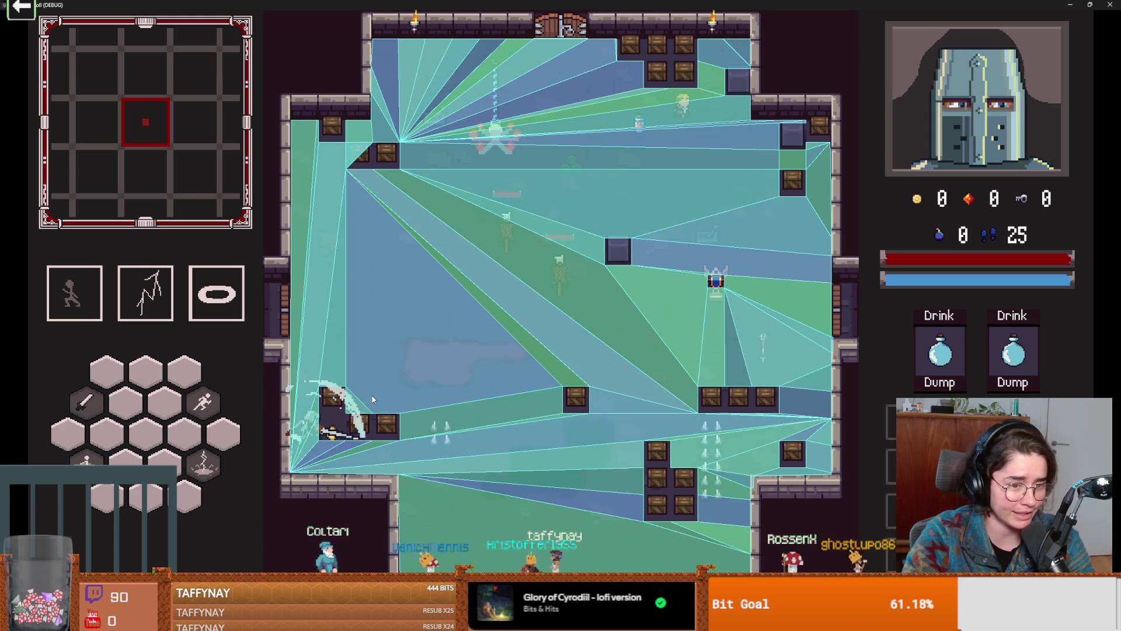
key(F1)
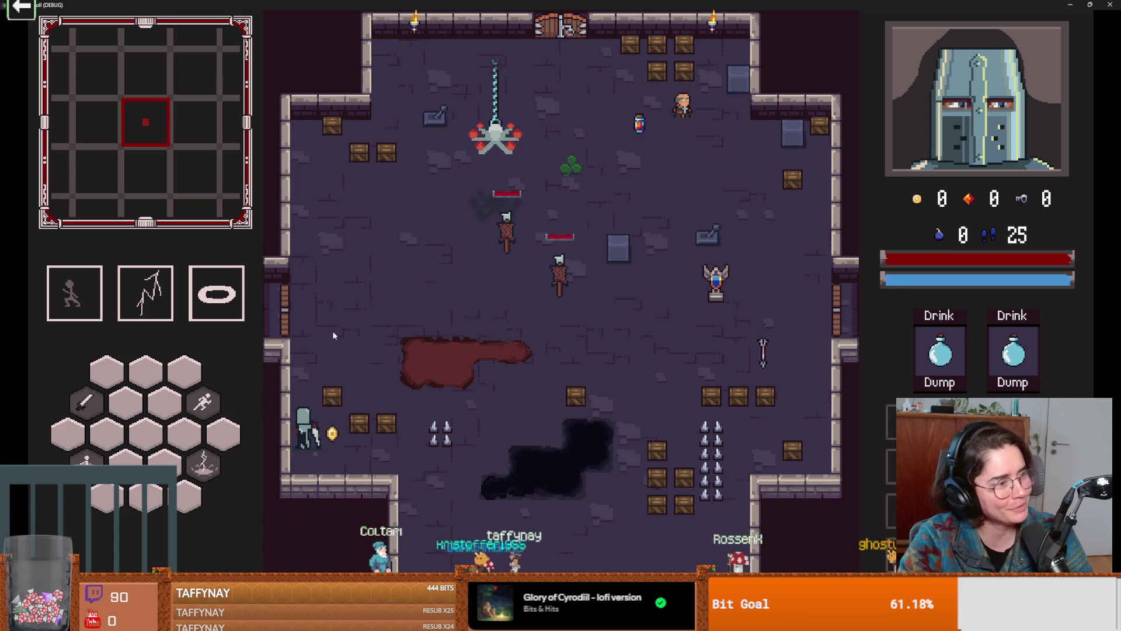
key(d)
key(F2)
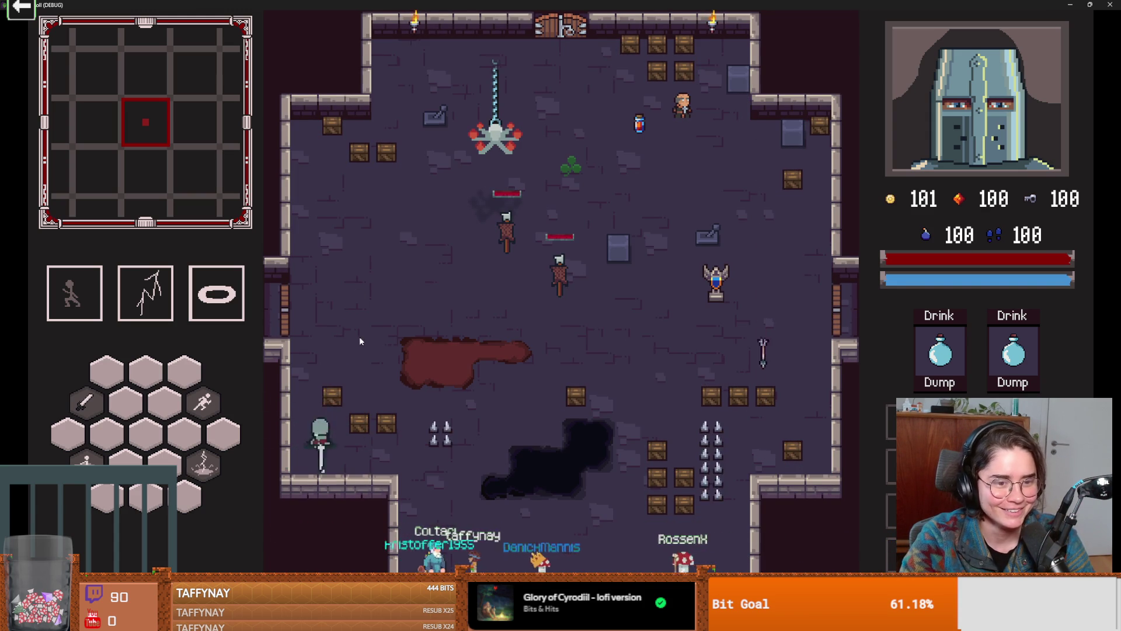
key(F8)
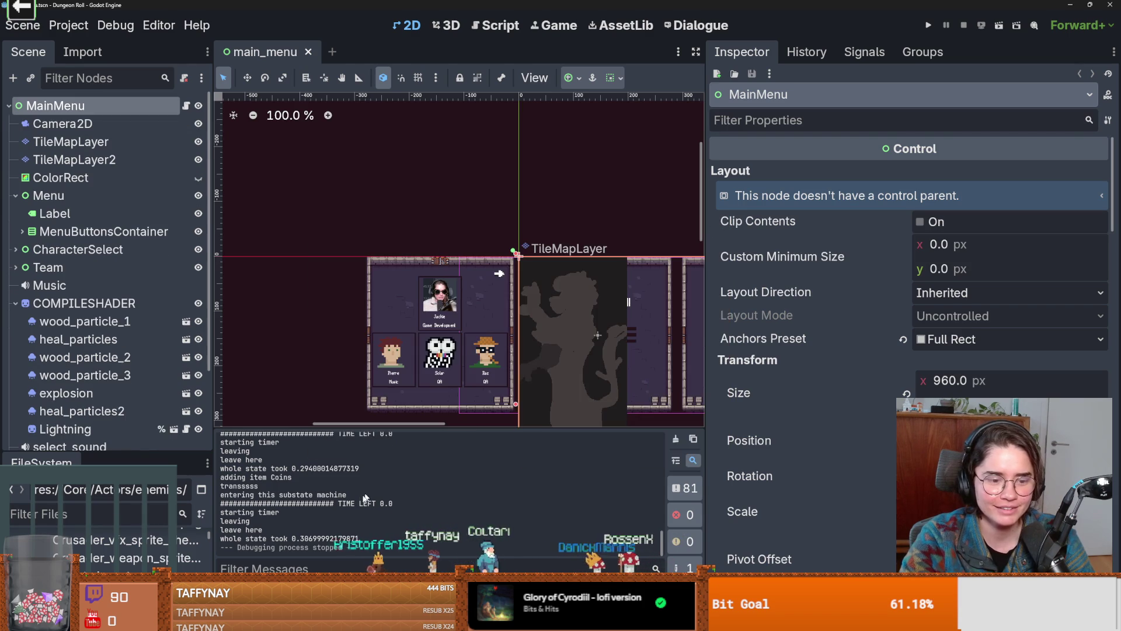
Show the Errors (5) tab and enlarge the debugger panel to read the navigation errors
click(292, 584)
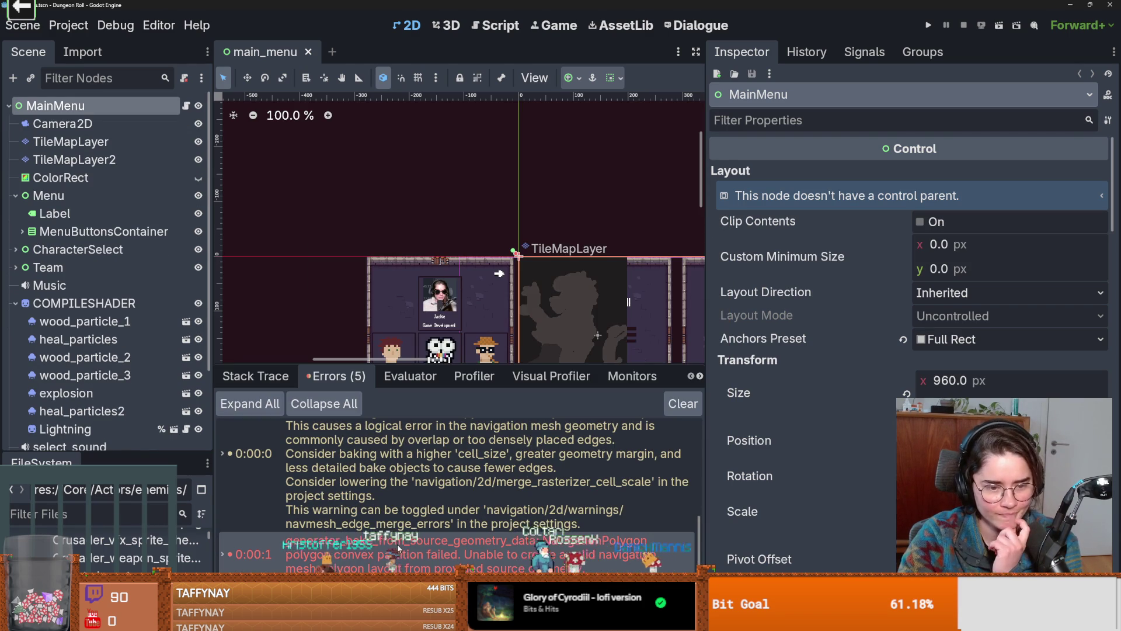
right_click(399, 547)
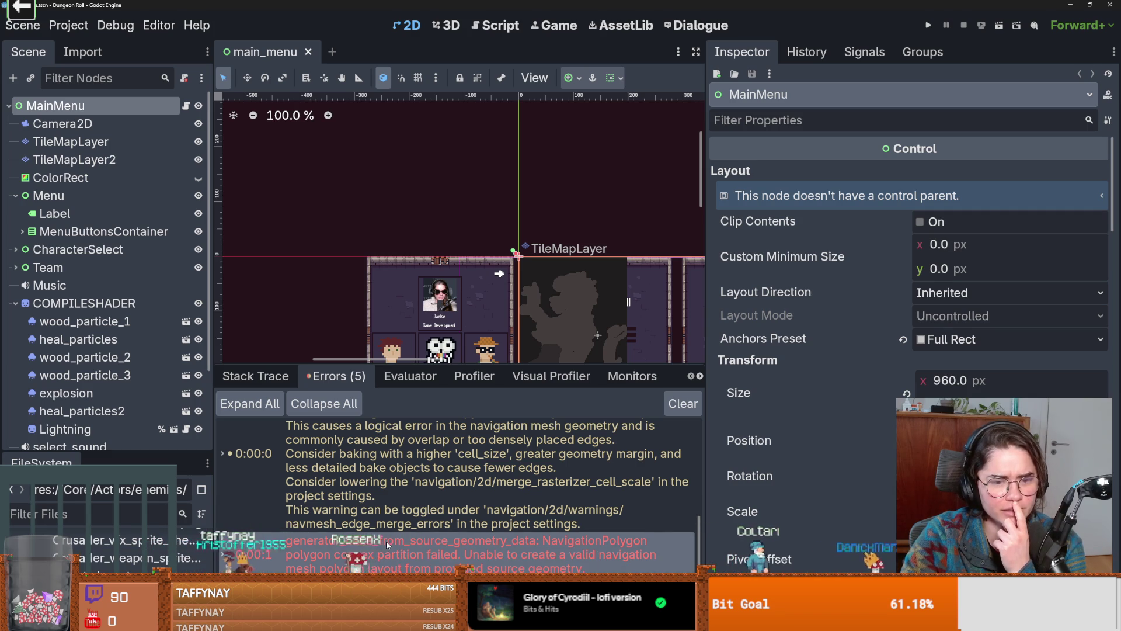
click(410, 375)
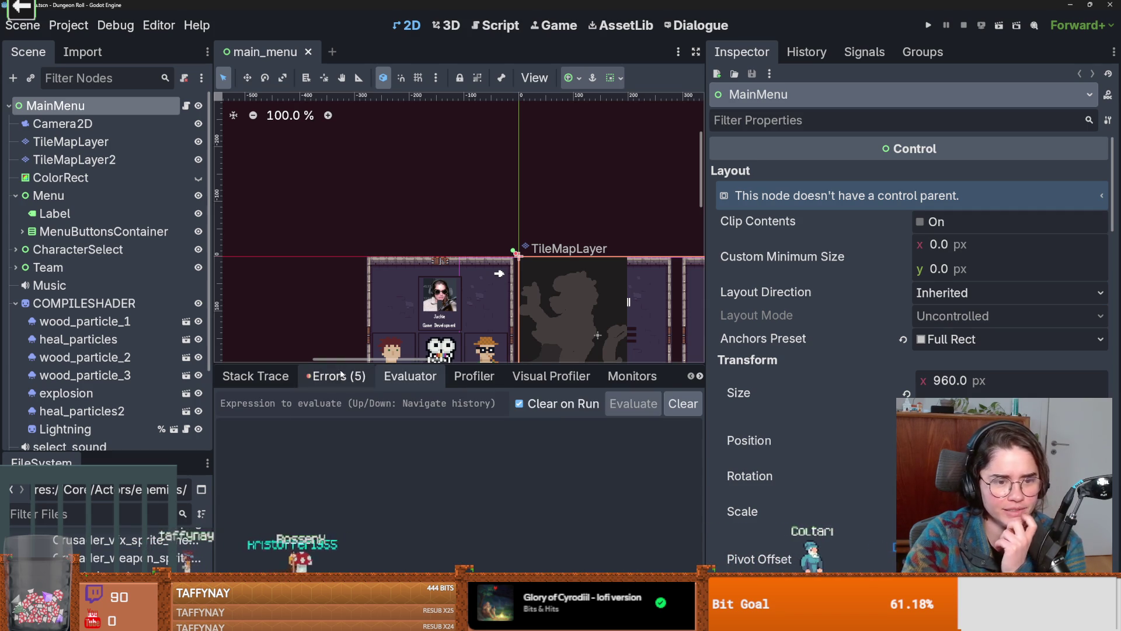
click(336, 376)
drag(495, 359, 495, 161)
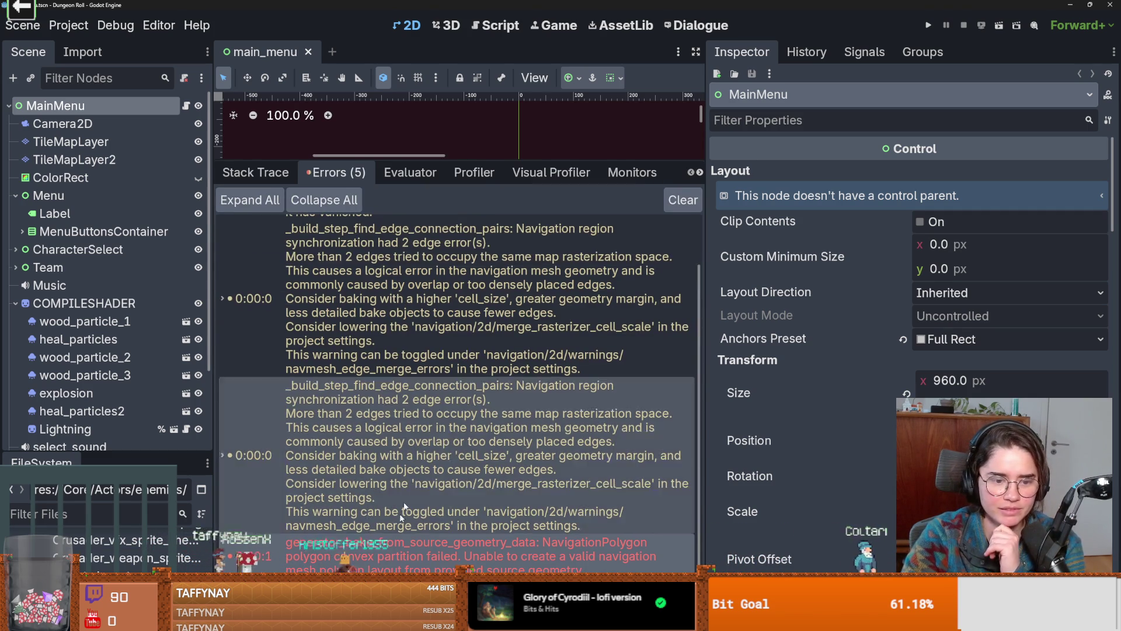
Copy the convex partition failure error message and switch to the browser
right_click(358, 553)
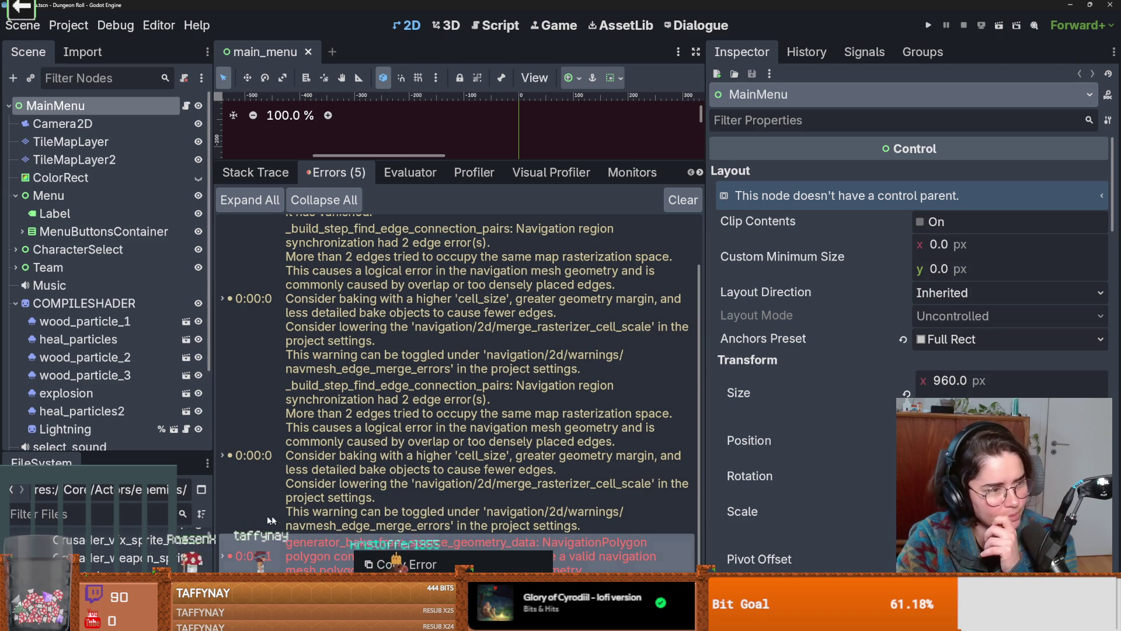
click(400, 565)
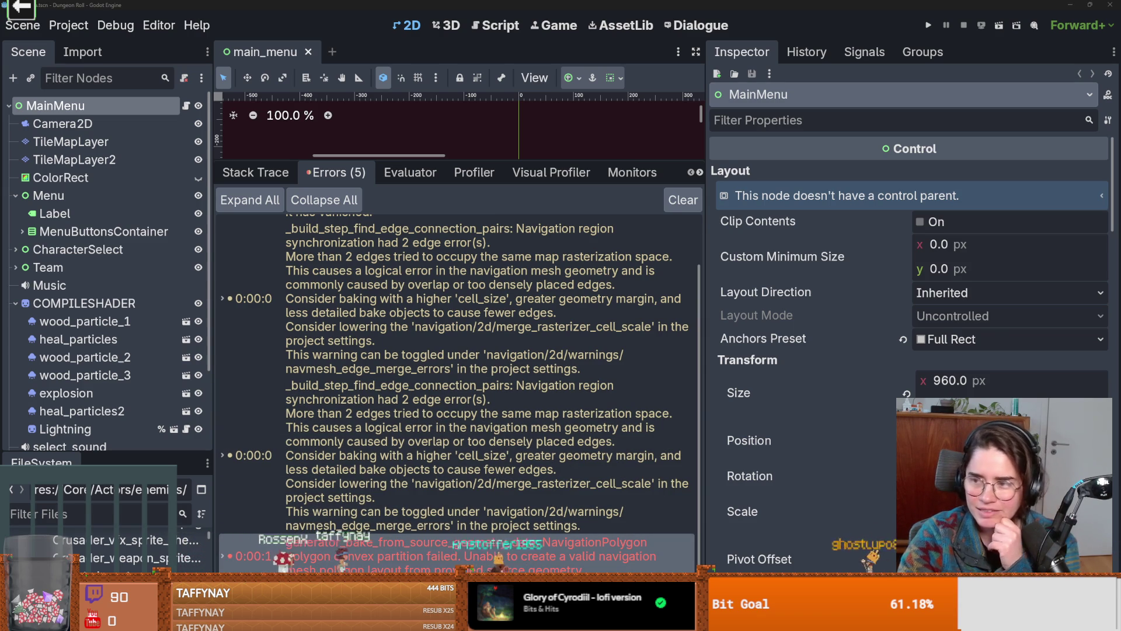
key(alt+Tab)
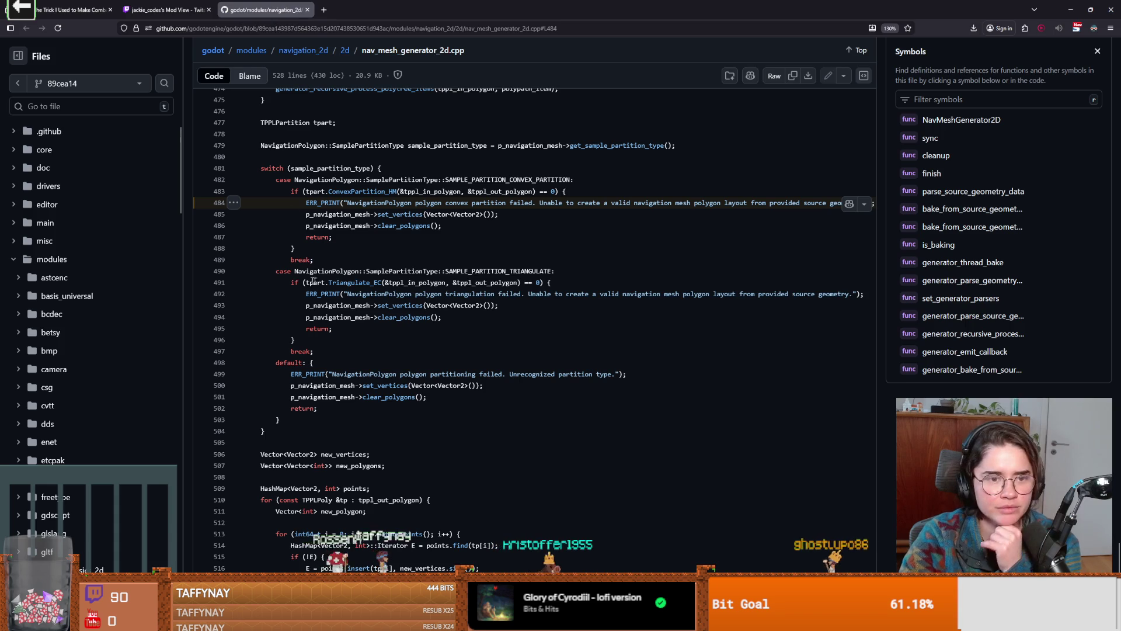
Select the convex partition ERR_PRINT message near line 484 of nav_mesh_generator_2d.cpp
scroll(339, 295, up, 2)
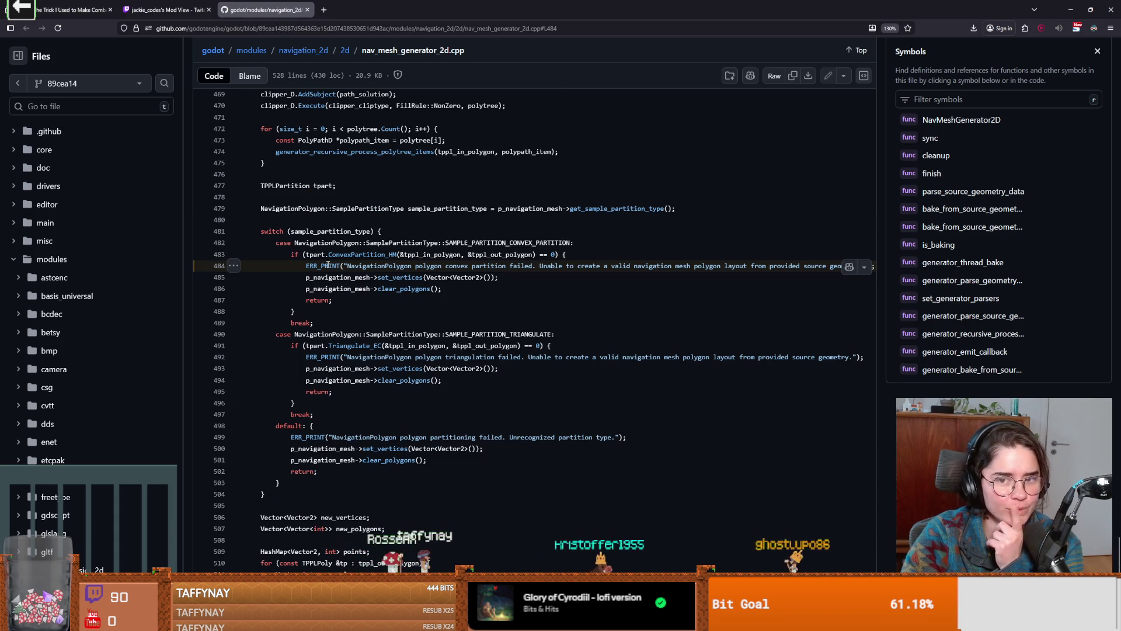
mouse_move(329, 266)
mouse_down()
mouse_move(499, 278)
mouse_move(702, 267)
mouse_up()
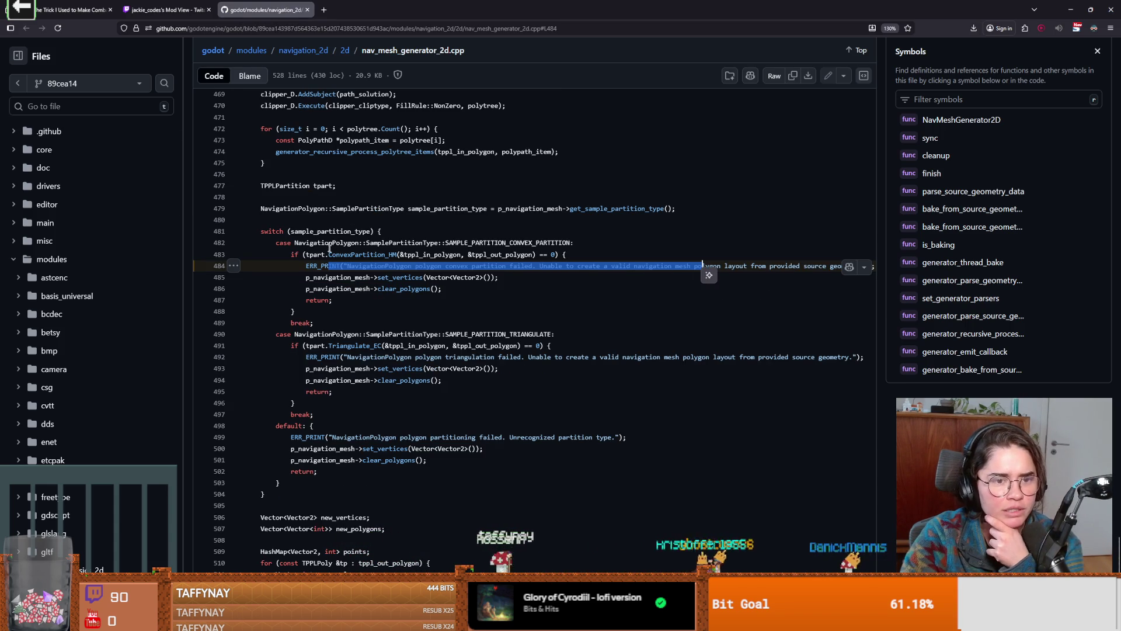
scroll(320, 240, up, 2)
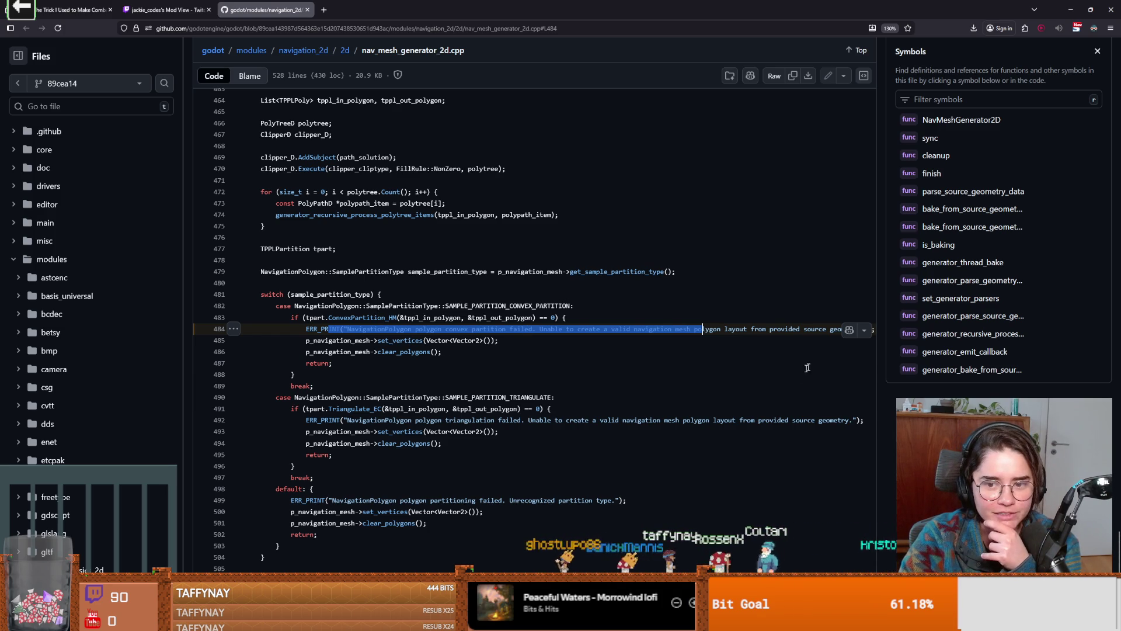
Inspect set_vertices and the sample_partition_type switch, then return to Godot
click(416, 340)
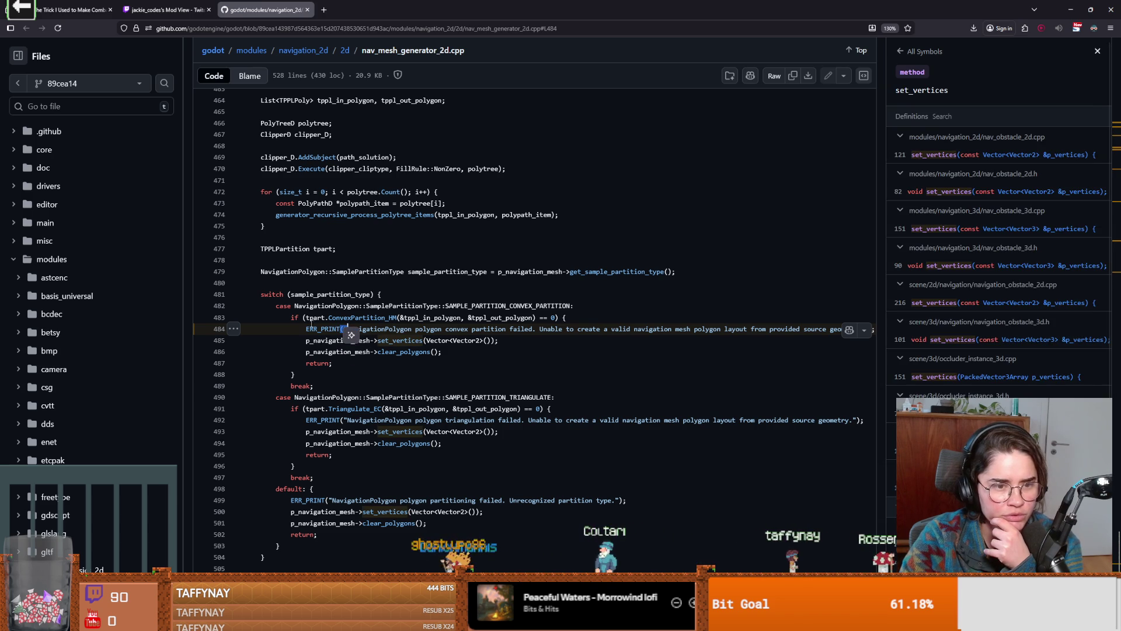
double_click(328, 295)
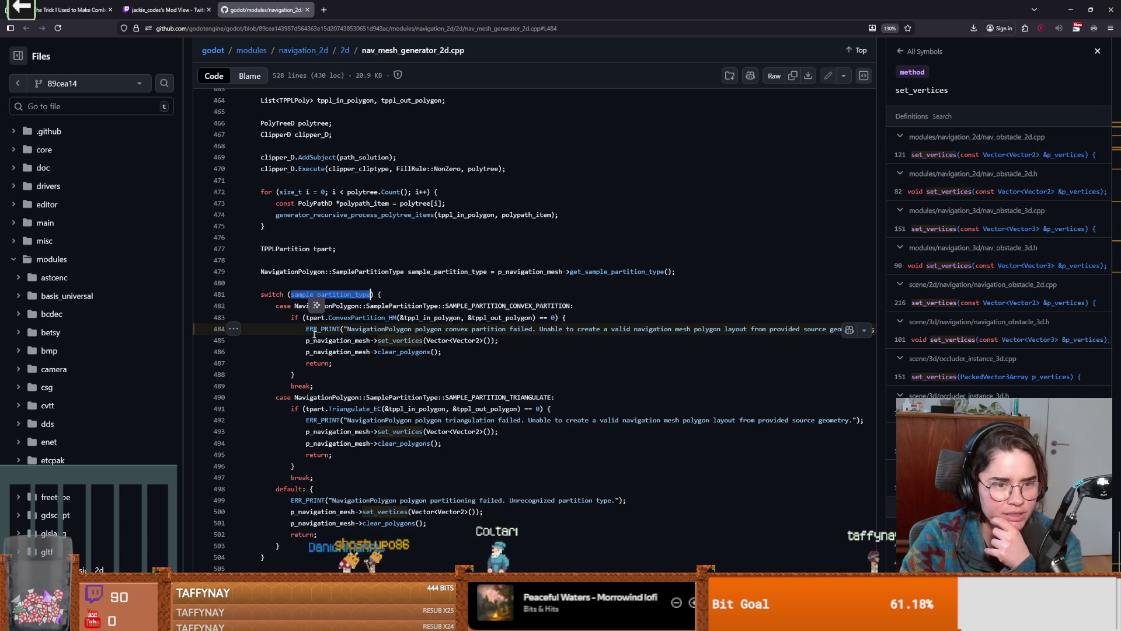
click(379, 310)
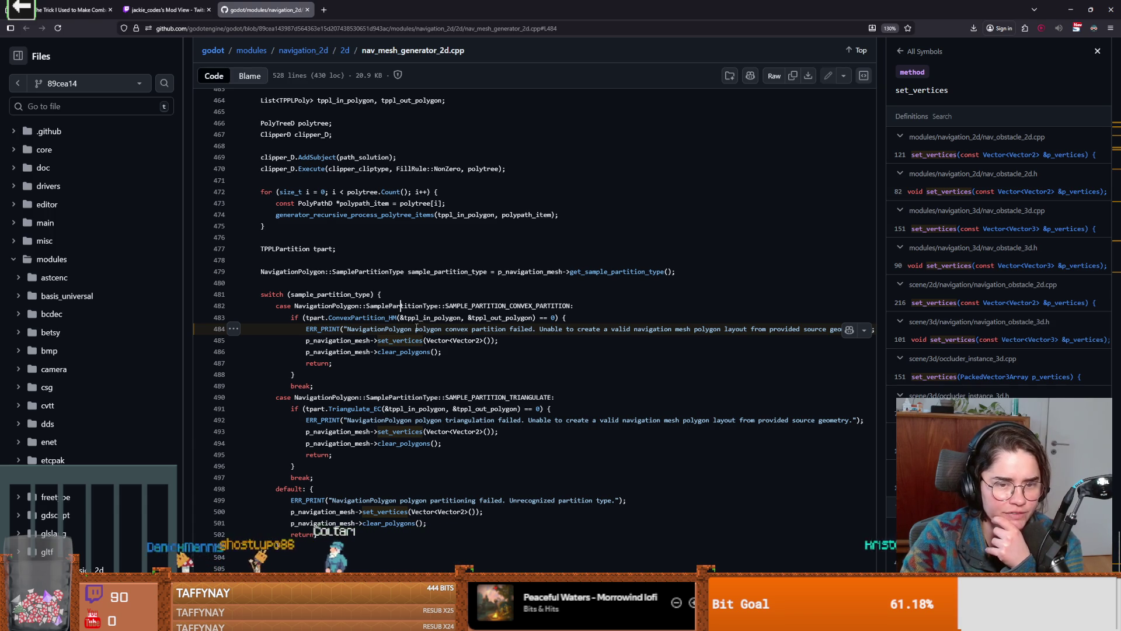
key(alt+Tab)
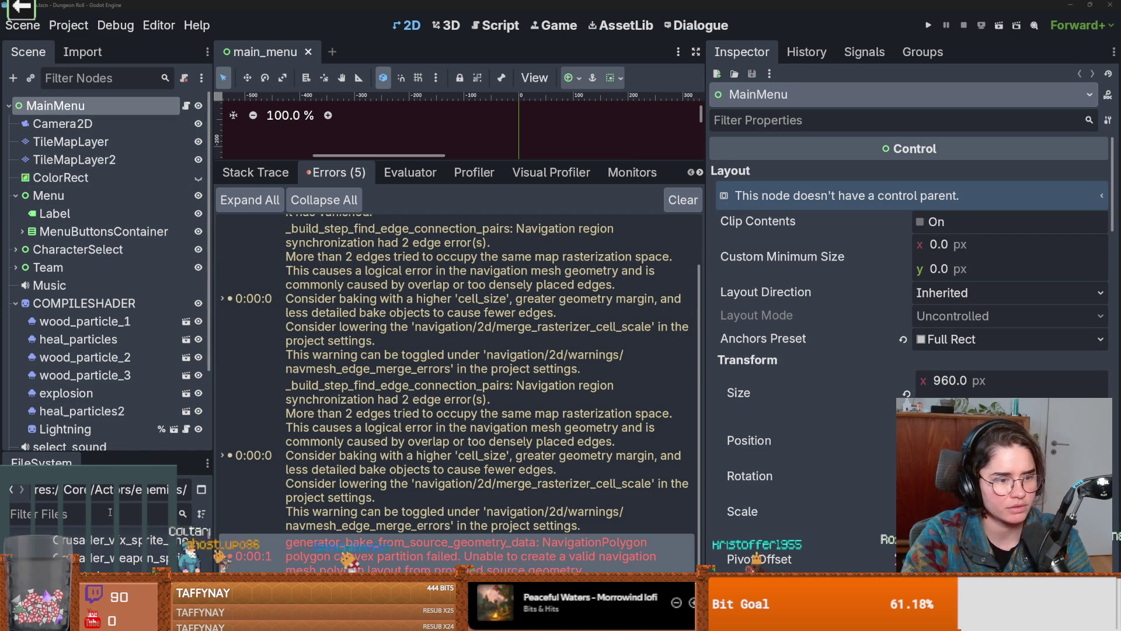
Filter the FileSystem for 'root', open root_room.tscn, and shrink the debugger to show the navigation polygon
text(ti)
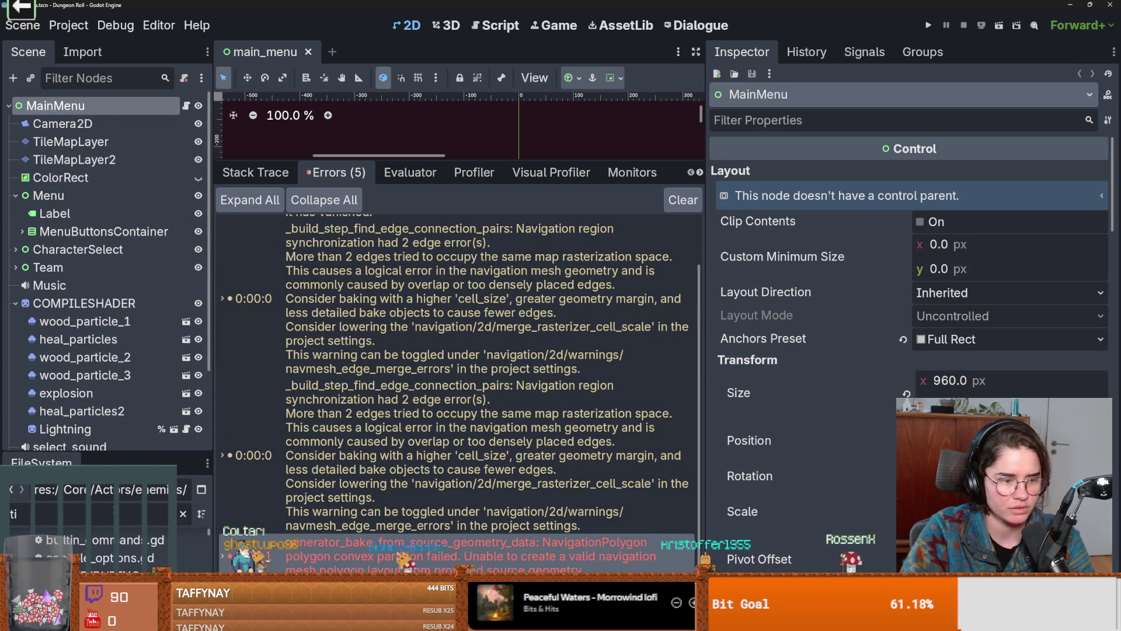
drag(105, 456, 105, 327)
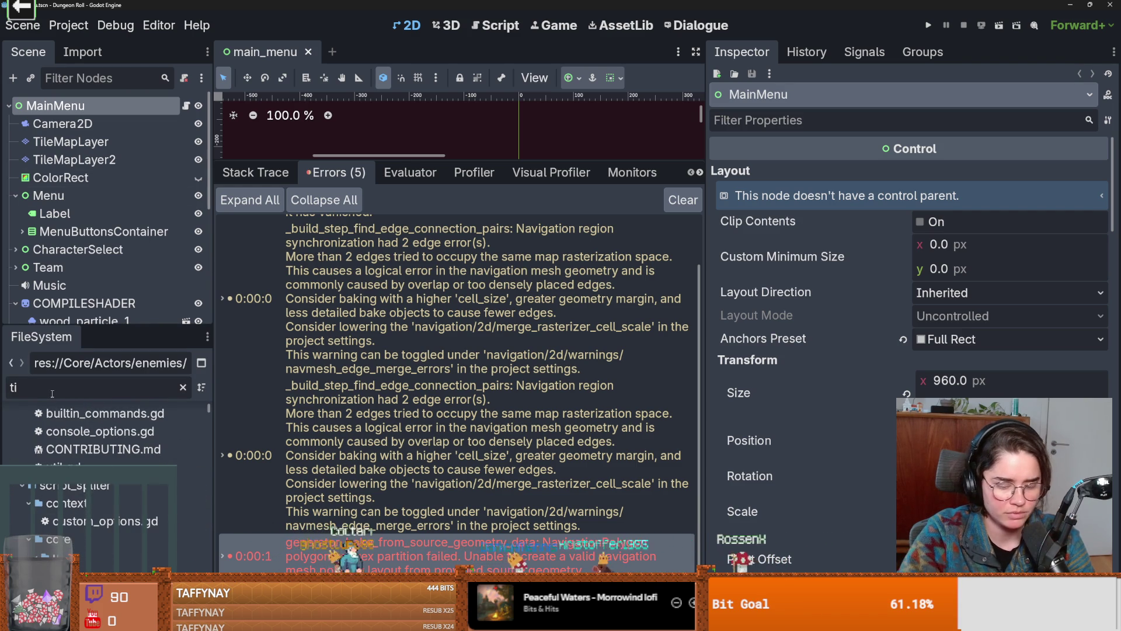
key(BackSpace)
key(BackSpace)
text(root)
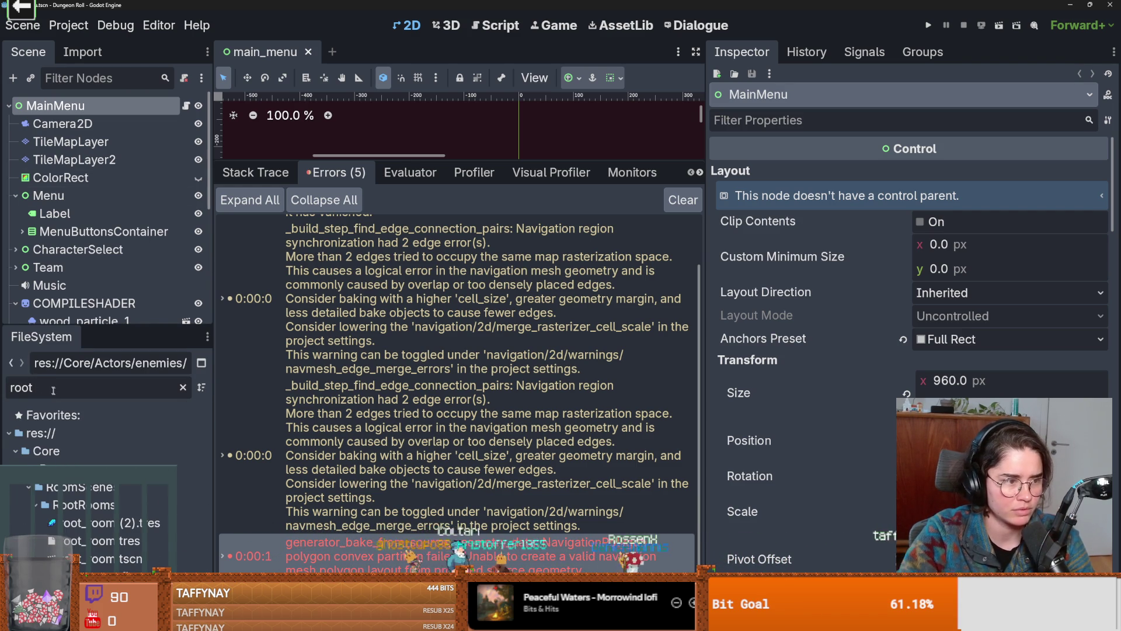
double_click(160, 561)
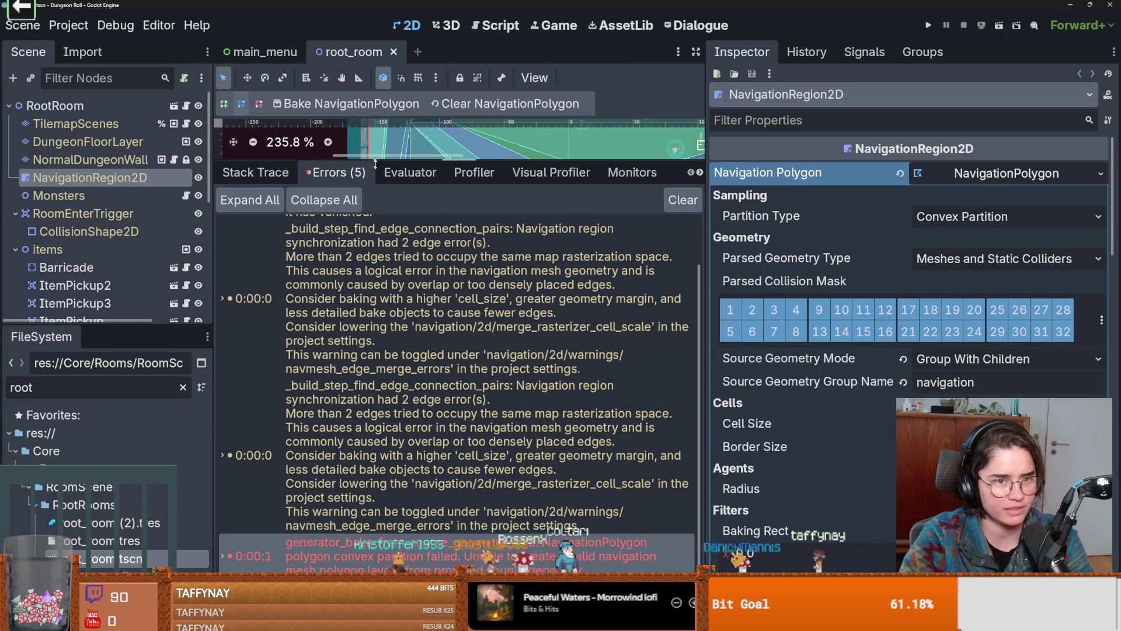
drag(374, 159, 398, 461)
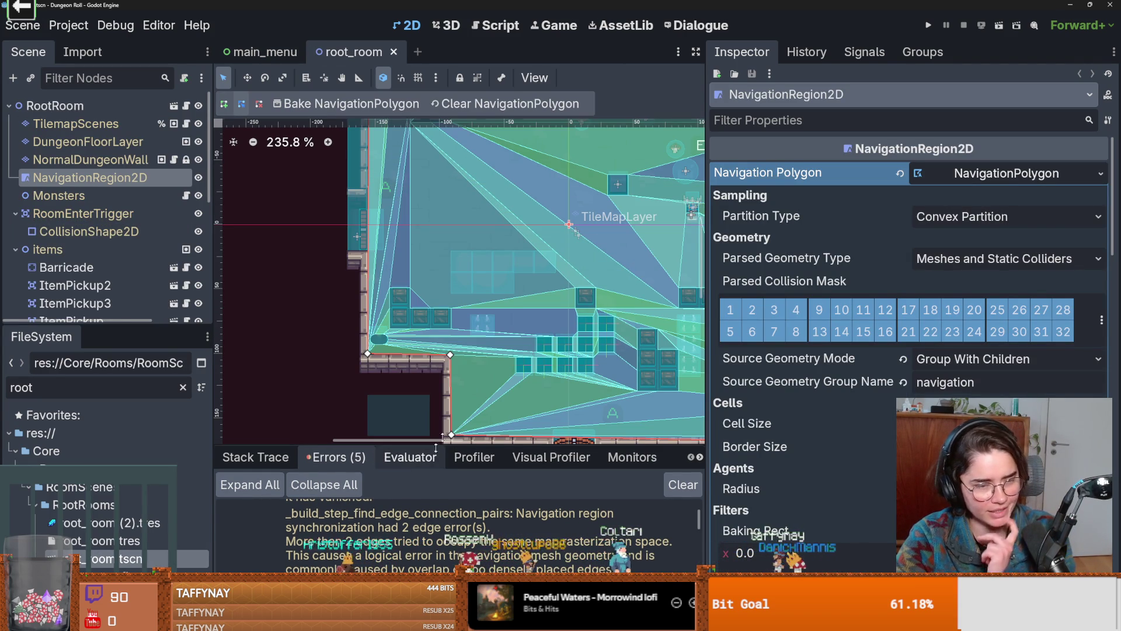
scroll(546, 320, up, 2)
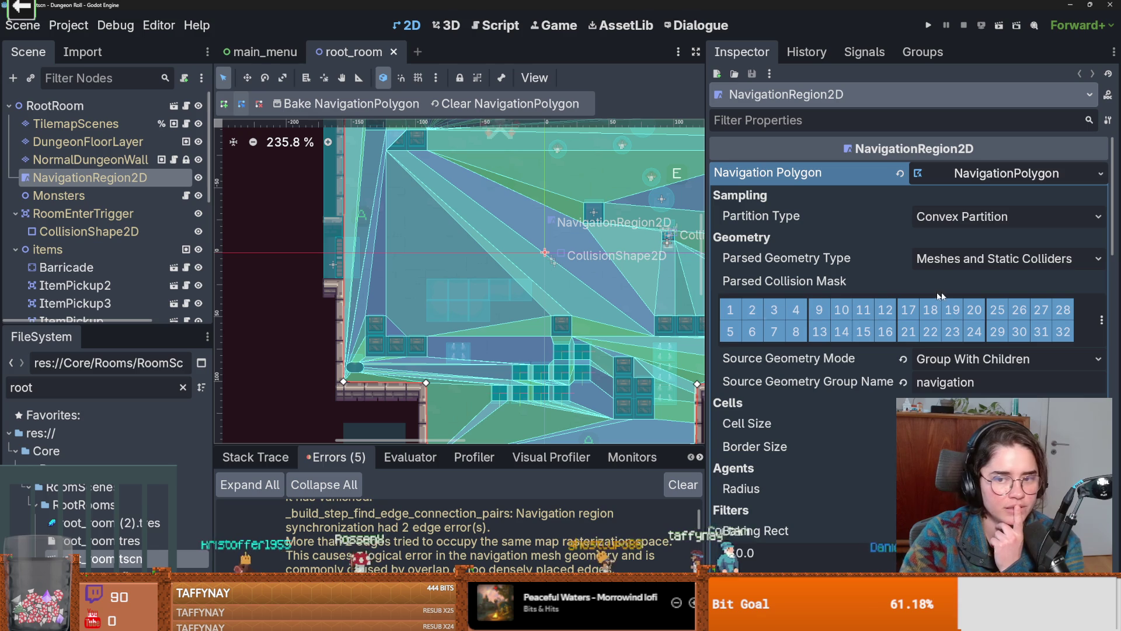
Change the NavigationRegion2D's partition type from Convex Partition to Triangulate and rebake the polygon
click(964, 217)
click(949, 258)
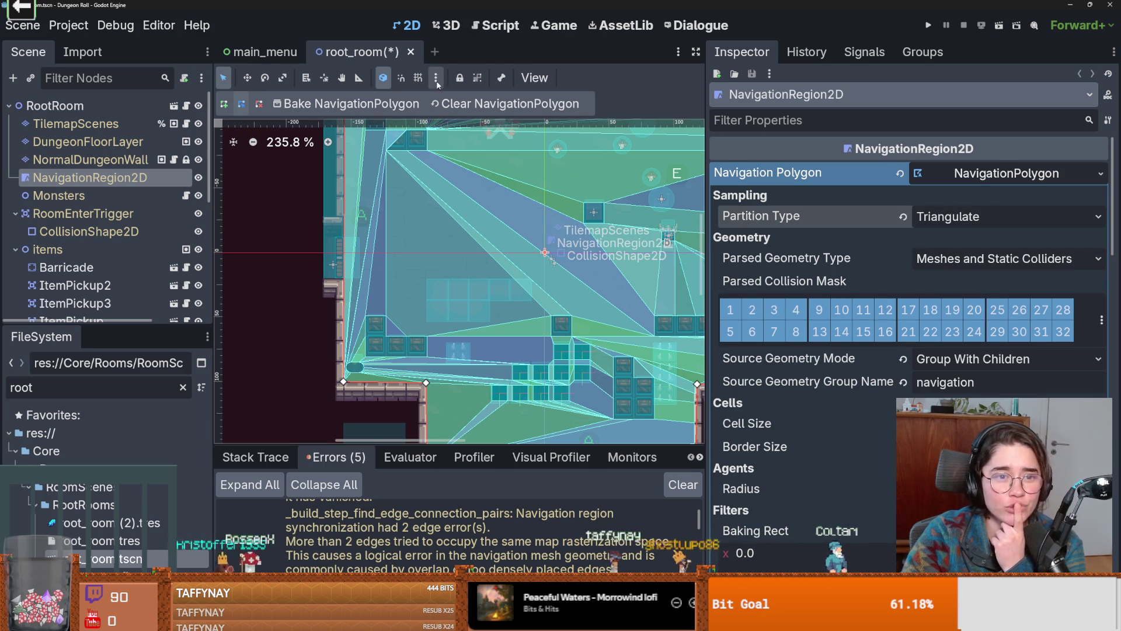
click(369, 104)
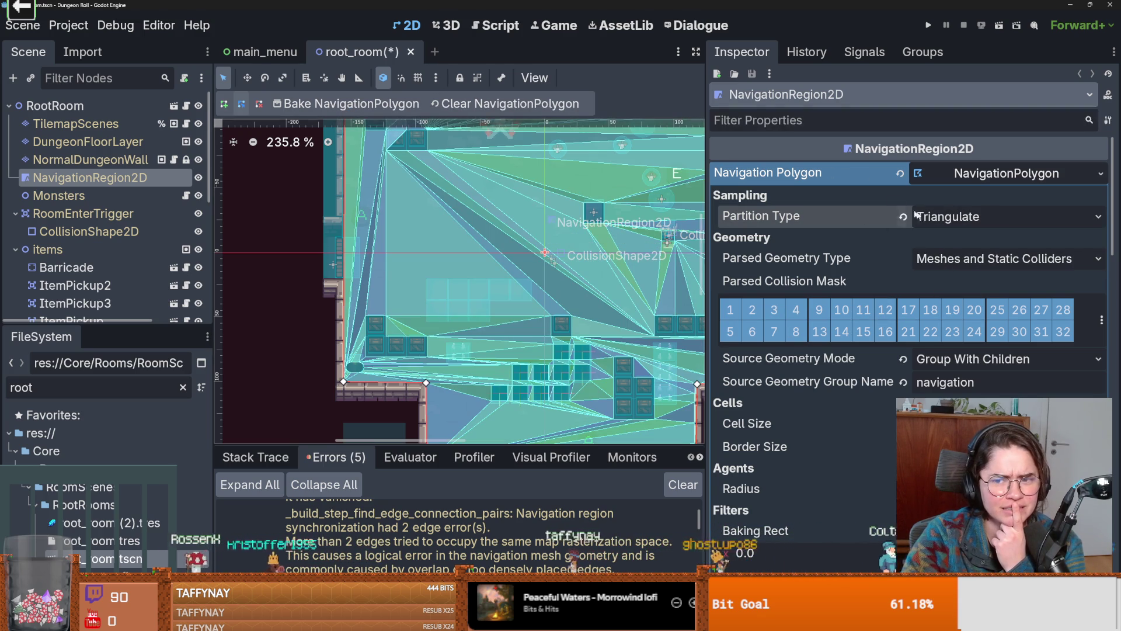
click(946, 216)
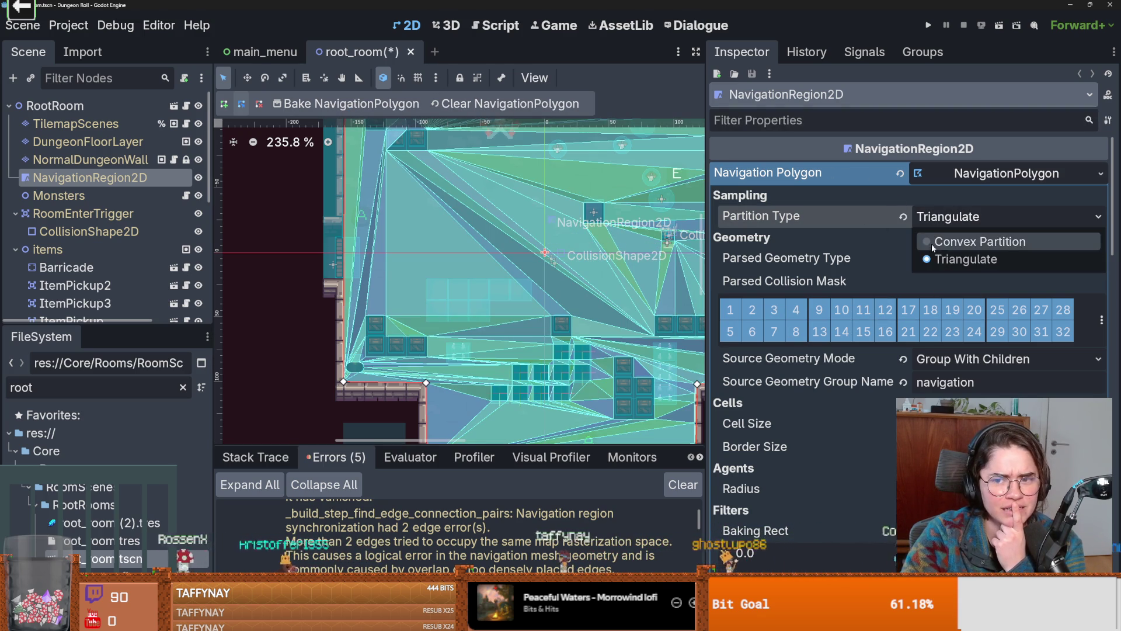
click(851, 217)
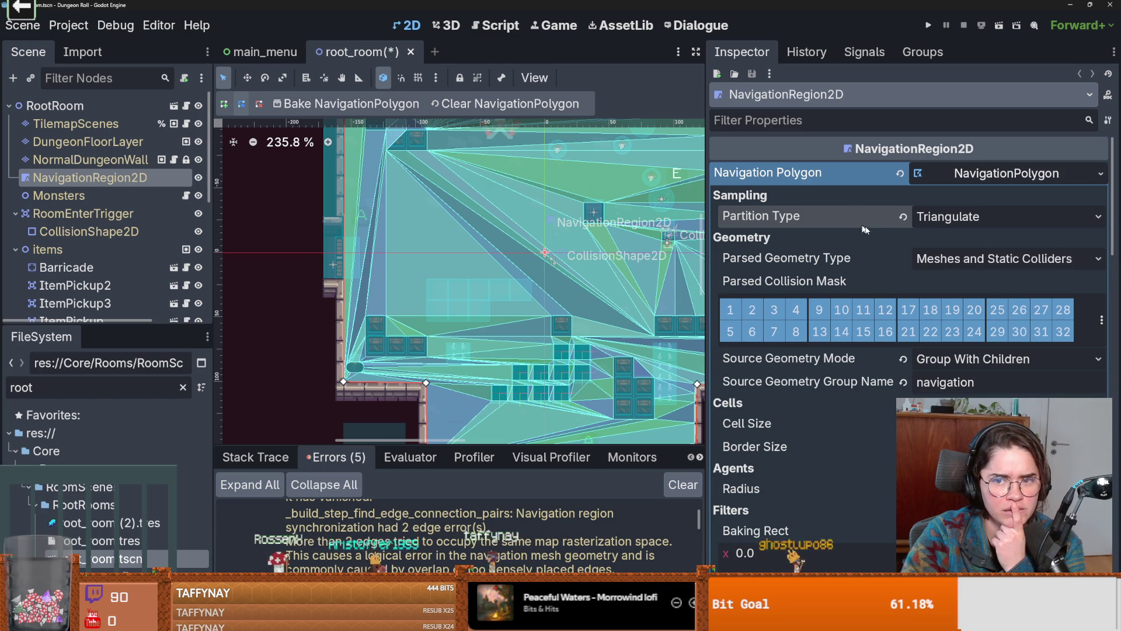
mouse_move(867, 219)
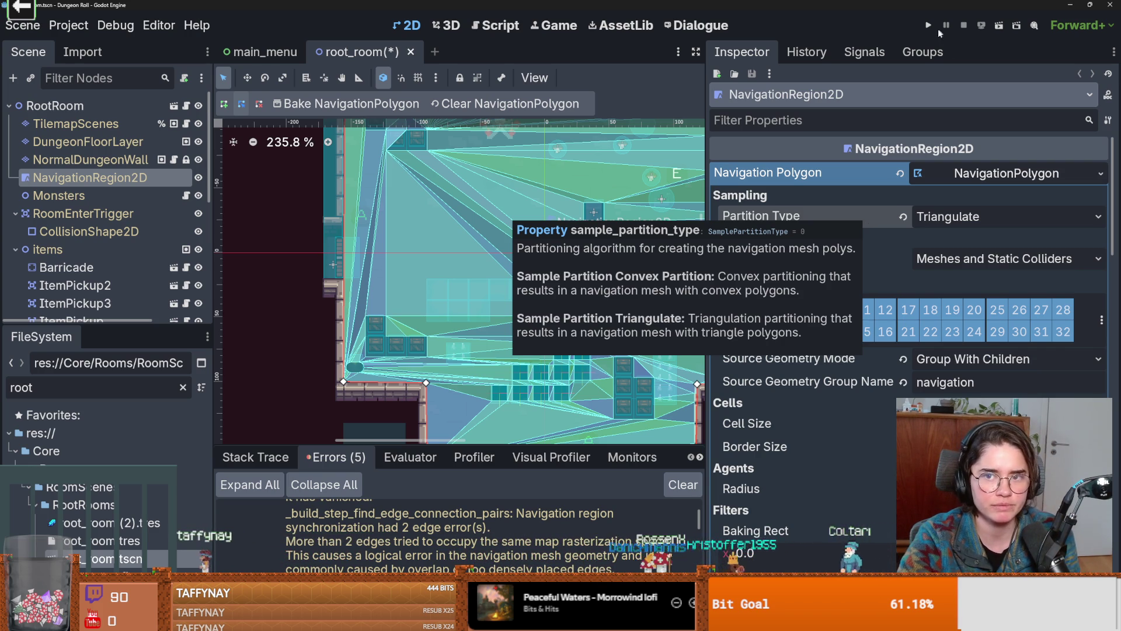
Launch a Crusader run, use F1 for 100 of each resource, attack crates, then un-maximize the window
key(F5)
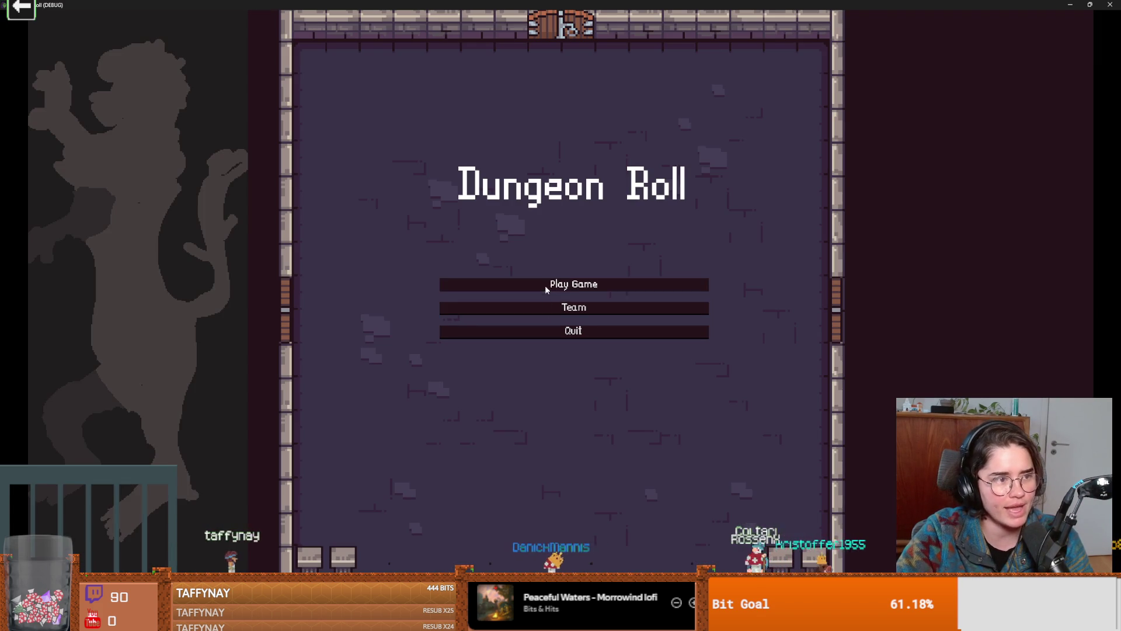
click(545, 287)
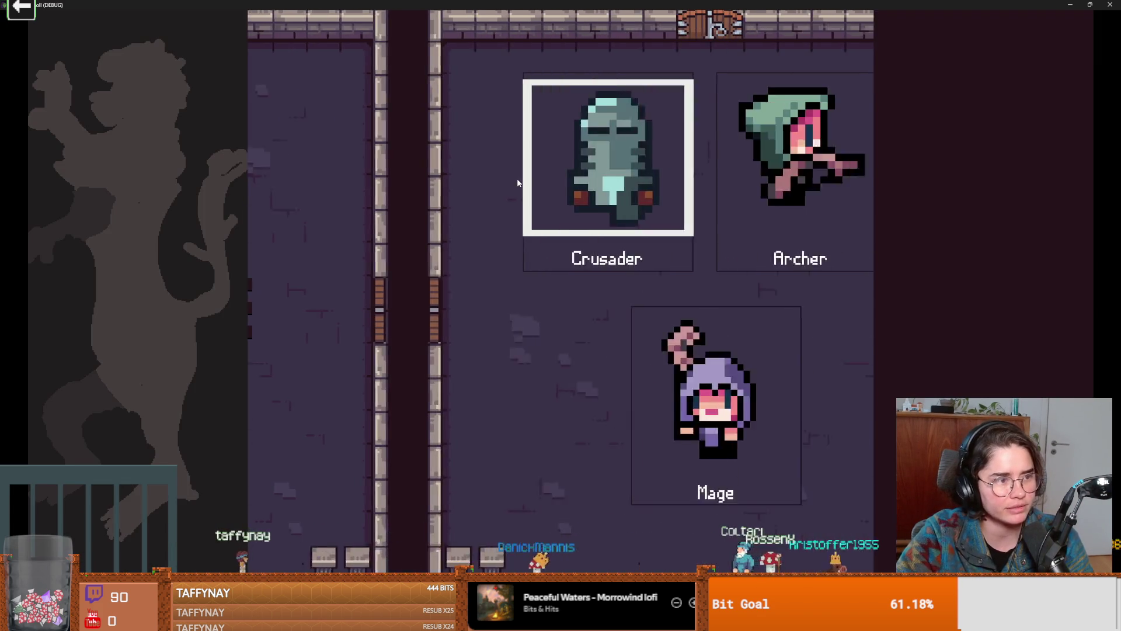
click(552, 200)
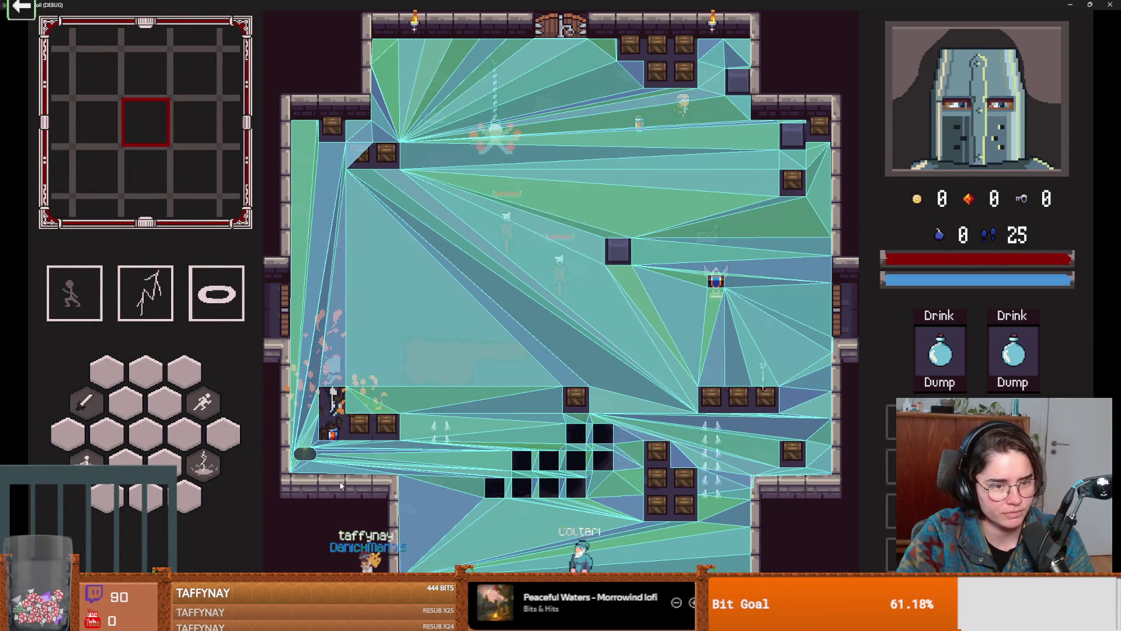
key(F1)
click(449, 433)
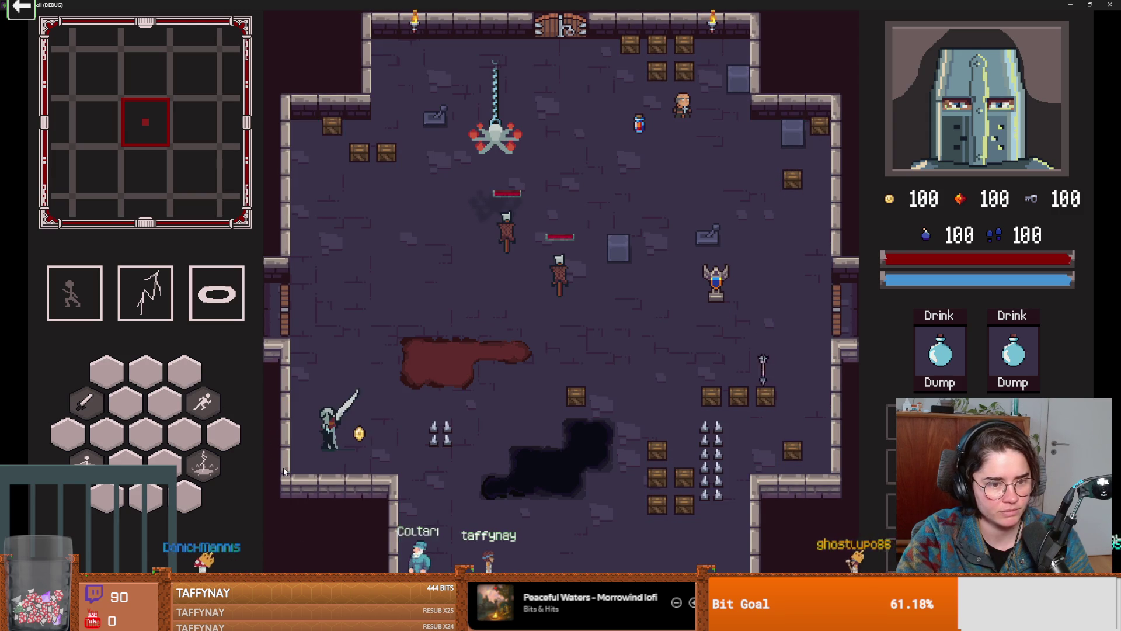
key(super+Down)
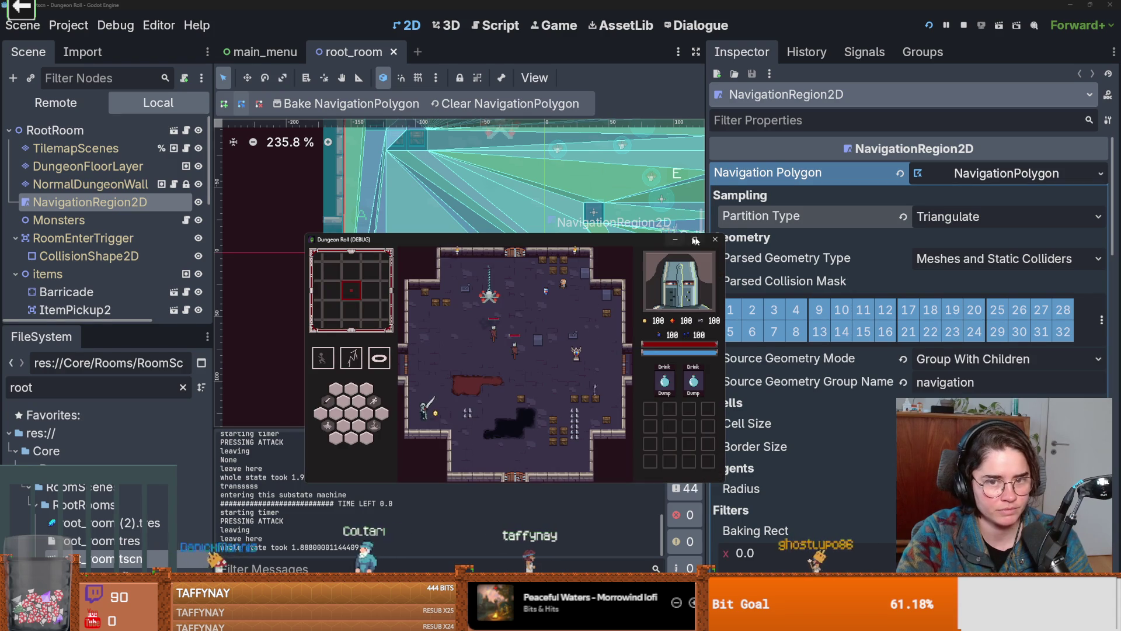
Stop the debug run and scroll the NavigationRegion2D Inspector past Cell Size to the Agents radius
click(715, 240)
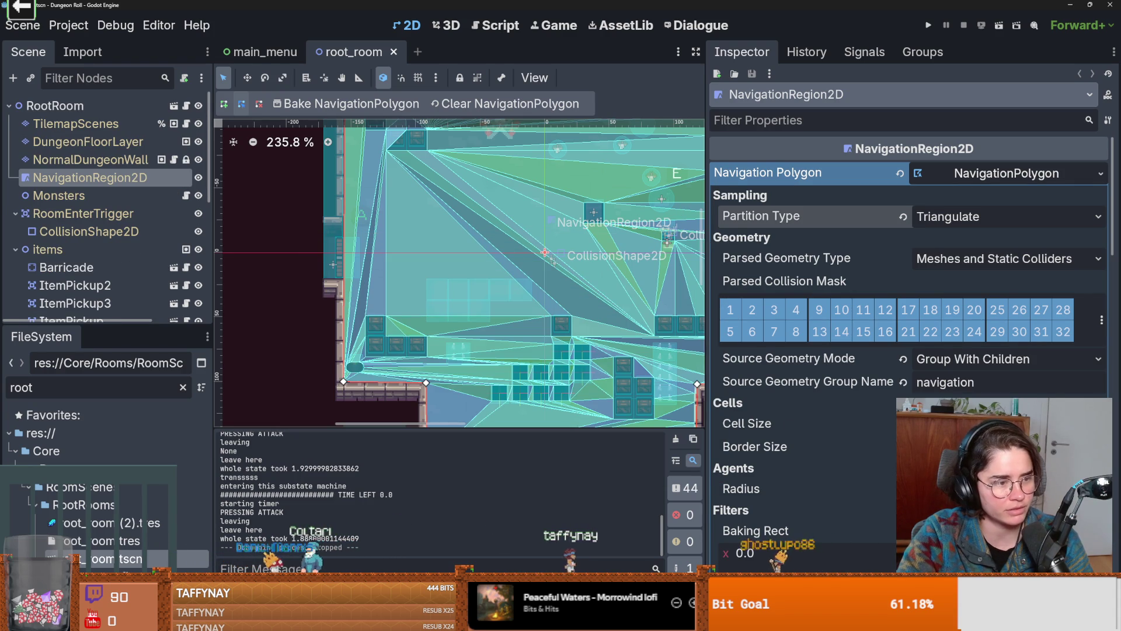
mouse_move(778, 445)
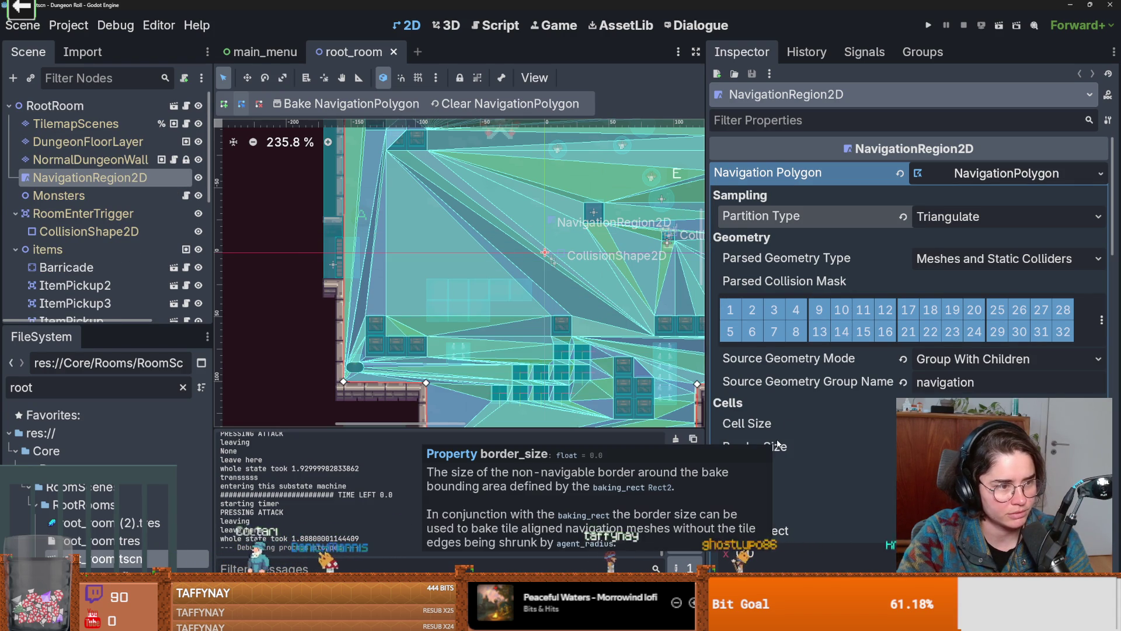
scroll(845, 428, down, 1)
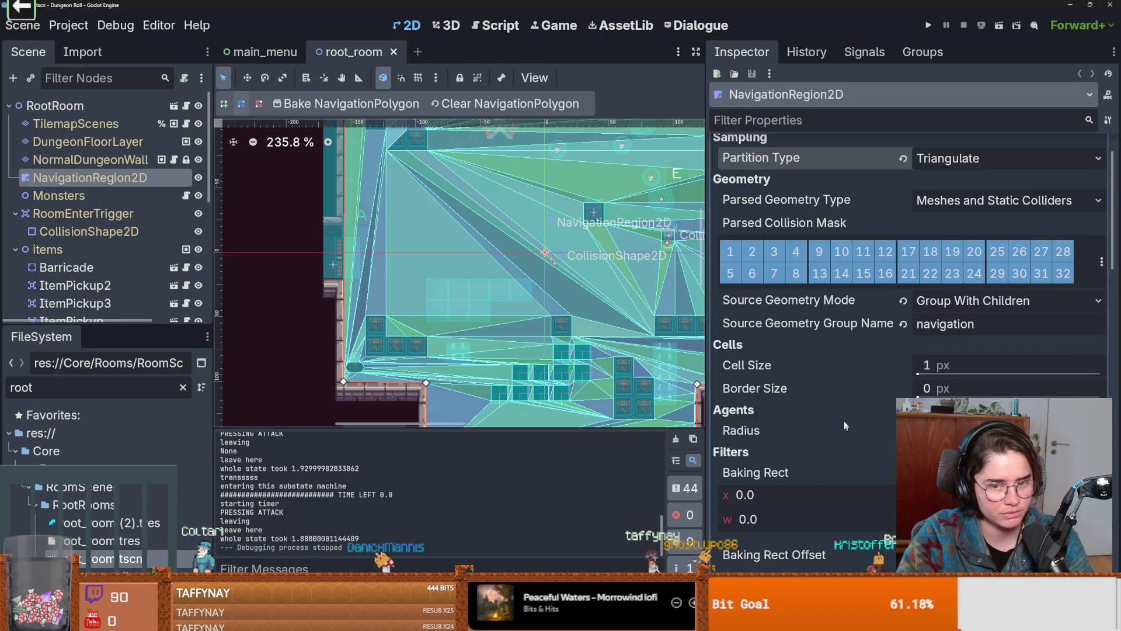
click(953, 368)
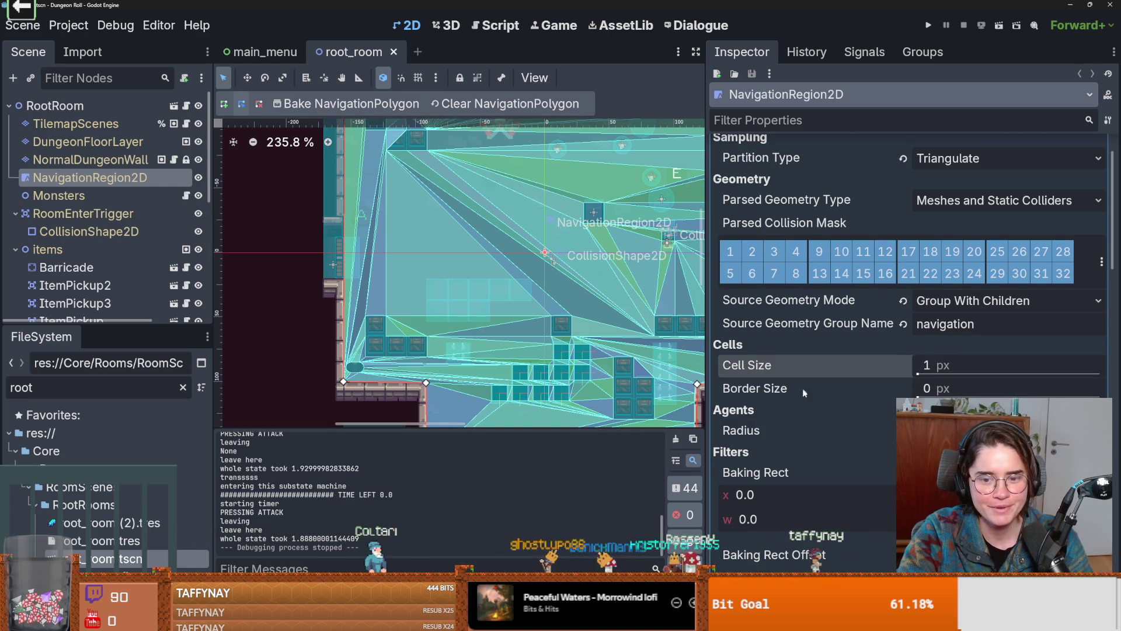
scroll(803, 390, down, 1)
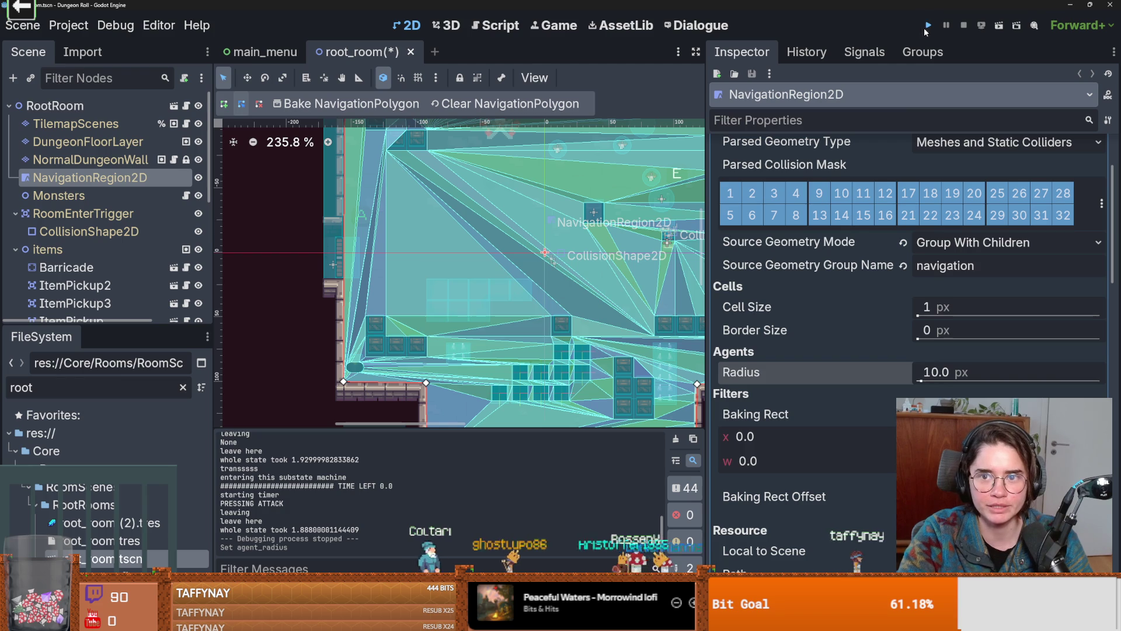
Test the 10 px agent radius in a Crusader run with F1 resources, then end the run
click(928, 26)
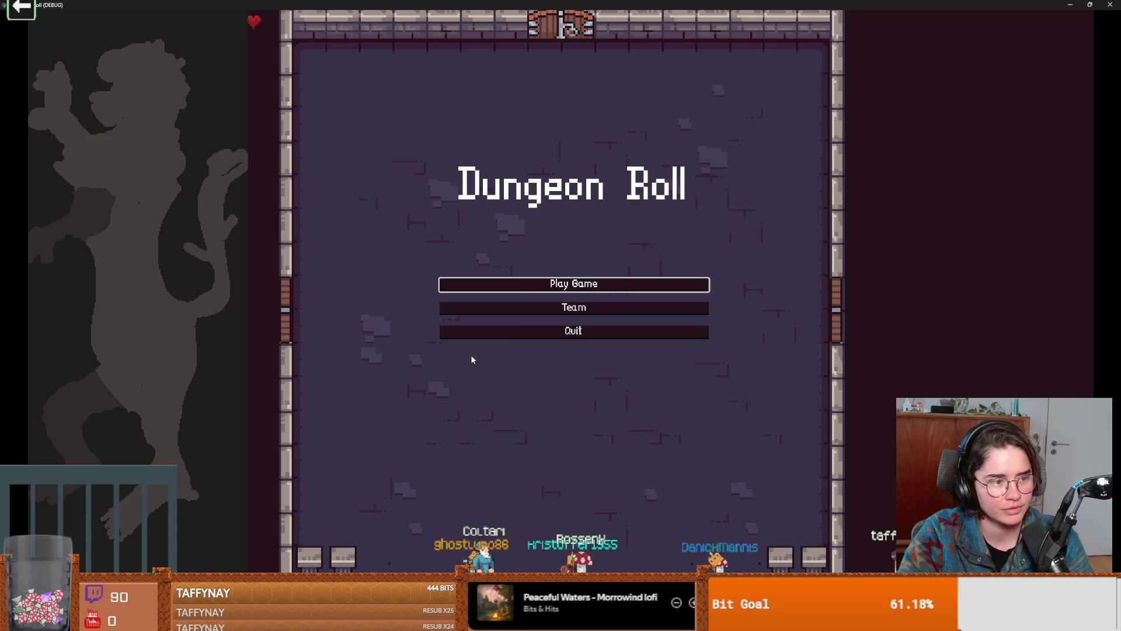
click(521, 285)
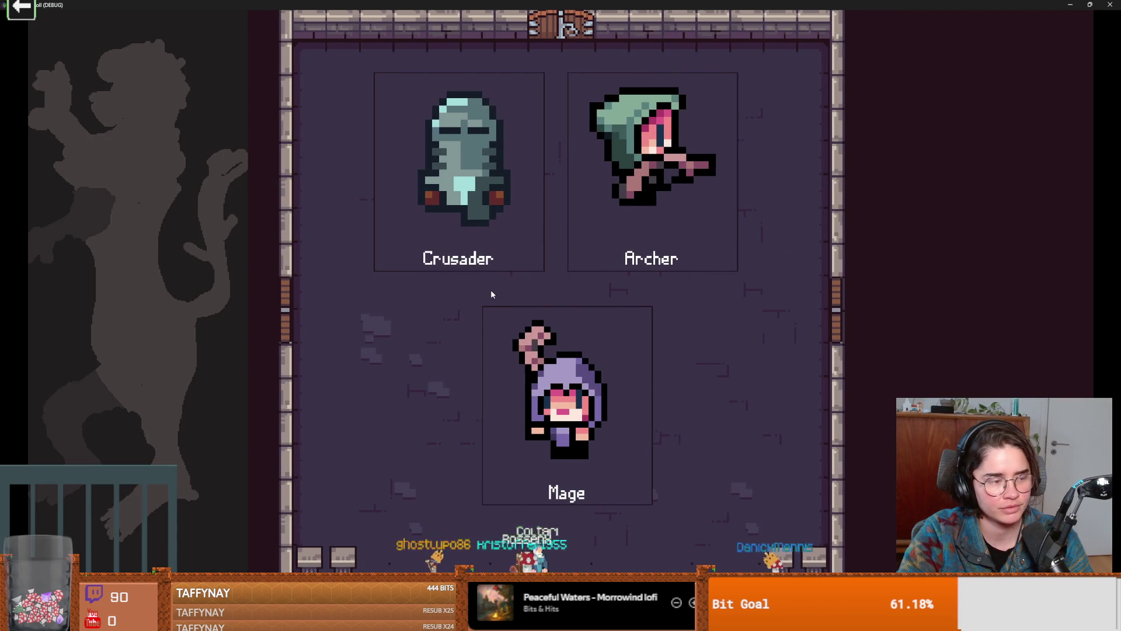
click(493, 265)
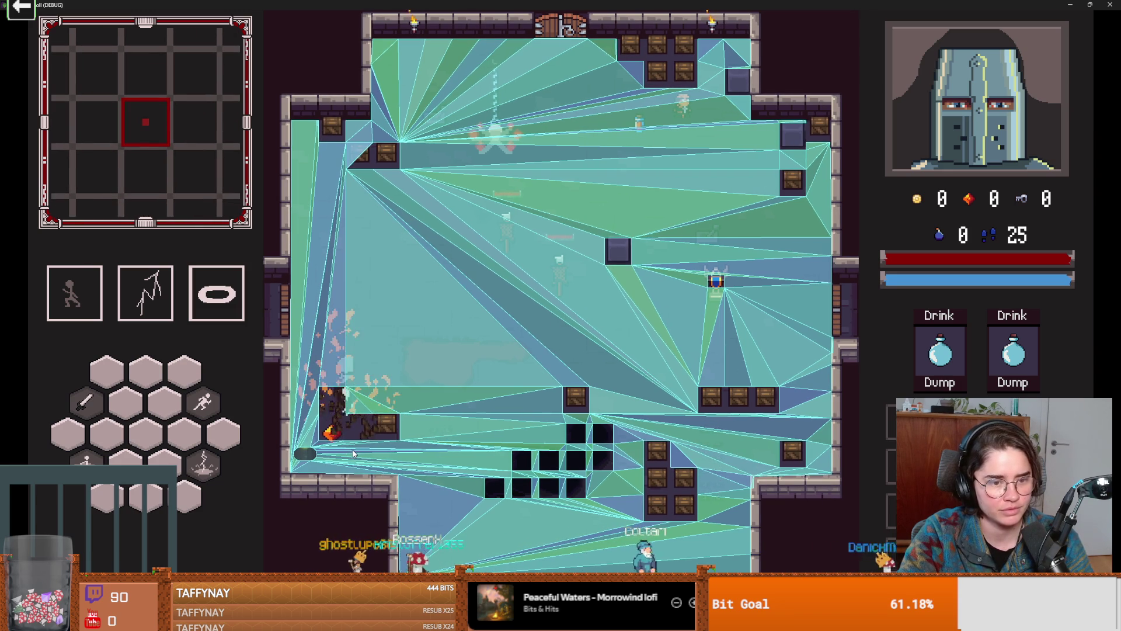
key(F1)
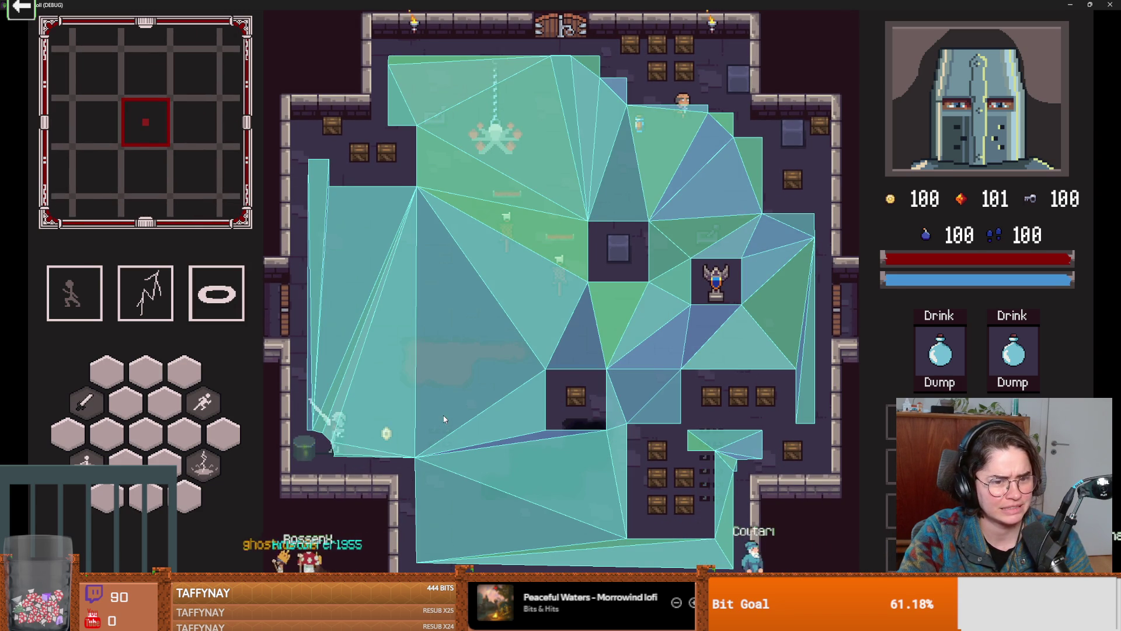
double_click(647, 4)
key(F8)
click(951, 373)
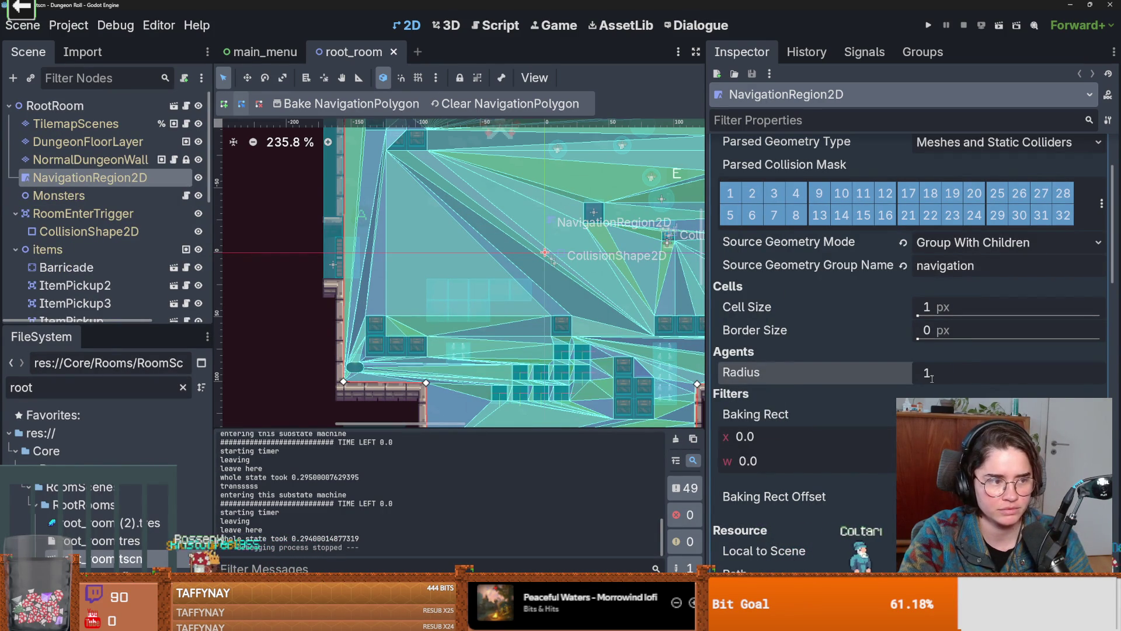
Commit a 1.0 px agent radius, test it in a Crusader run, then close the game
key(Return)
key(F5)
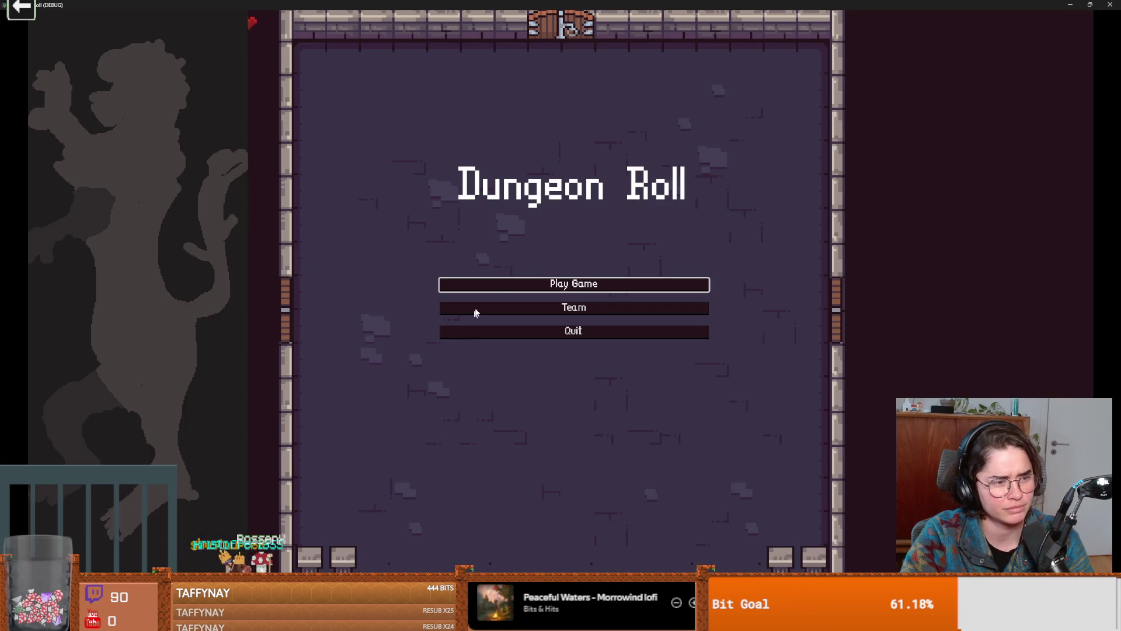
click(468, 283)
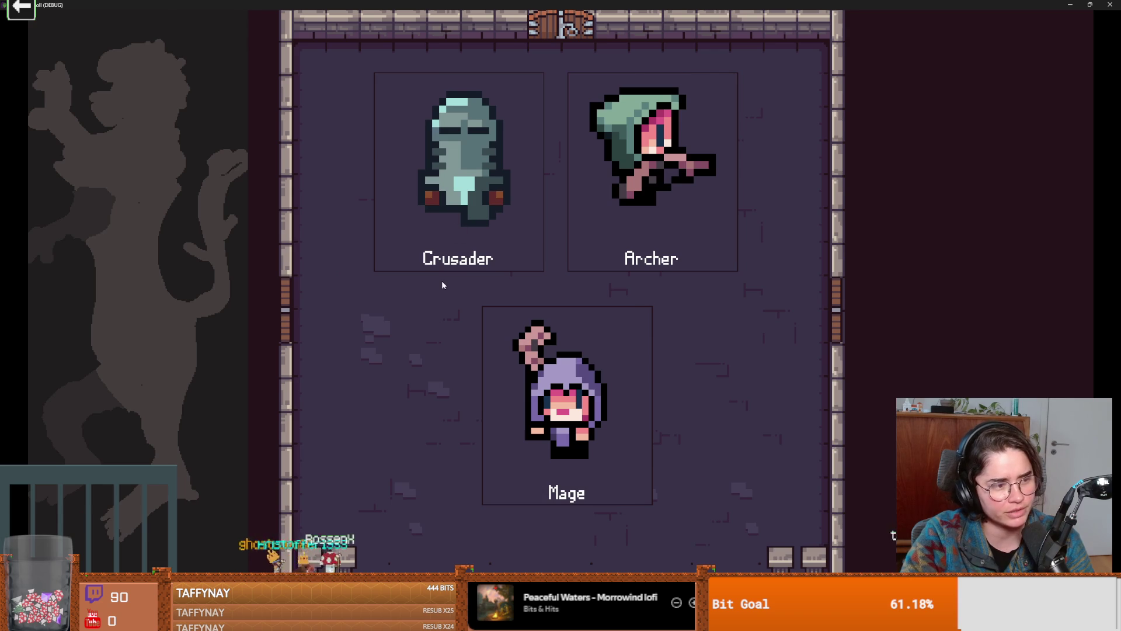
click(443, 284)
click(1090, 5)
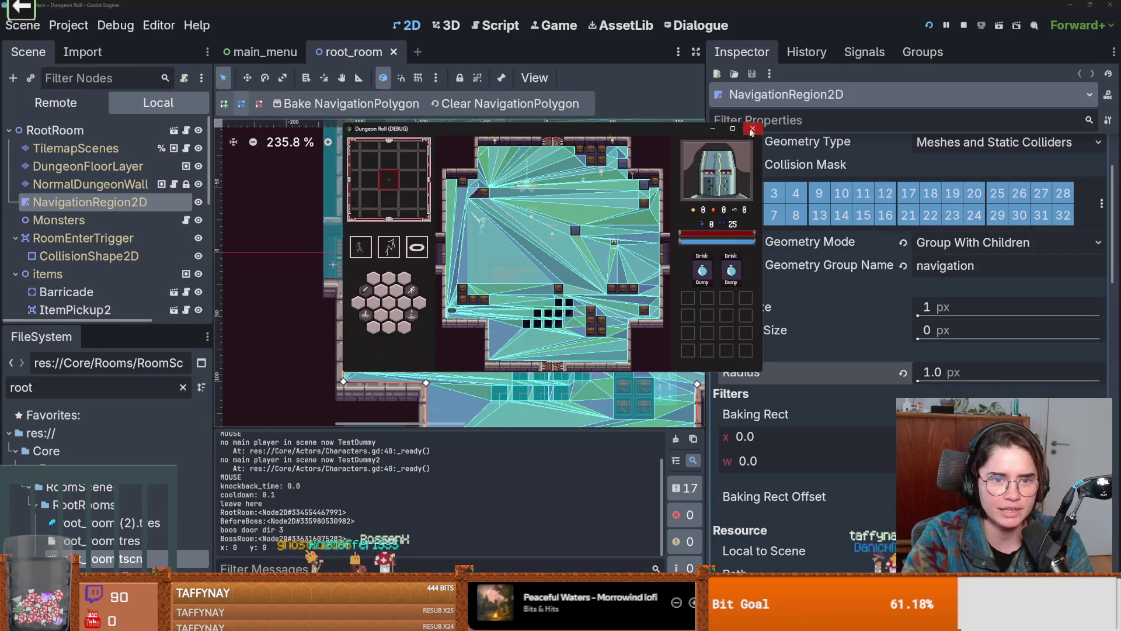
click(753, 130)
Try Cell Size values of 761, 1 and 141 px, rebaking the navigation polygon after each
drag(935, 313, 1101, 315)
click(372, 108)
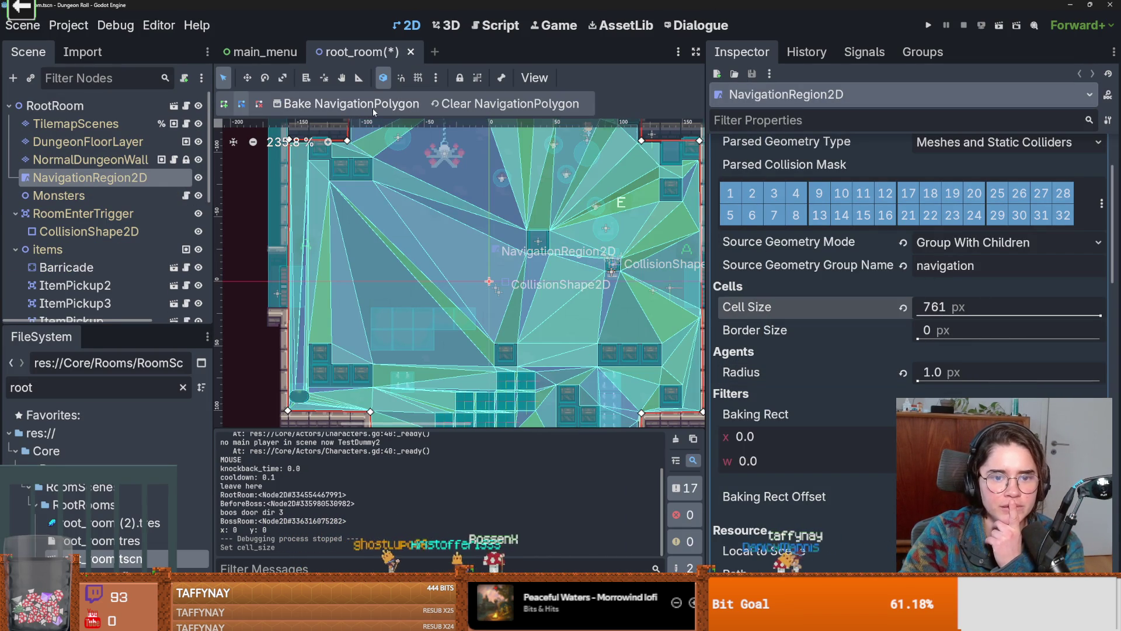
drag(1031, 323, 926, 316)
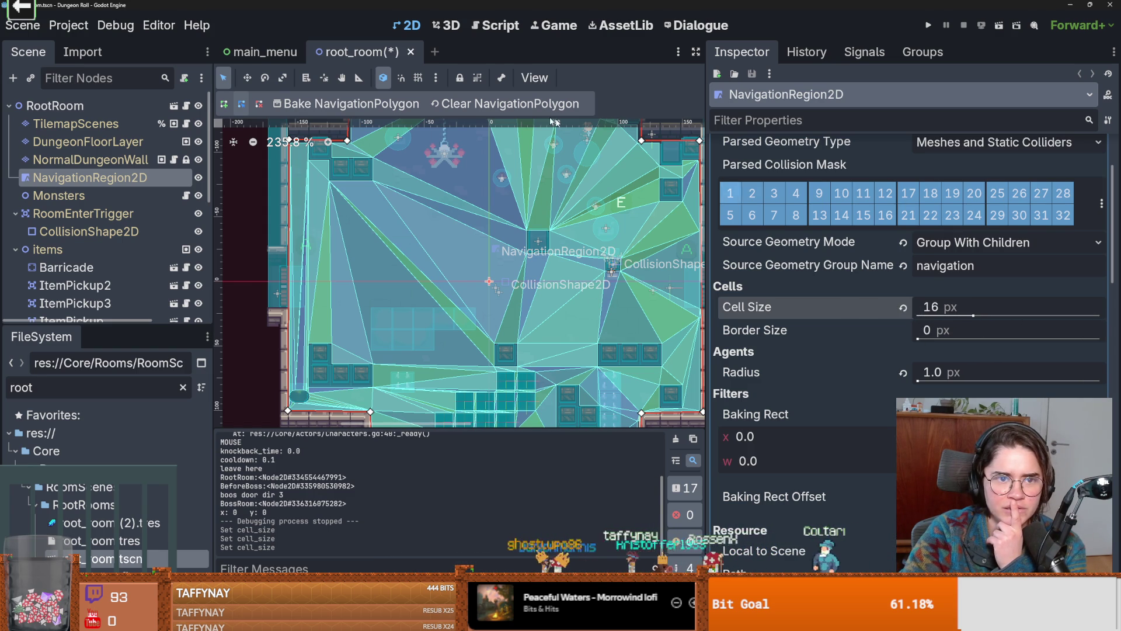
click(346, 107)
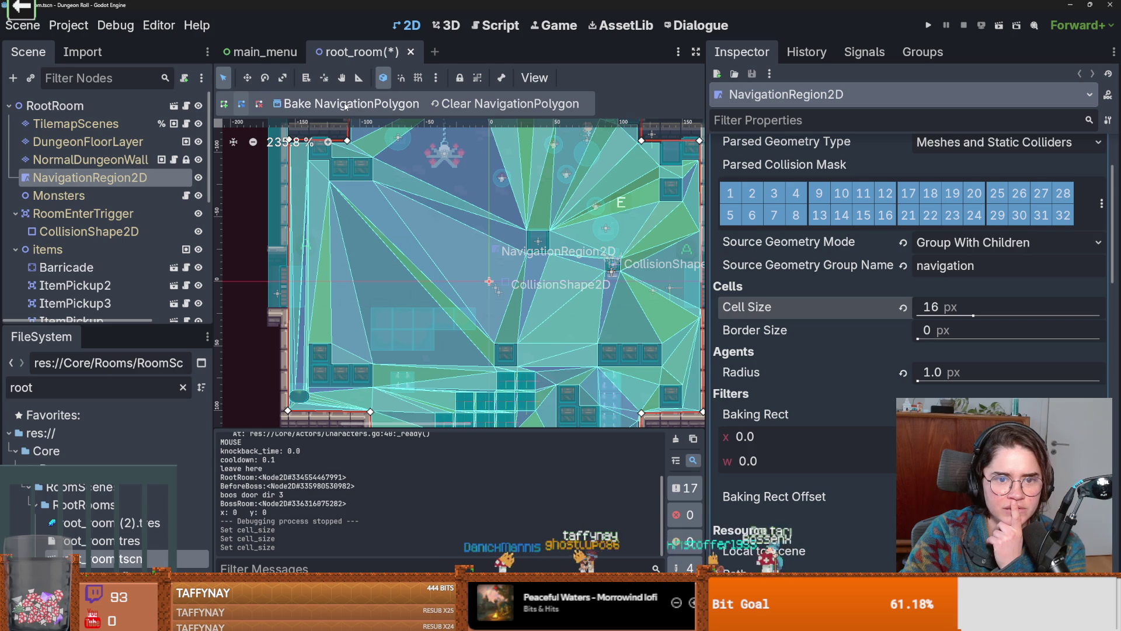
click(359, 100)
mouse_move(968, 316)
mouse_down()
mouse_move(918, 316)
mouse_move(1101, 316)
mouse_up()
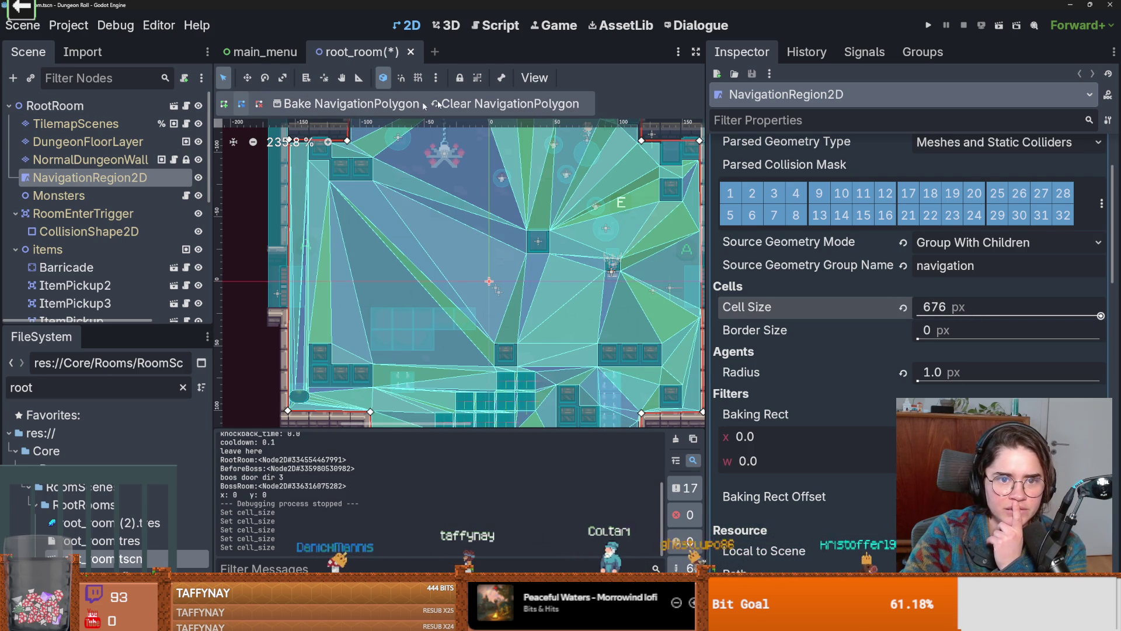
click(385, 105)
Set Cell Size to 16 px, rebake the navigation polygon, then save and relaunch the game
click(950, 307)
text(15)
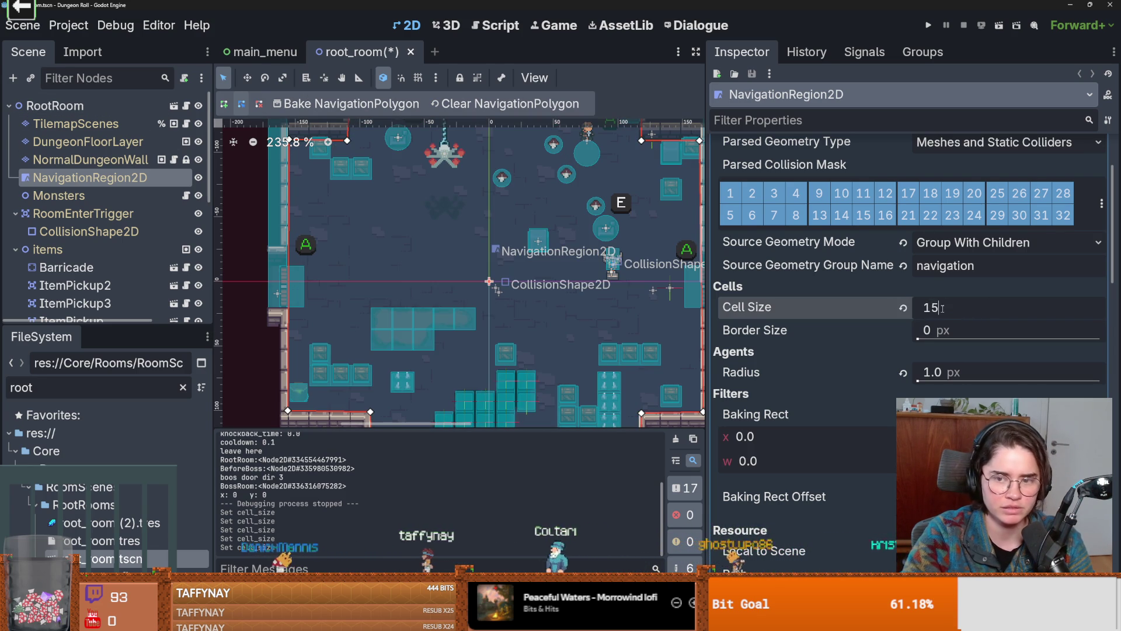
key(Return)
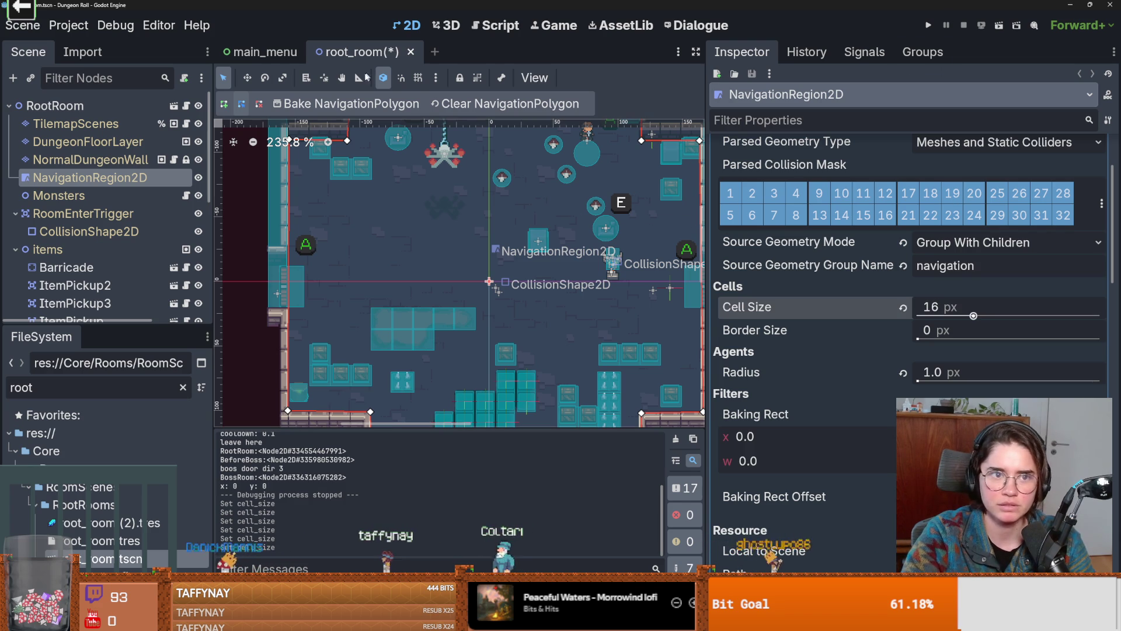
click(365, 103)
key(F5)
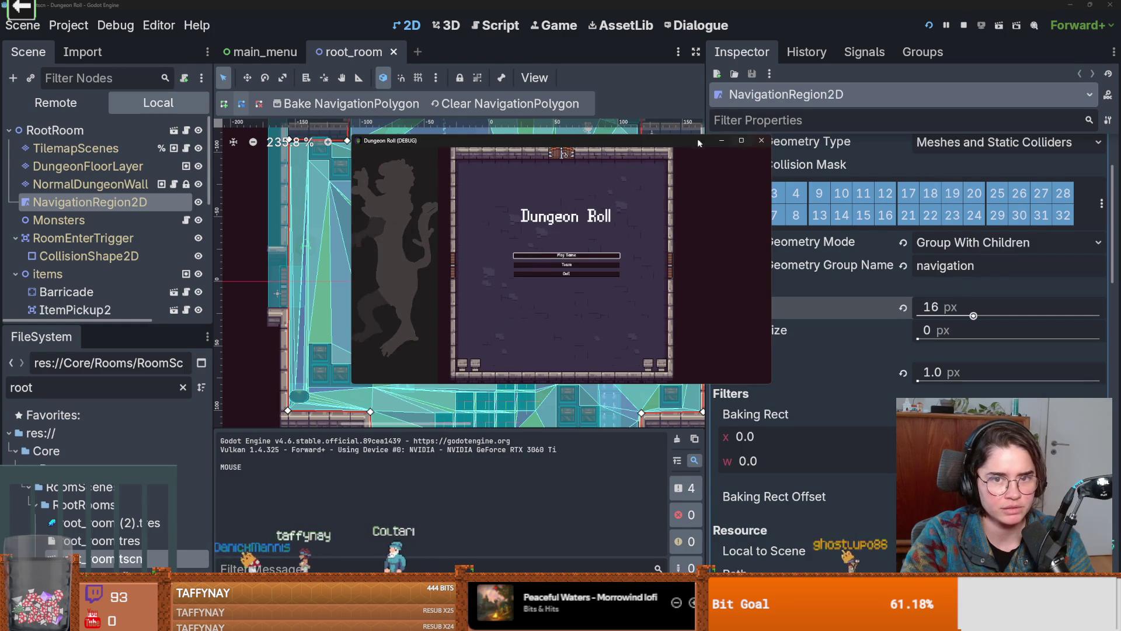
Close the game, review the NavigationRegion2D Inspector properties, and run the project again to test the navmesh
click(759, 140)
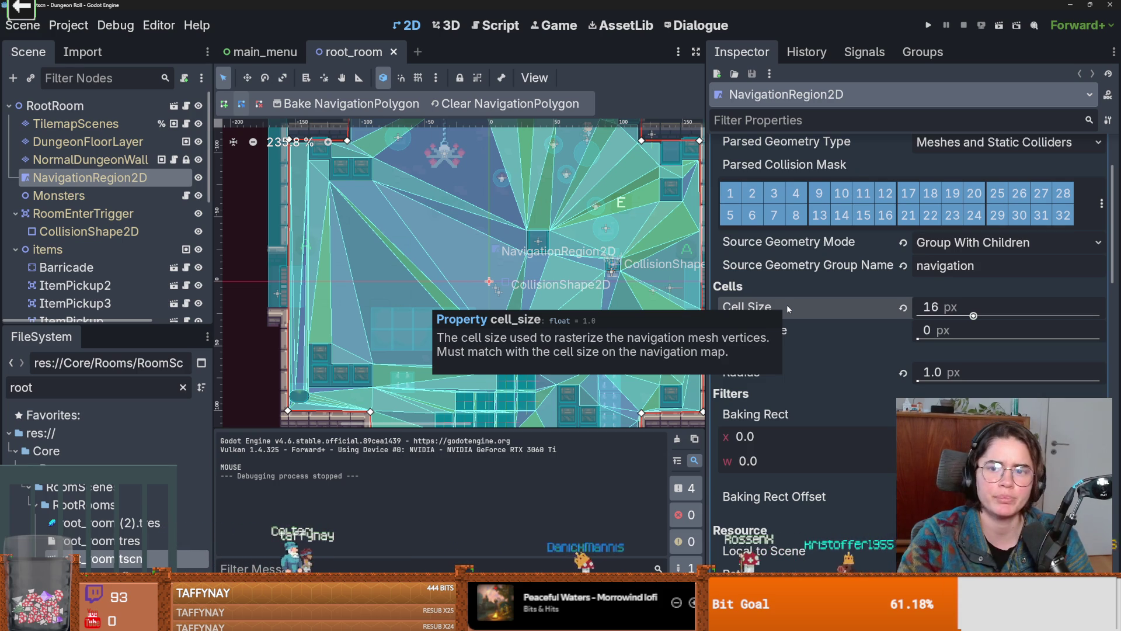
scroll(825, 349, up, 2)
scroll(816, 346, up, 1)
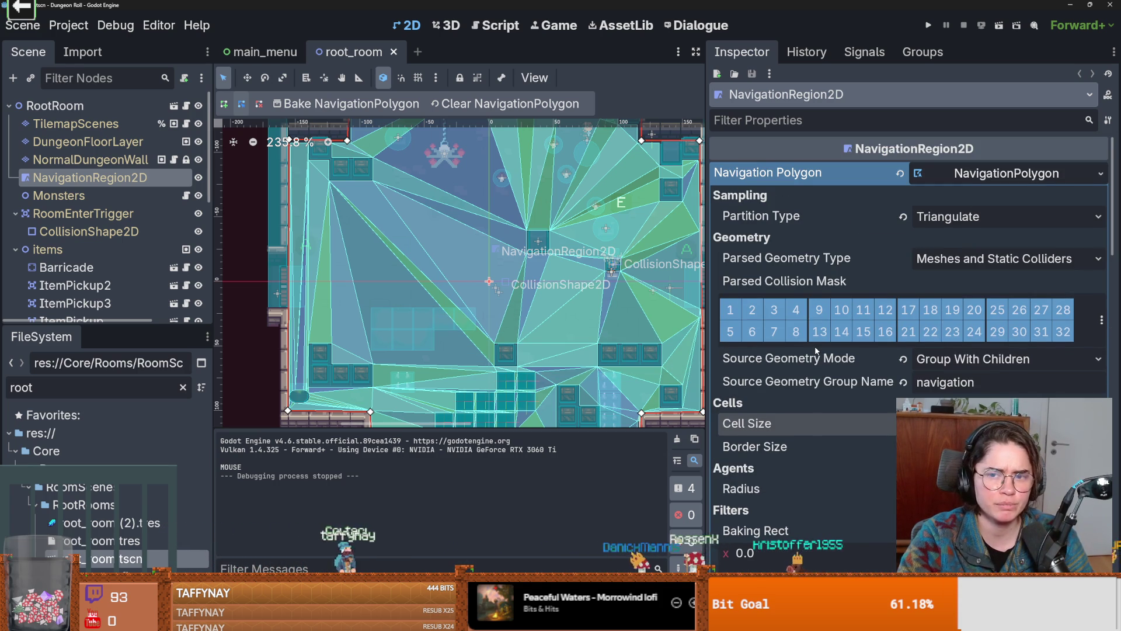
scroll(814, 346, down, 1)
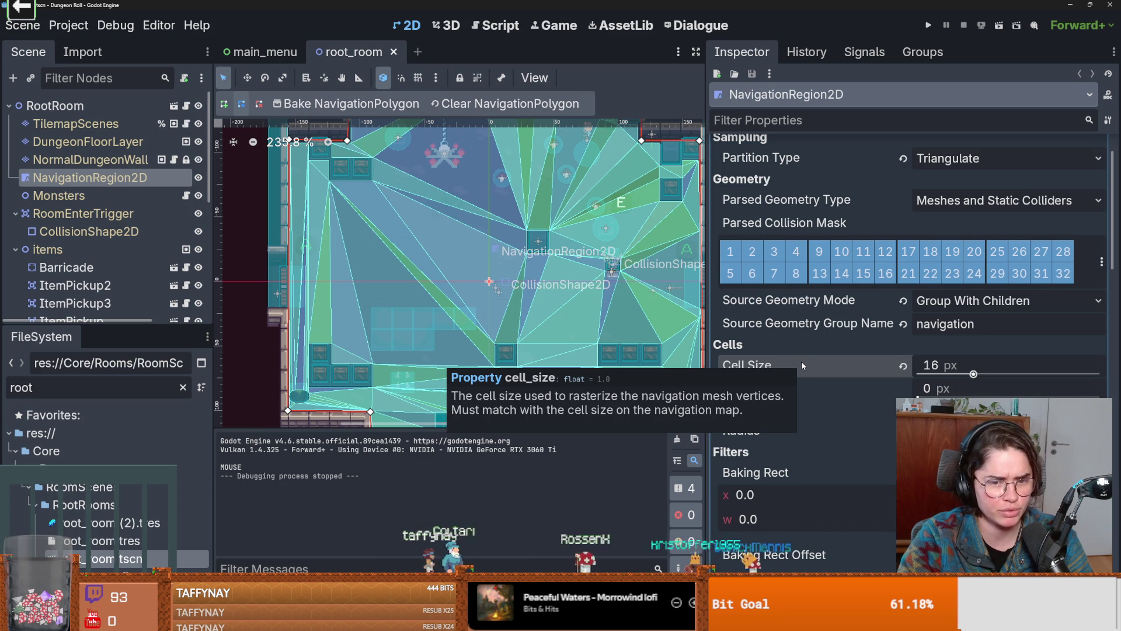
click(933, 26)
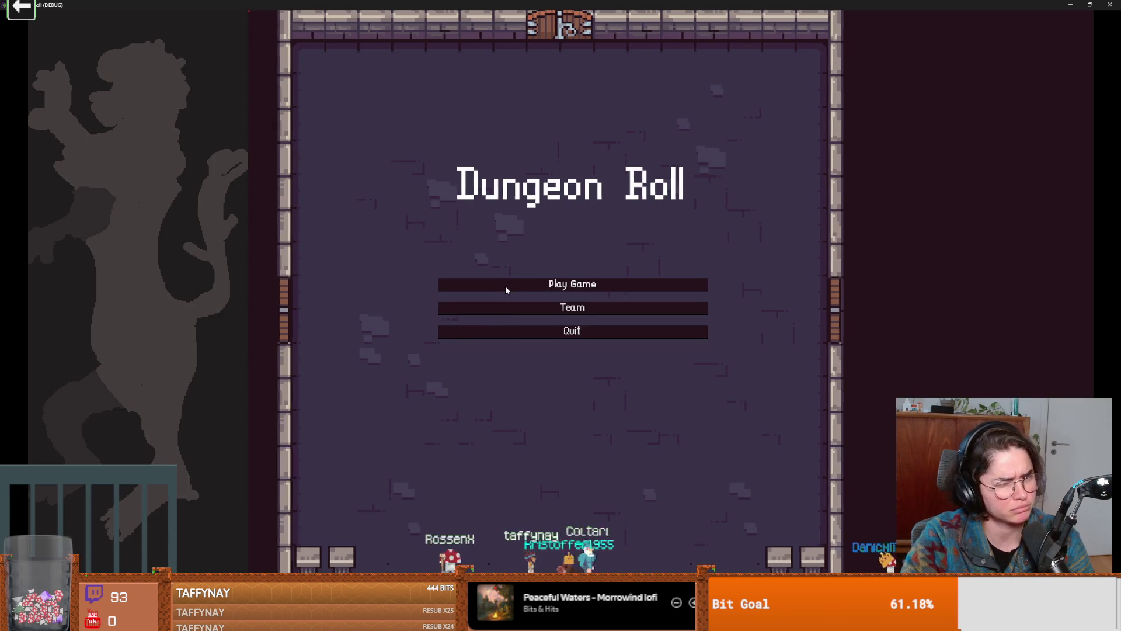
Start a new Crusader game and smash the crates at the lower left
click(505, 286)
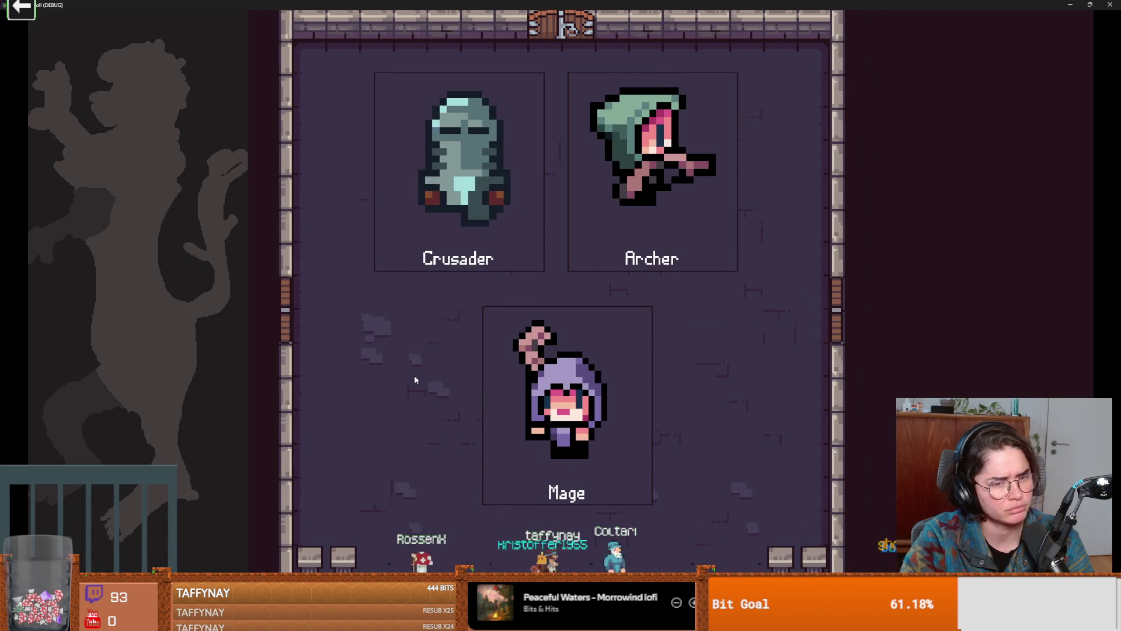
key(Return)
click(345, 428)
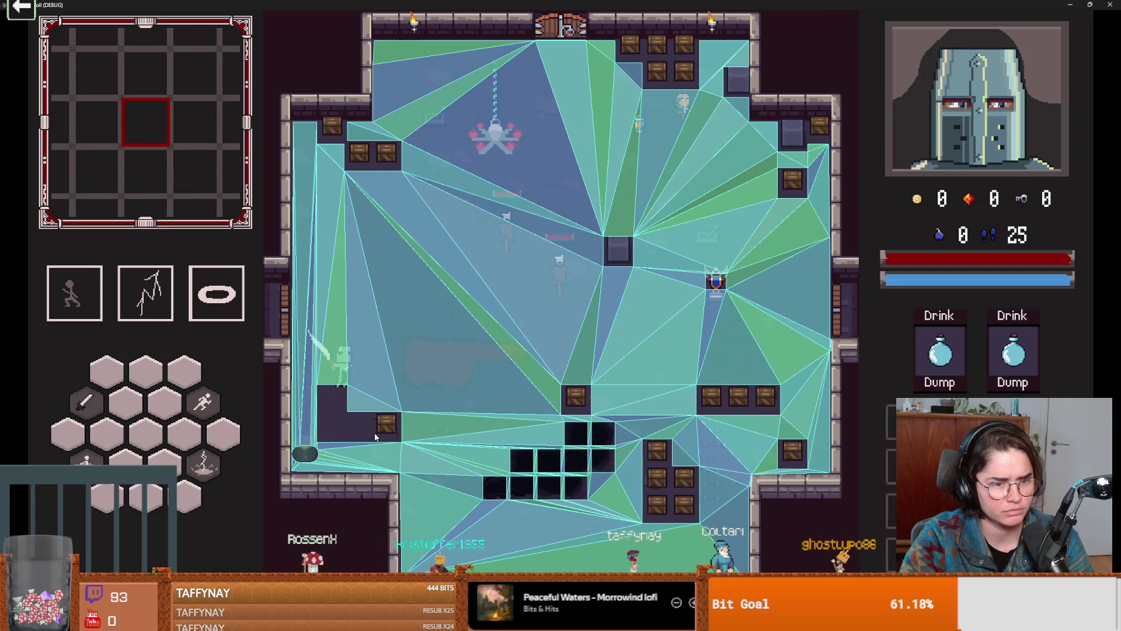
click(403, 448)
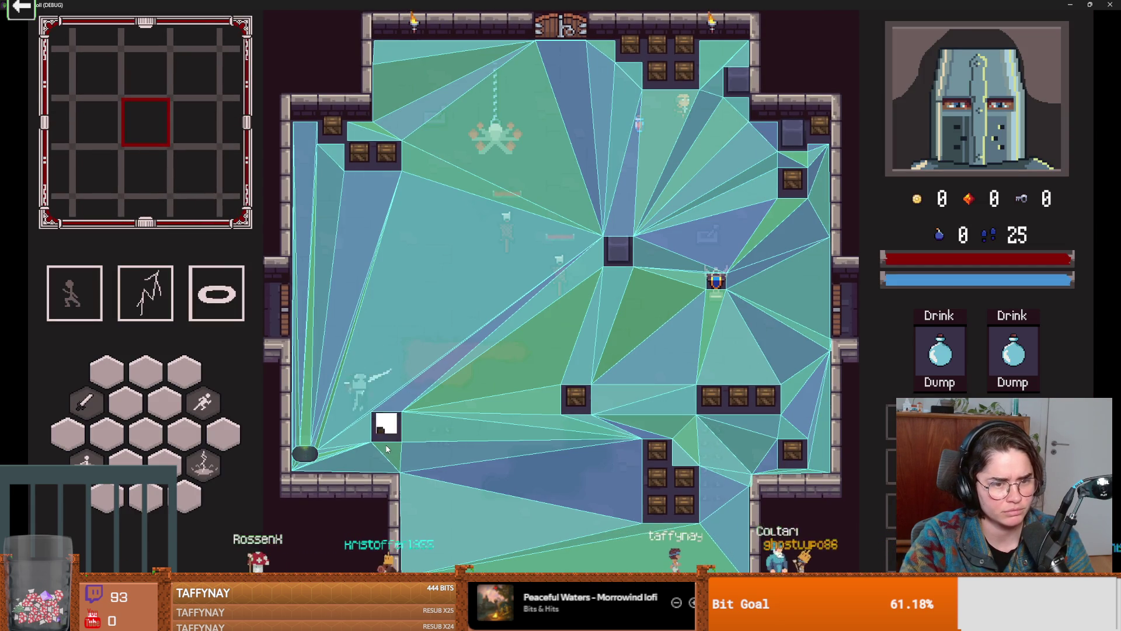
click(388, 447)
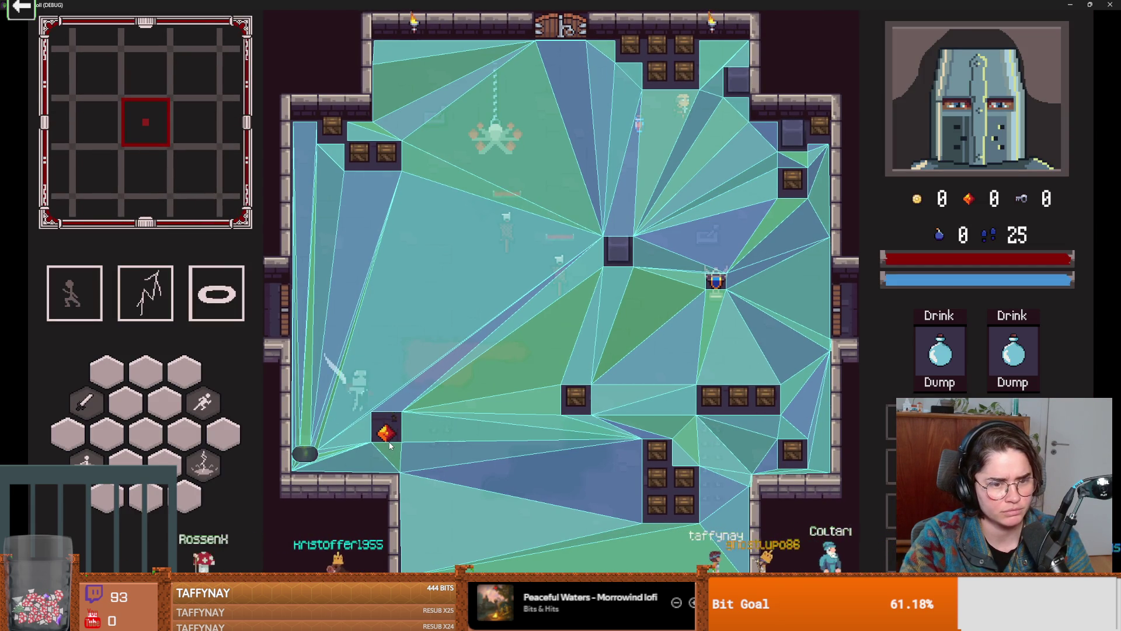
click(306, 461)
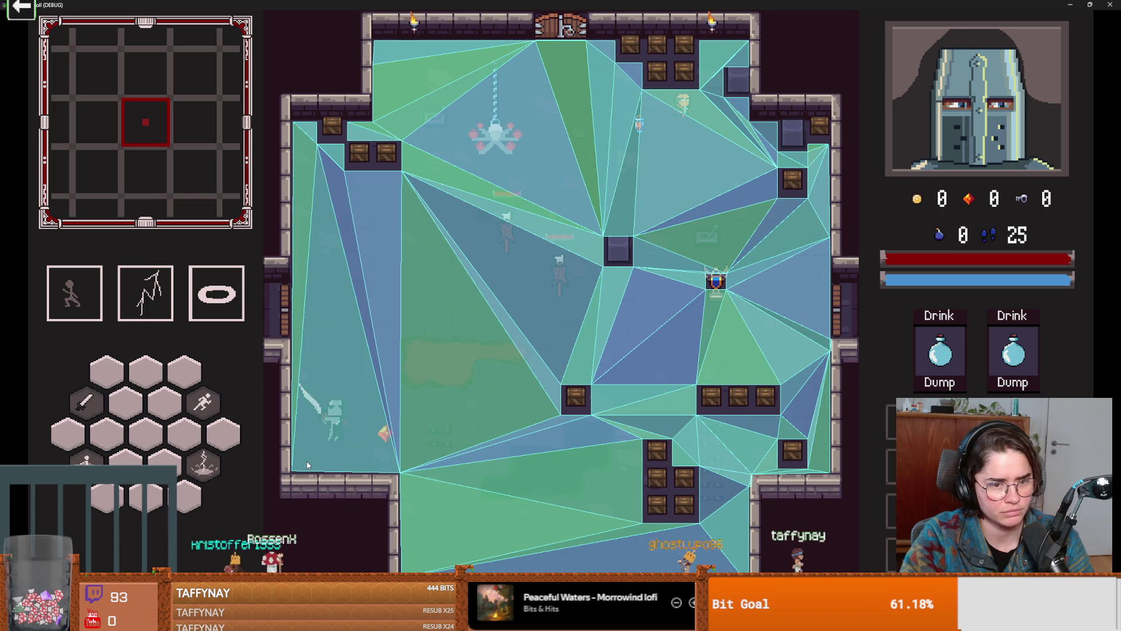
Dash across the room, use ability 1, smash top-right crates and enemies, then un-maximize the window
key(space)
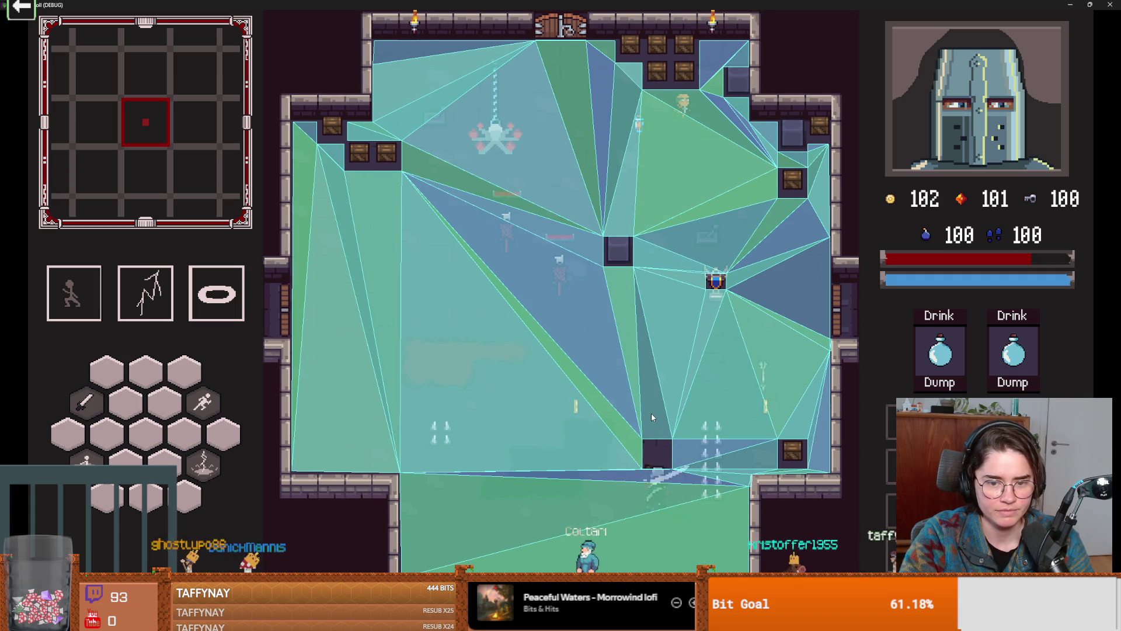
key(1)
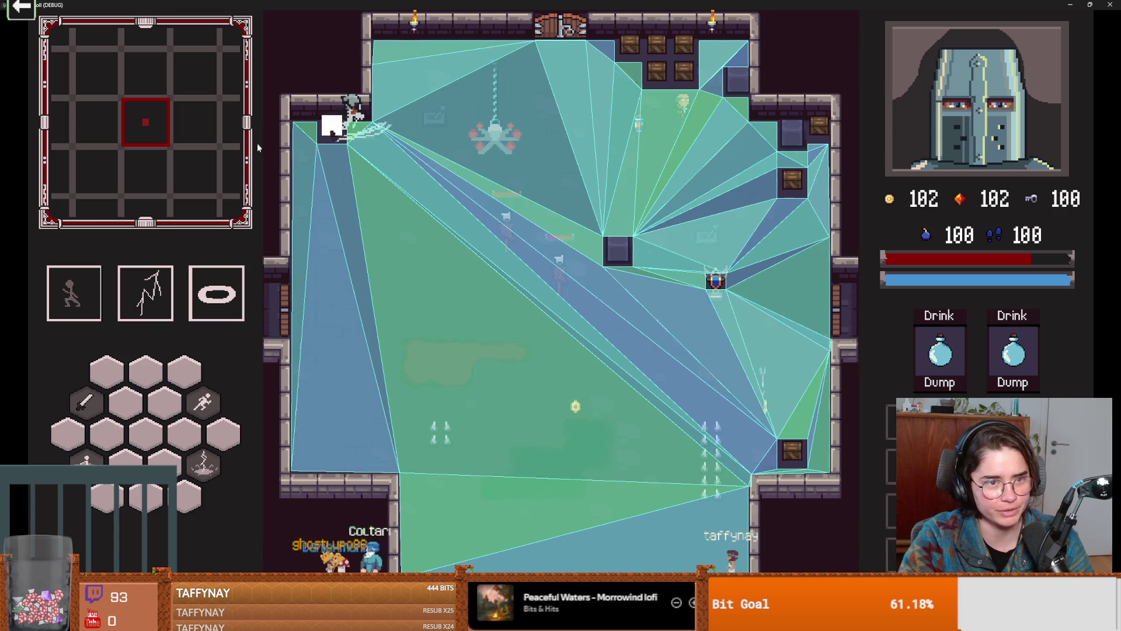
key(space)
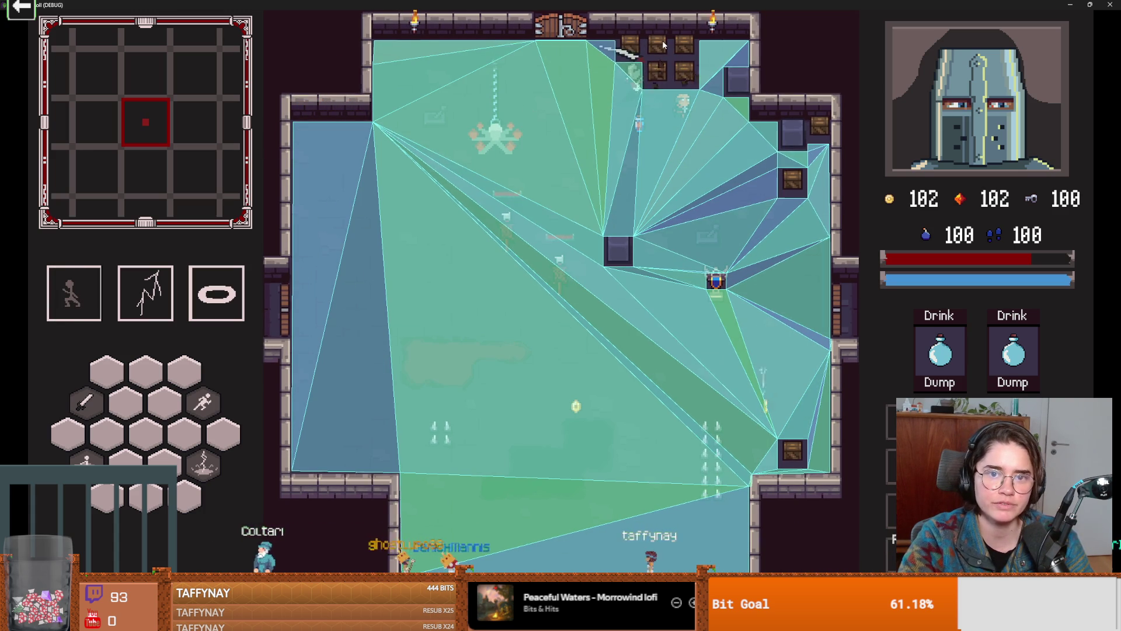
click(701, 86)
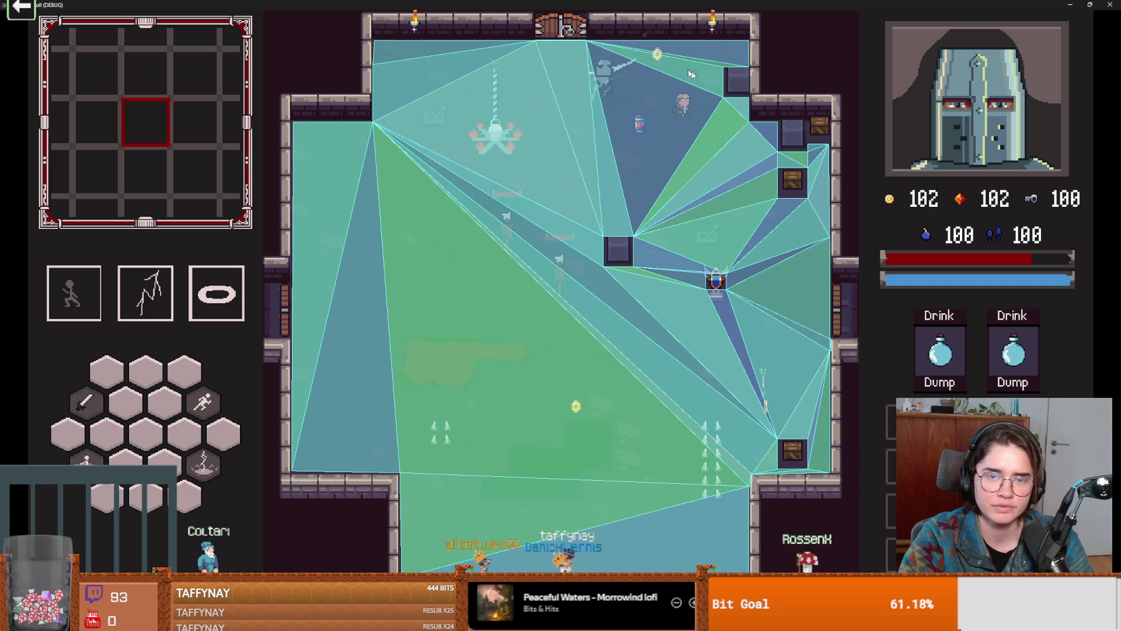
click(635, 31)
key(s)
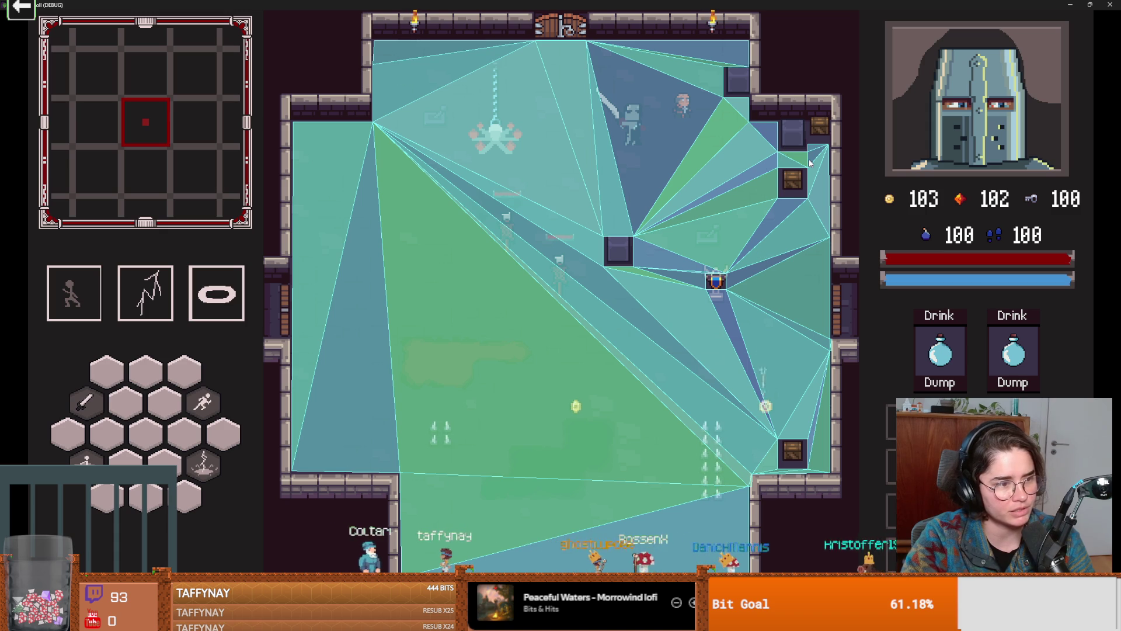
key(super+Down)
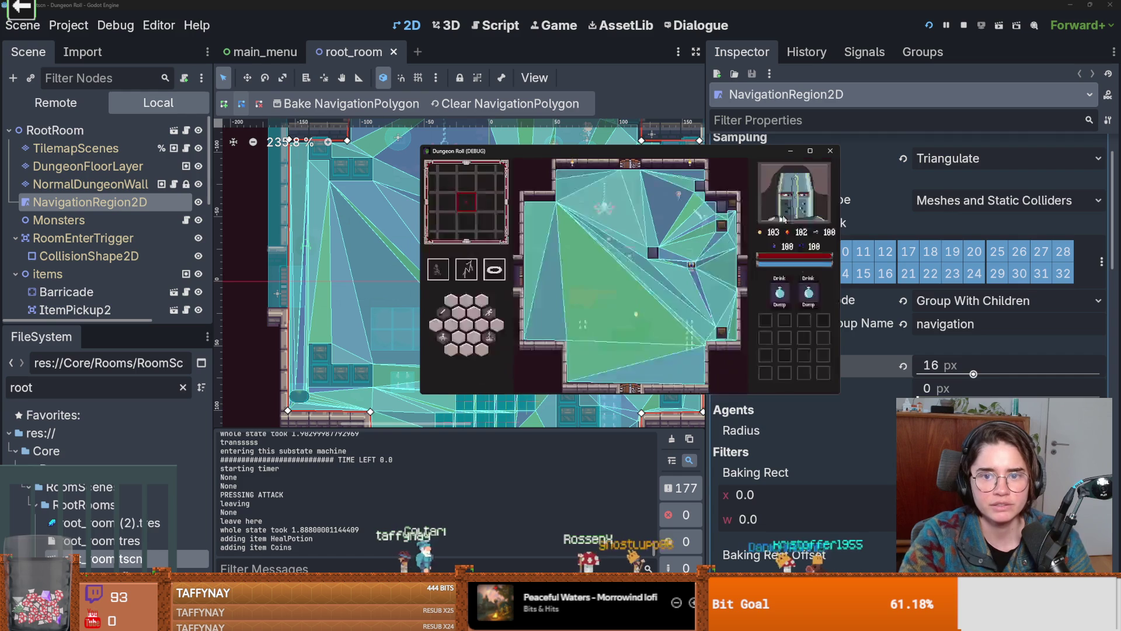
Stop the game, filter FileSystem for 'urani', open uranium_barrel.tscn and select its collision shape
click(830, 152)
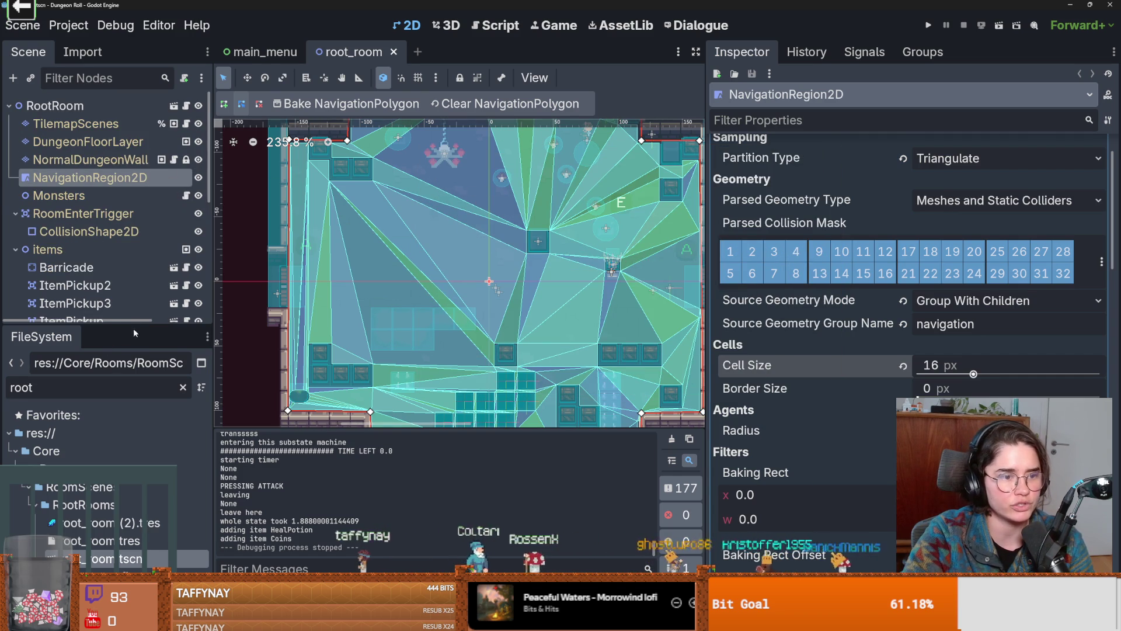
double_click(90, 387)
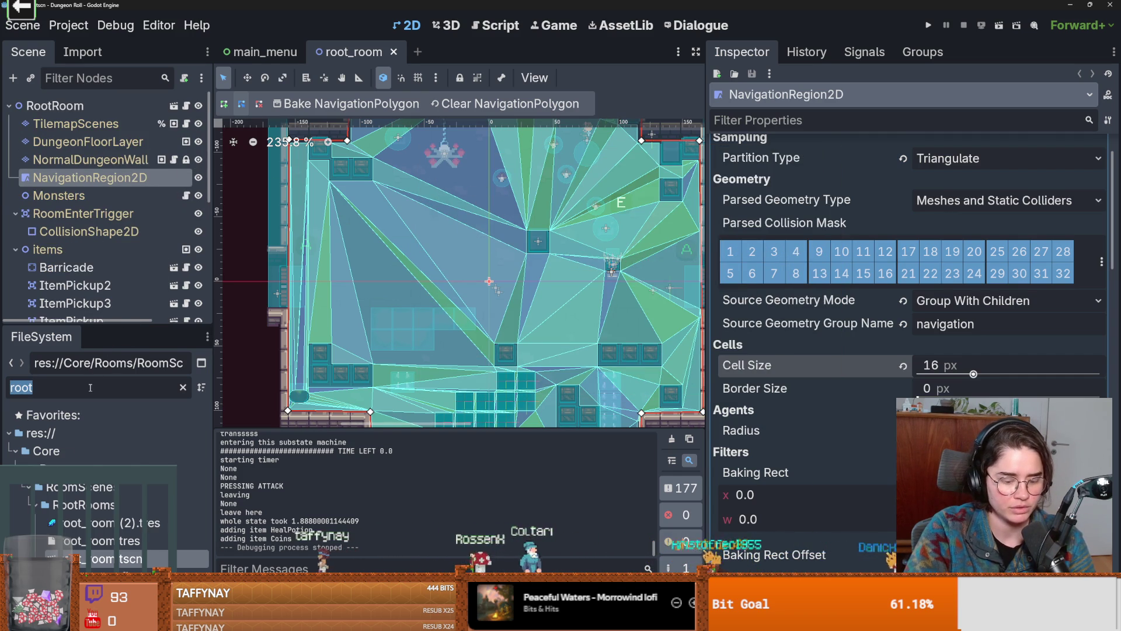
text(urani)
double_click(100, 505)
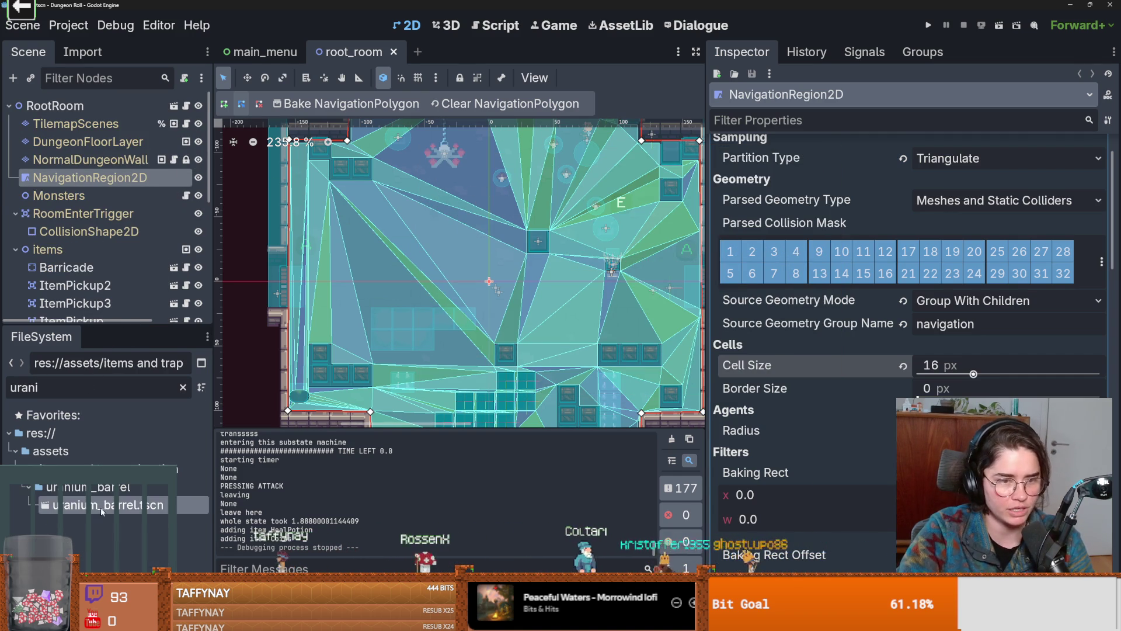
scroll(484, 257, up, 12)
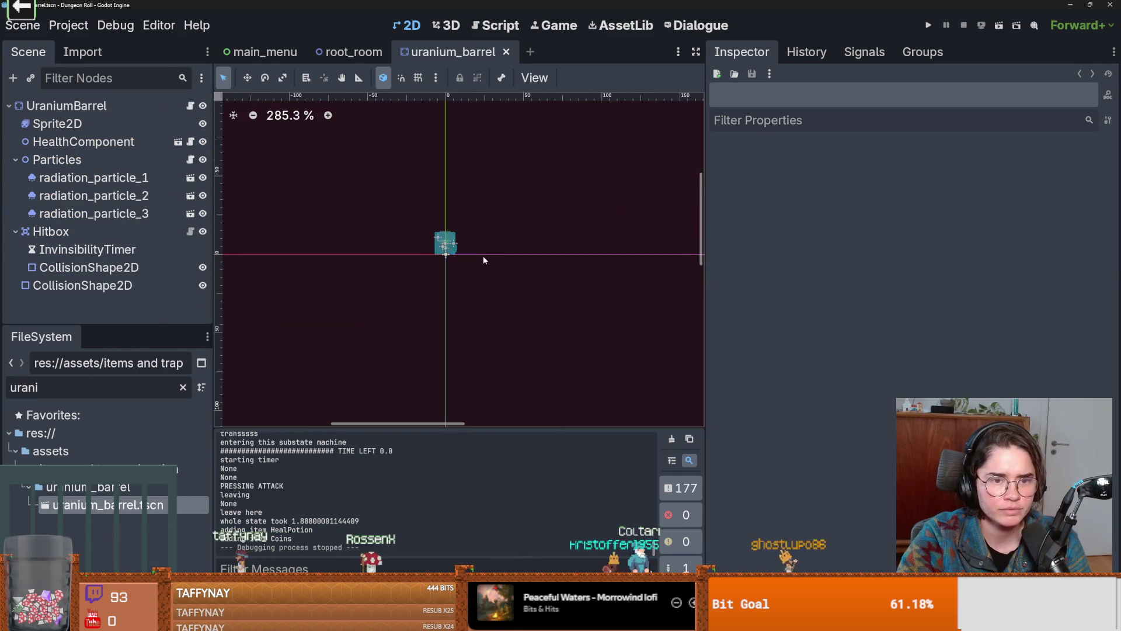
click(483, 248)
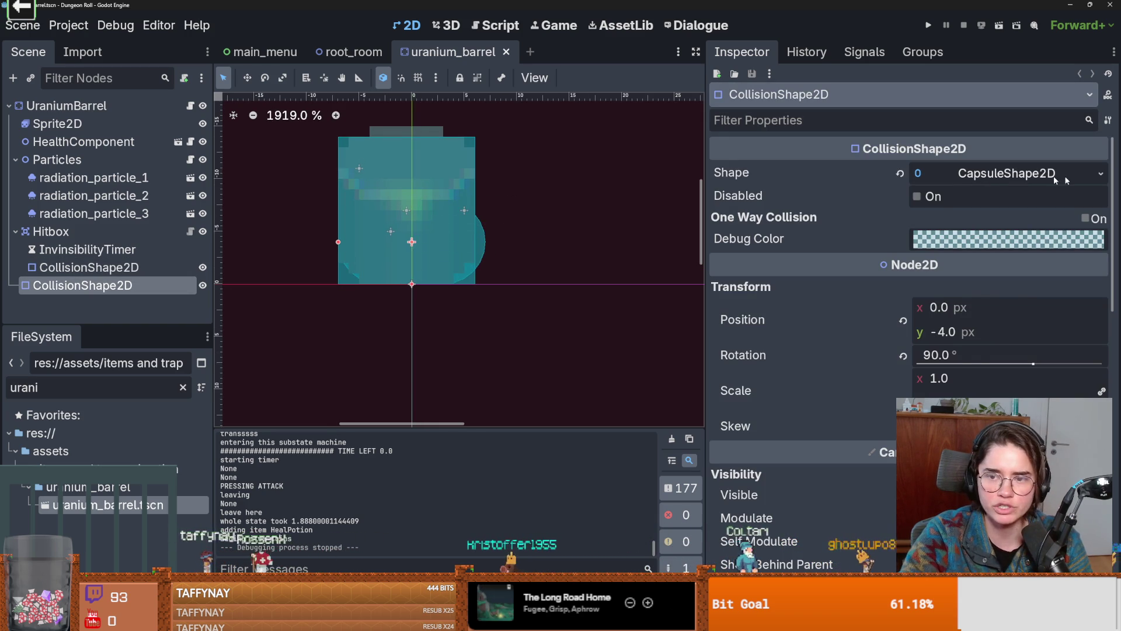
Replace the collider with a New RectangleShape2D fitted to the barrel's lower half and save
click(1101, 173)
click(950, 286)
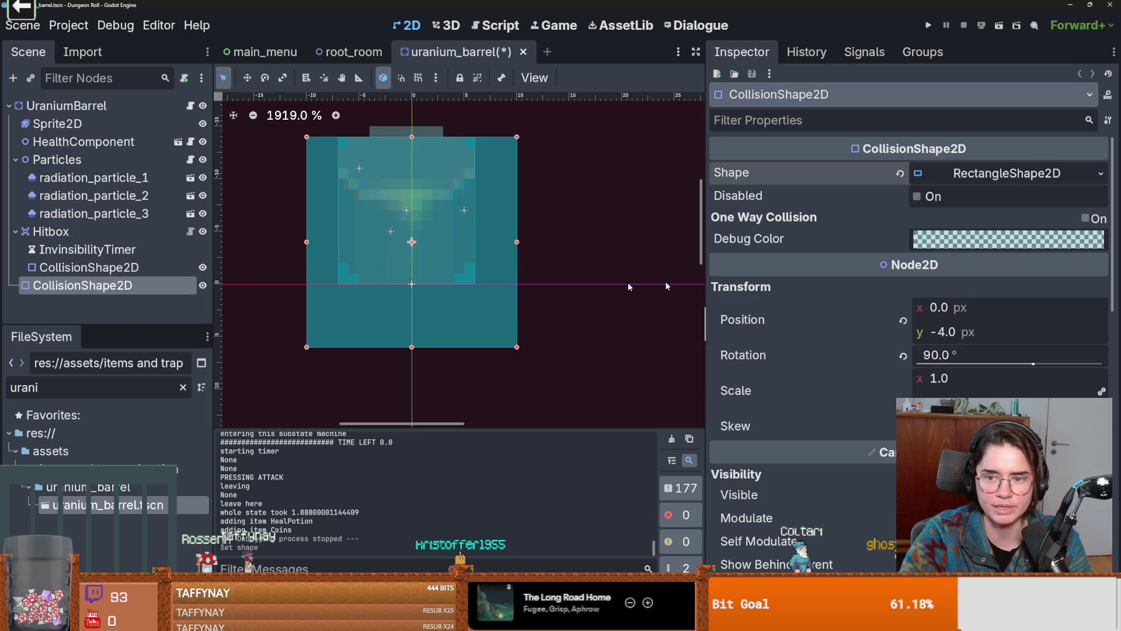
scroll(475, 138, up, 3)
mouse_move(474, 138)
mouse_down()
mouse_move(485, 304)
mouse_move(486, 248)
mouse_up()
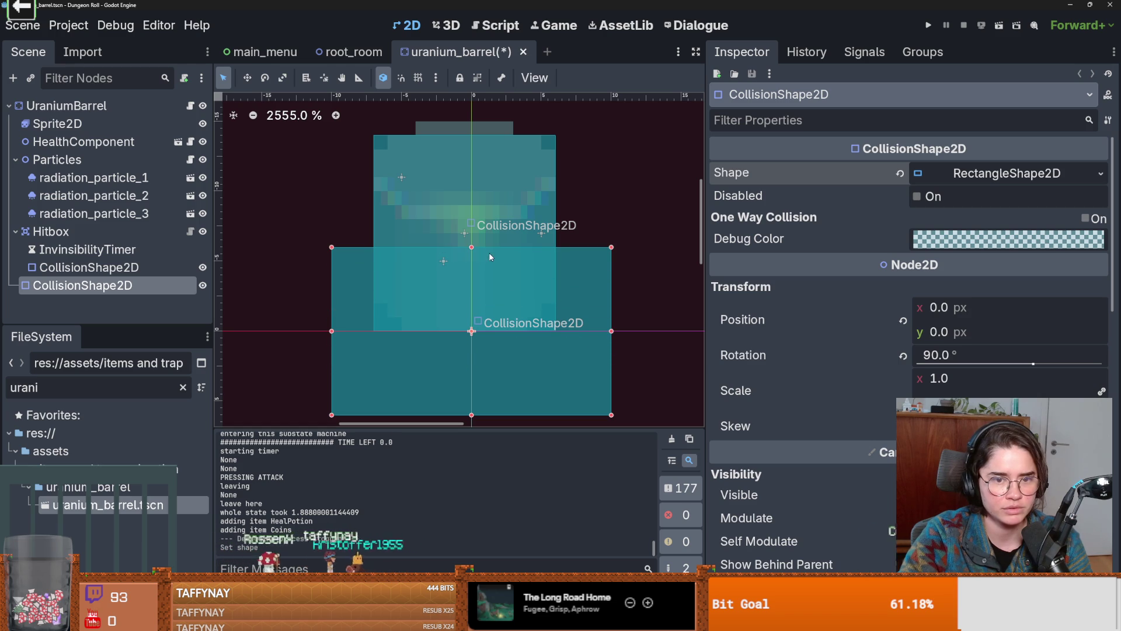
drag(611, 331, 556, 331)
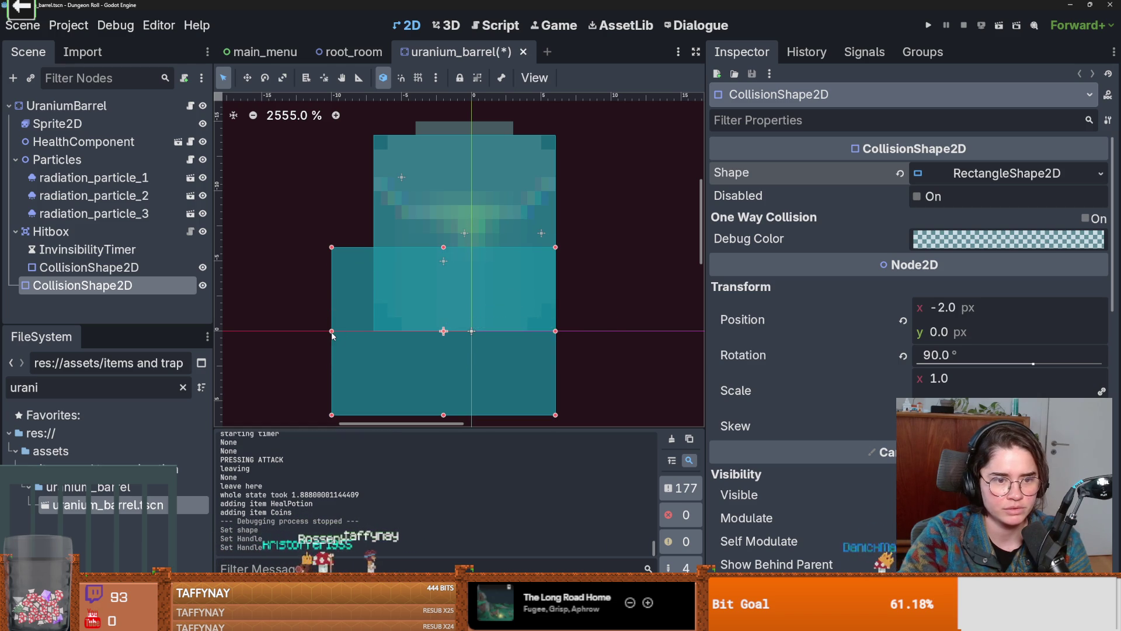
drag(332, 331, 374, 331)
drag(465, 418, 465, 331)
key(ctrl+s)
click(928, 25)
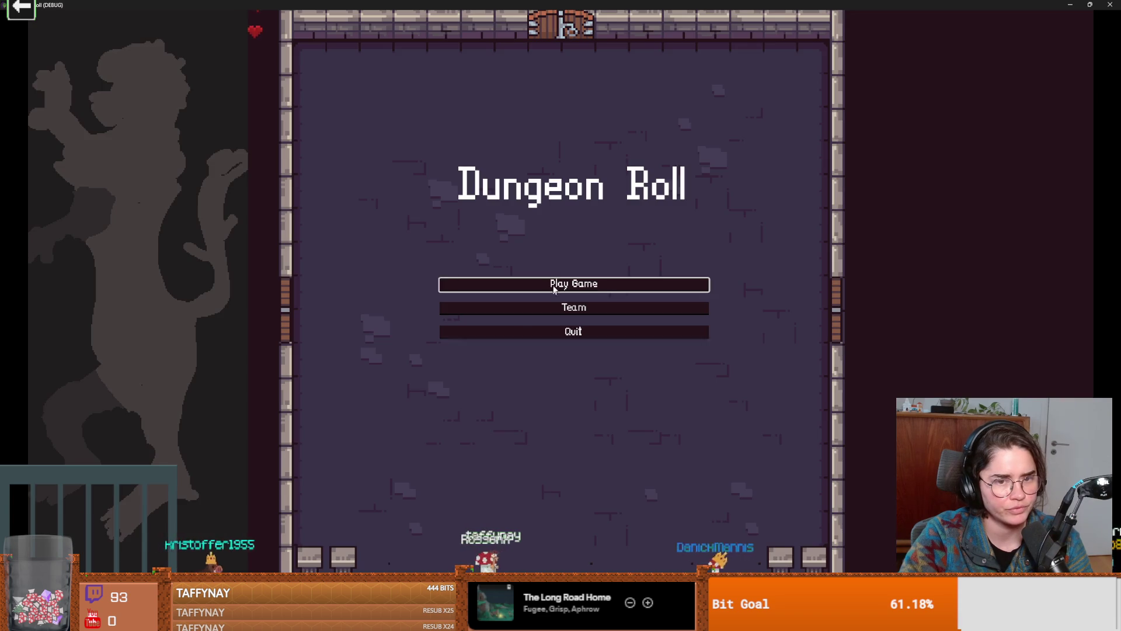
Test the barrel hitbox in a Crusader run, then close the game window
click(447, 282)
click(472, 293)
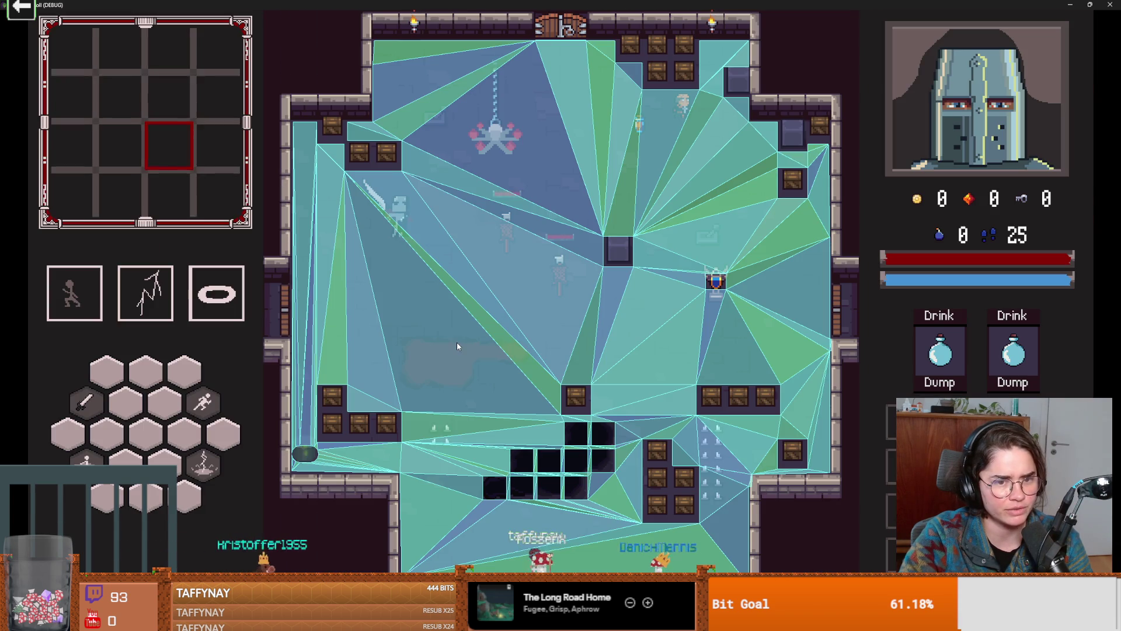
key(super+Down)
click(722, 237)
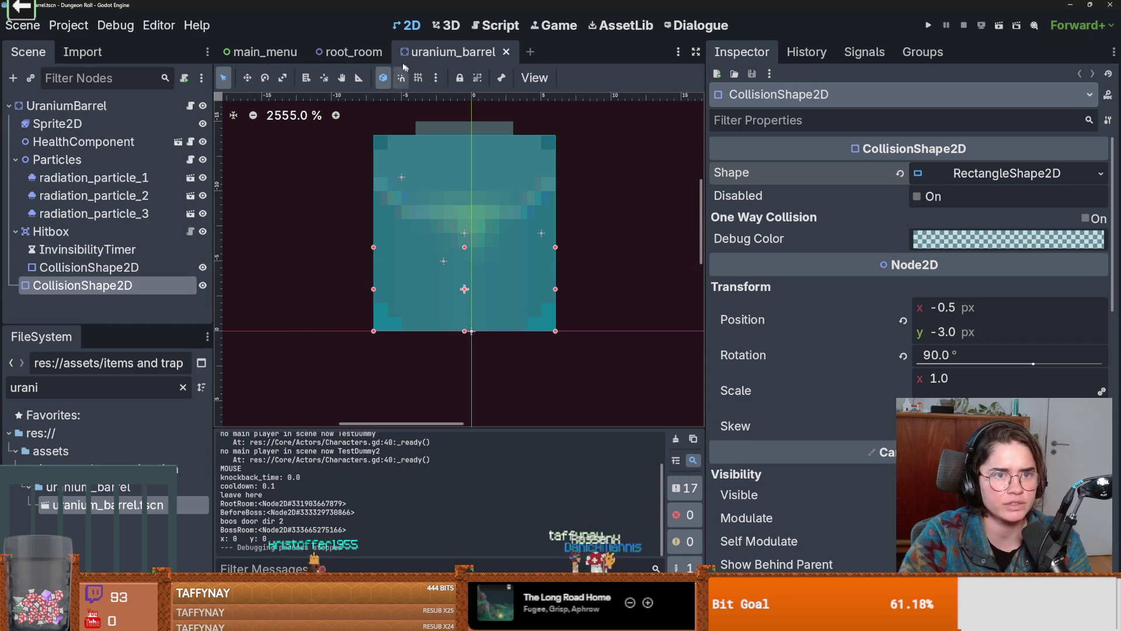
Rebake root_room's navigation polygon and relaunch the game as the Crusader
click(350, 52)
click(336, 105)
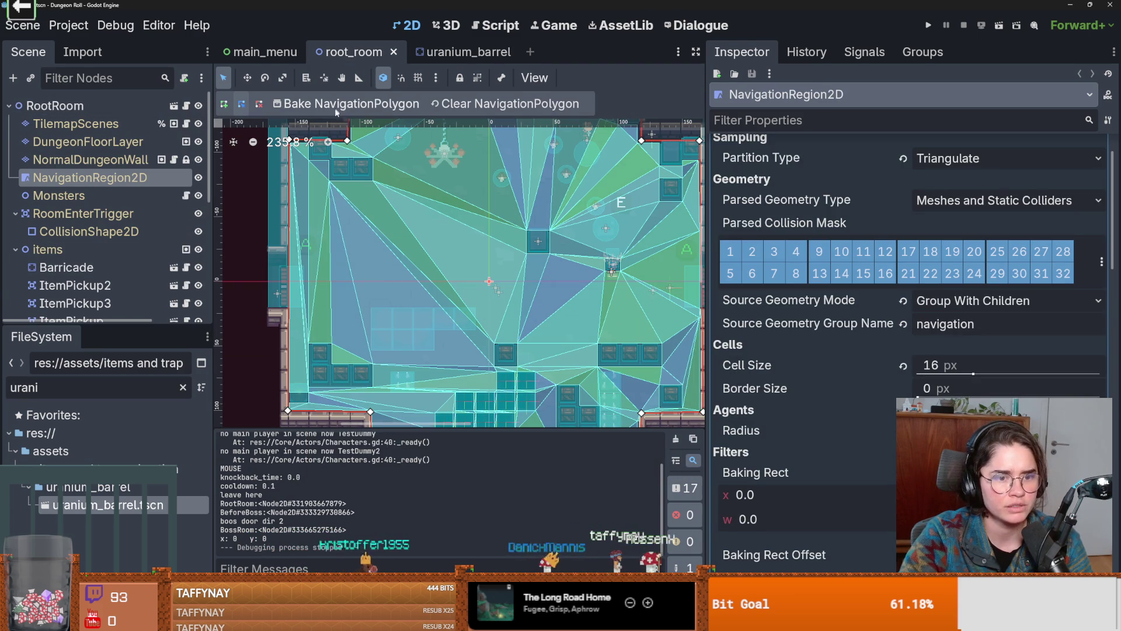
click(932, 25)
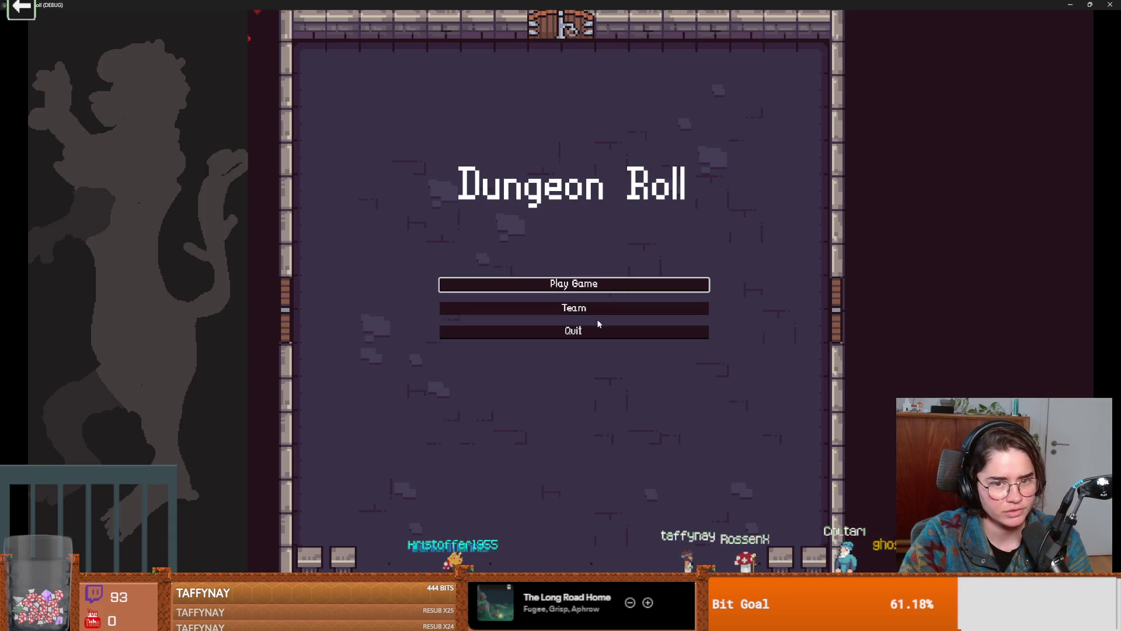
click(555, 286)
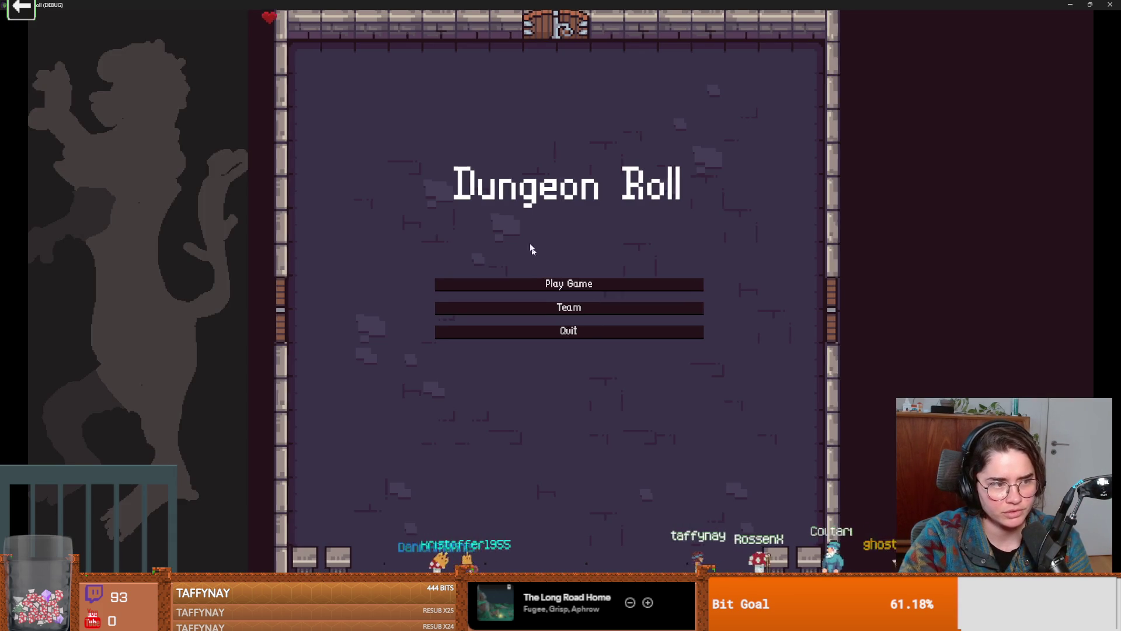
click(487, 270)
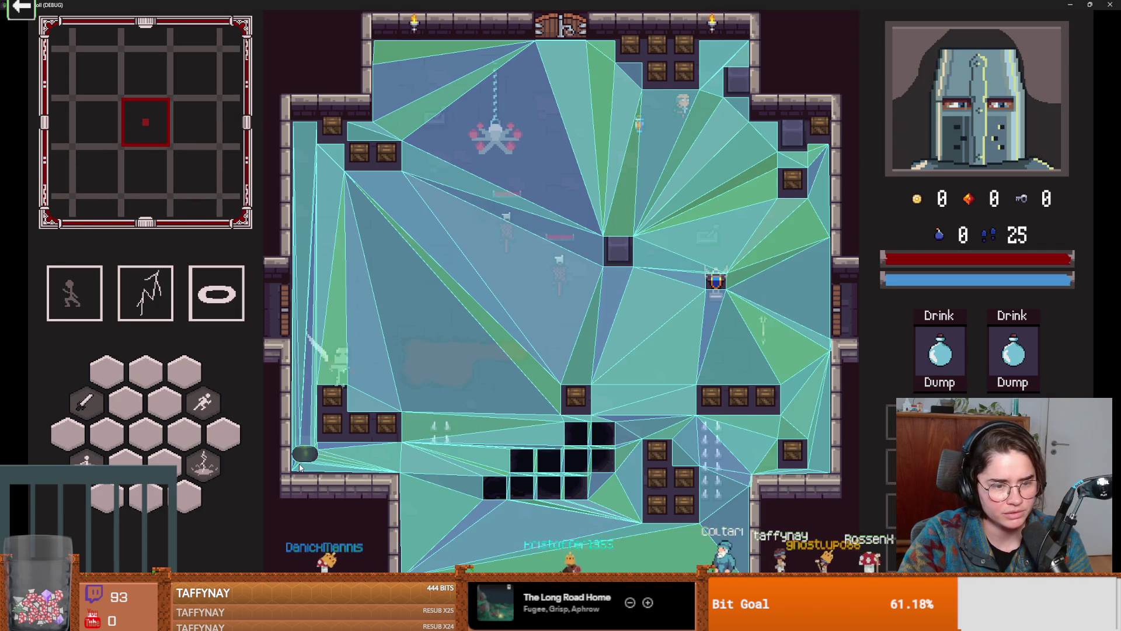
key(F8)
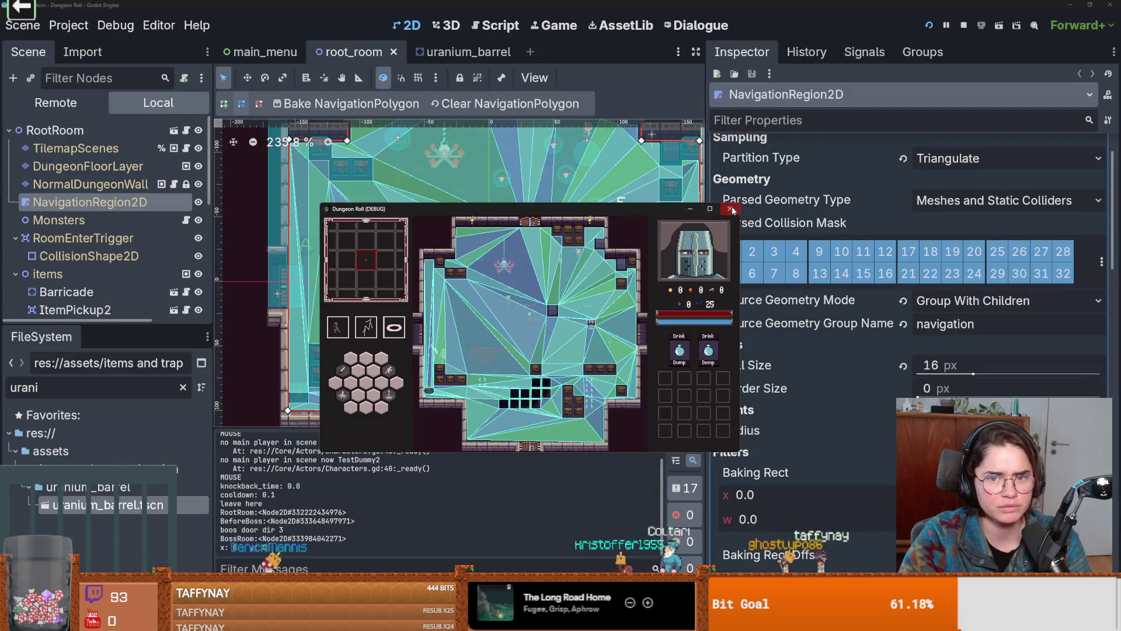
Select the uranium_barrel Hitbox's CollisionShape2D, widen the 2D viewport, and save the scene
click(453, 52)
scroll(530, 264, down, 4)
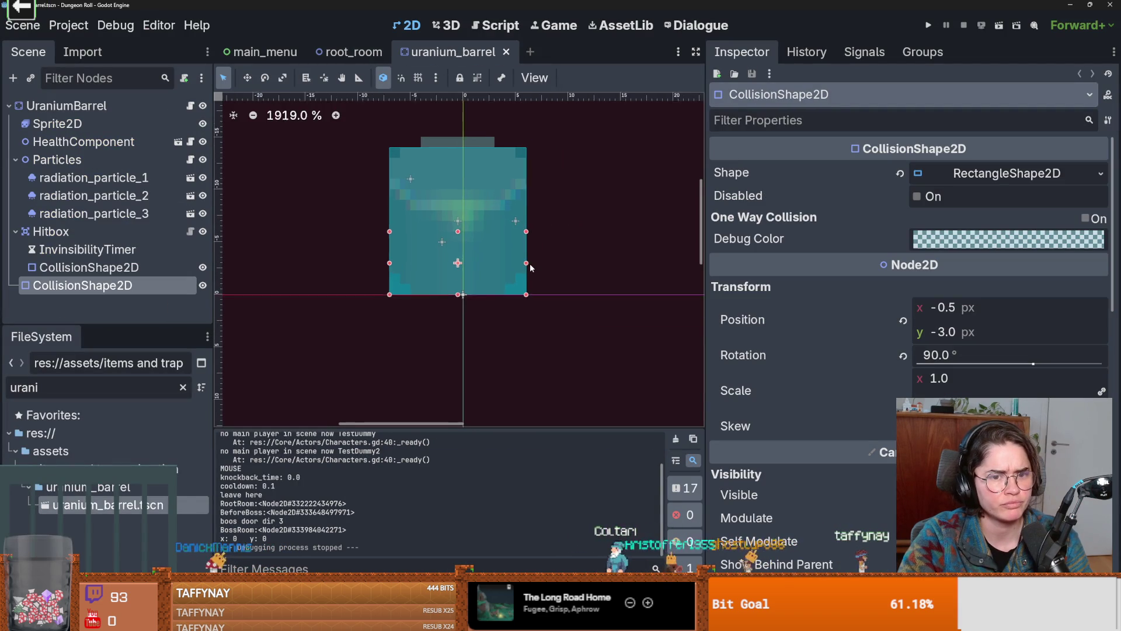
scroll(530, 264, up, 3)
click(97, 232)
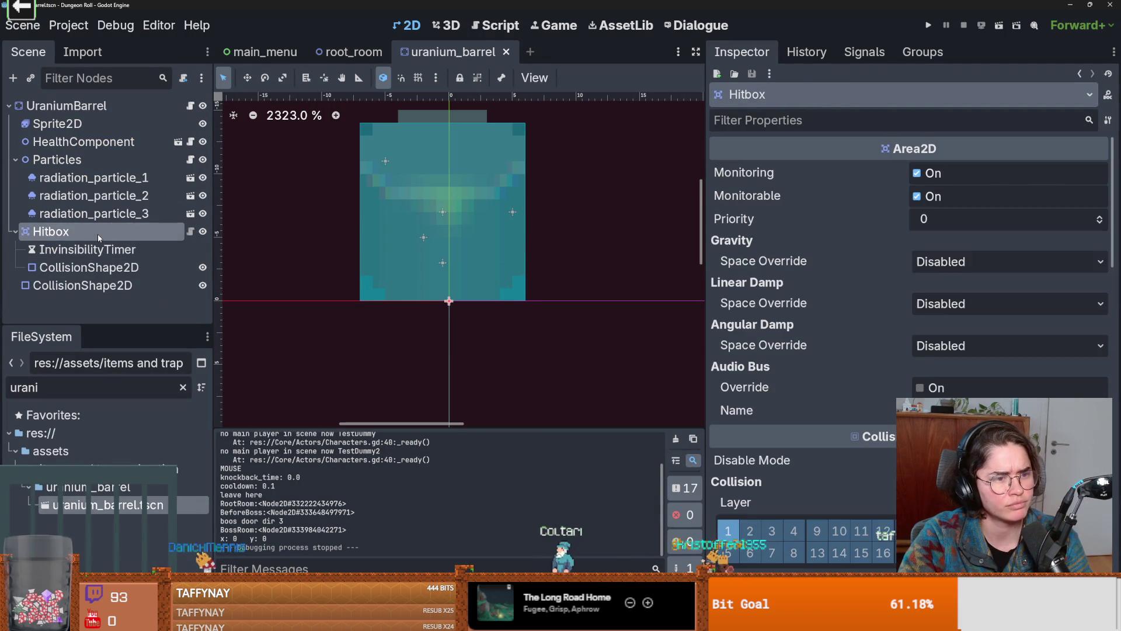
click(108, 267)
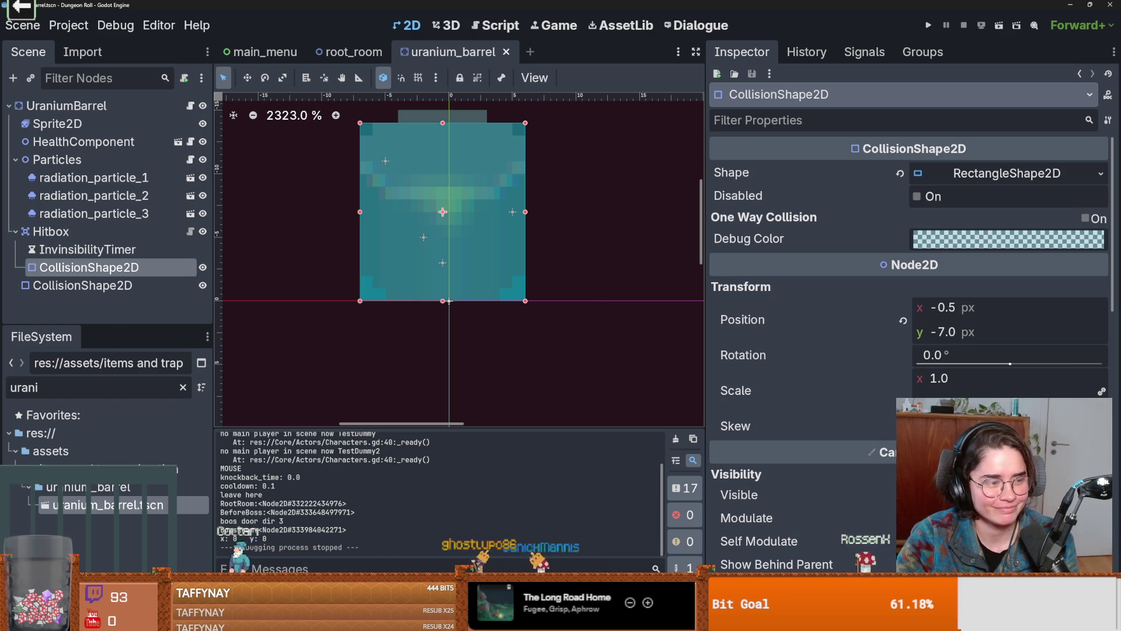
drag(706, 206, 896, 205)
key(ctrl+s)
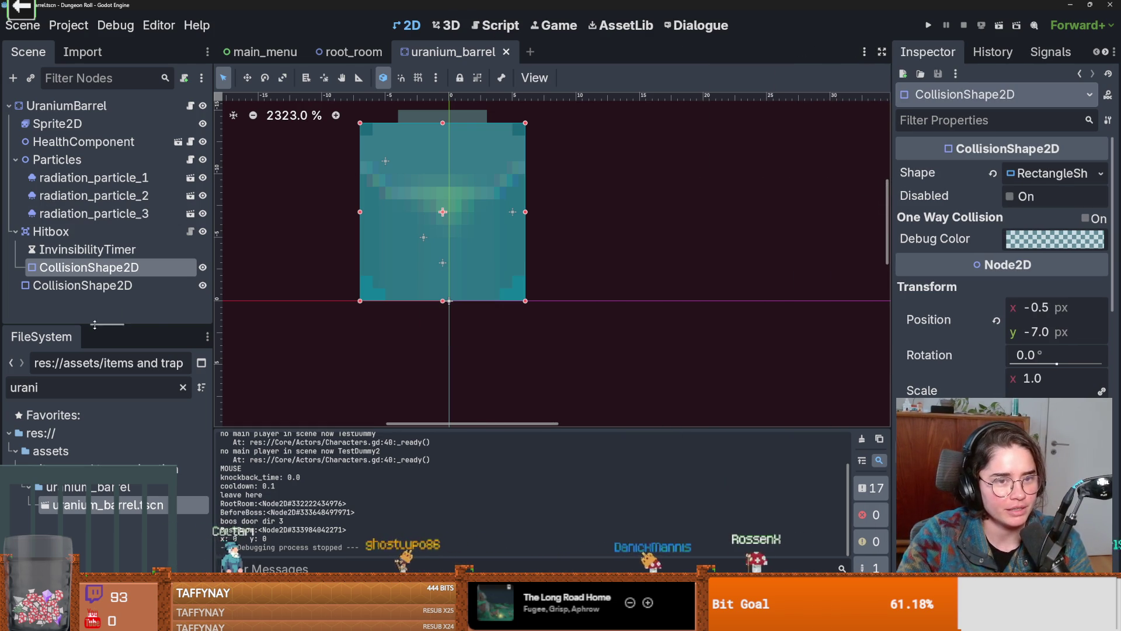
Return to root_room and select the RoomEnterTrigger node and its collision shape
click(348, 51)
scroll(484, 276, up, 5)
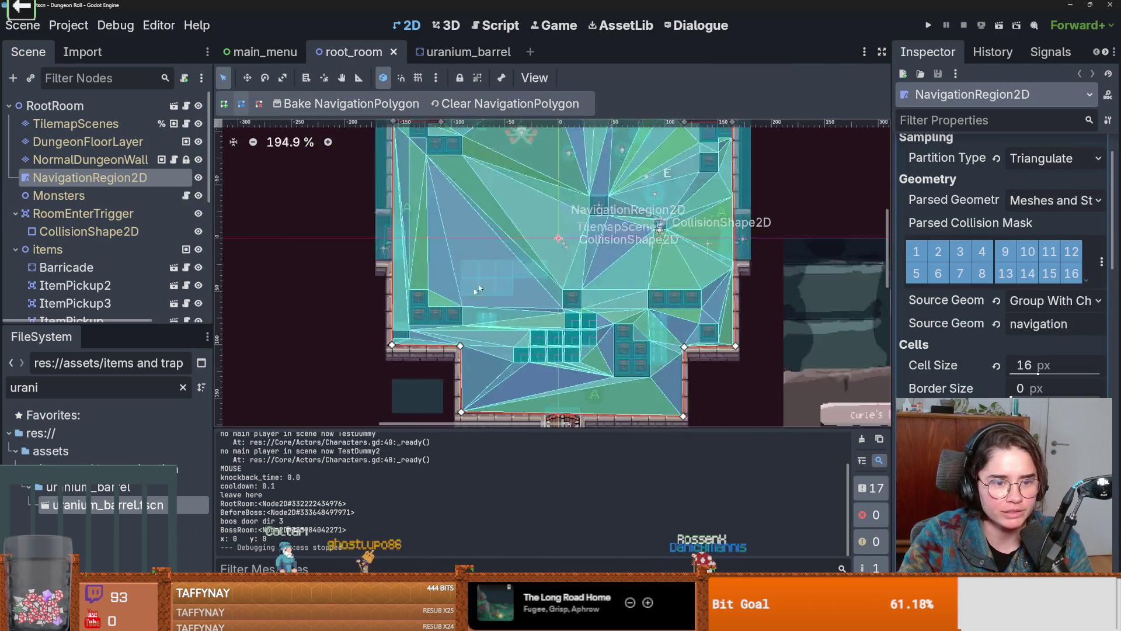
scroll(363, 350, up, 5)
click(89, 232)
scroll(117, 263, down, 3)
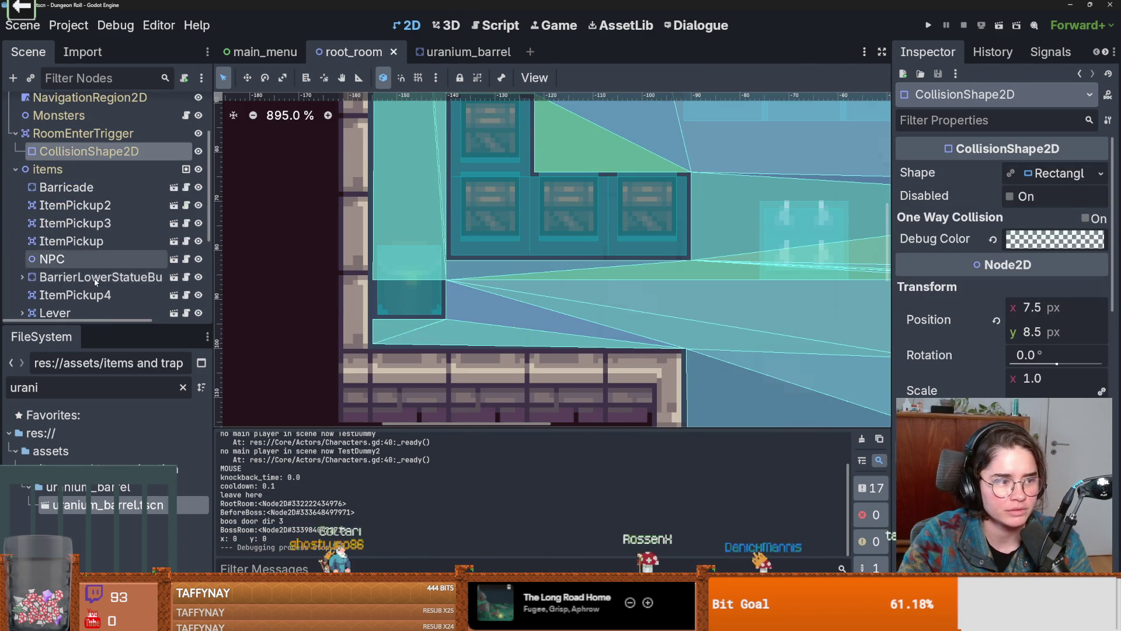
scroll(126, 286, up, 3)
click(83, 213)
scroll(477, 368, down, 8)
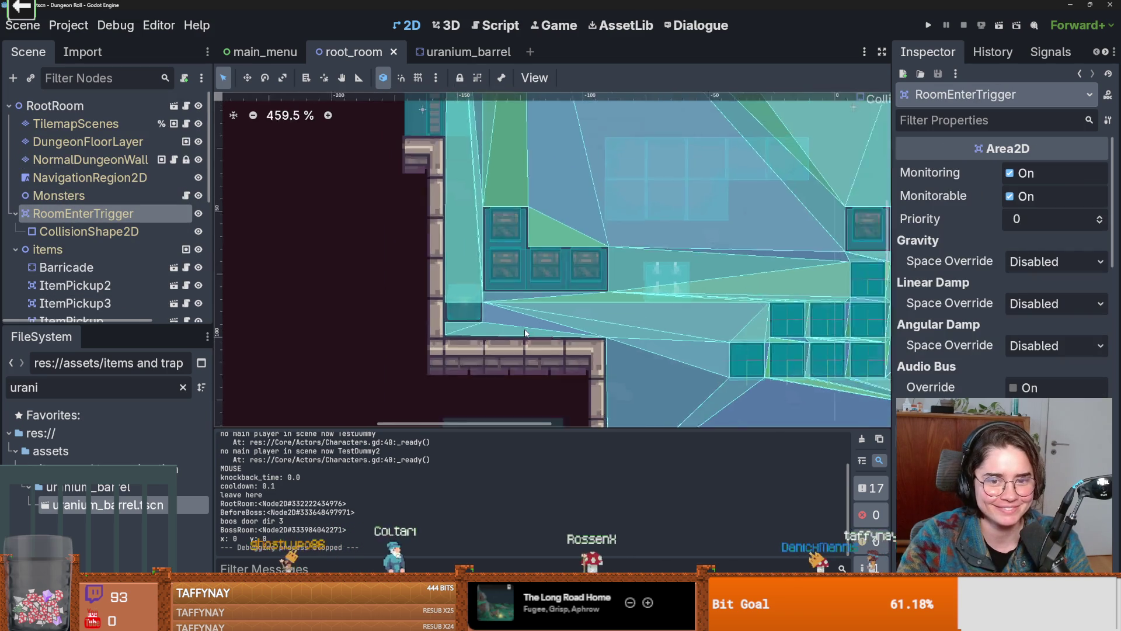
Zoom in and out around the root_room navigation mesh, then save the scene
scroll(478, 369, down, 2)
scroll(502, 327, up, 1)
scroll(545, 250, down, 2)
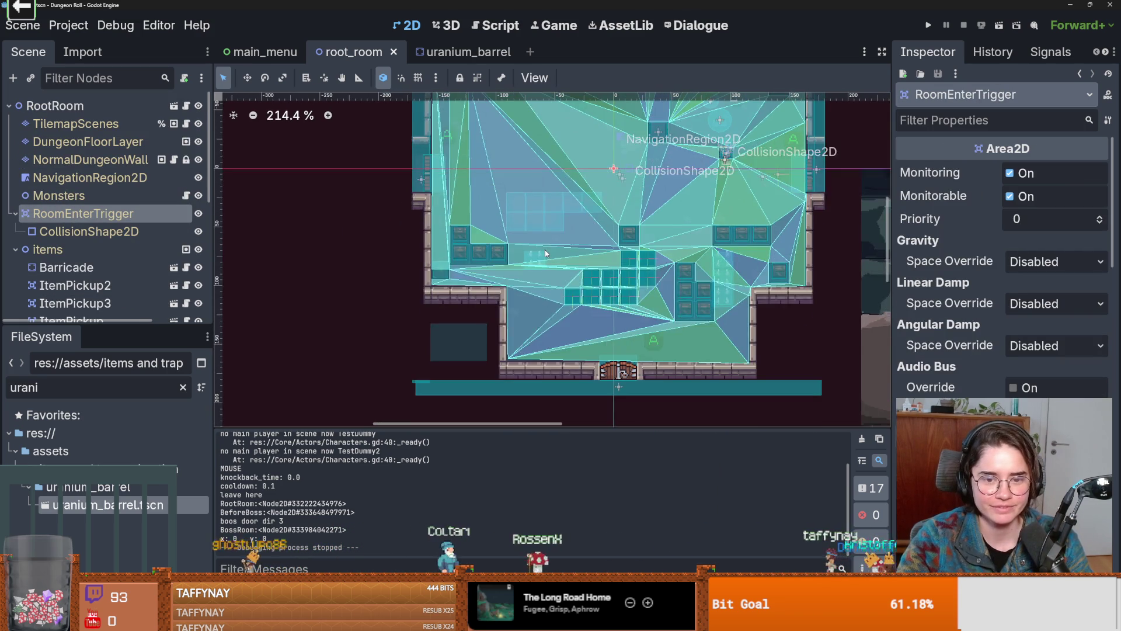
scroll(532, 345, down, 1)
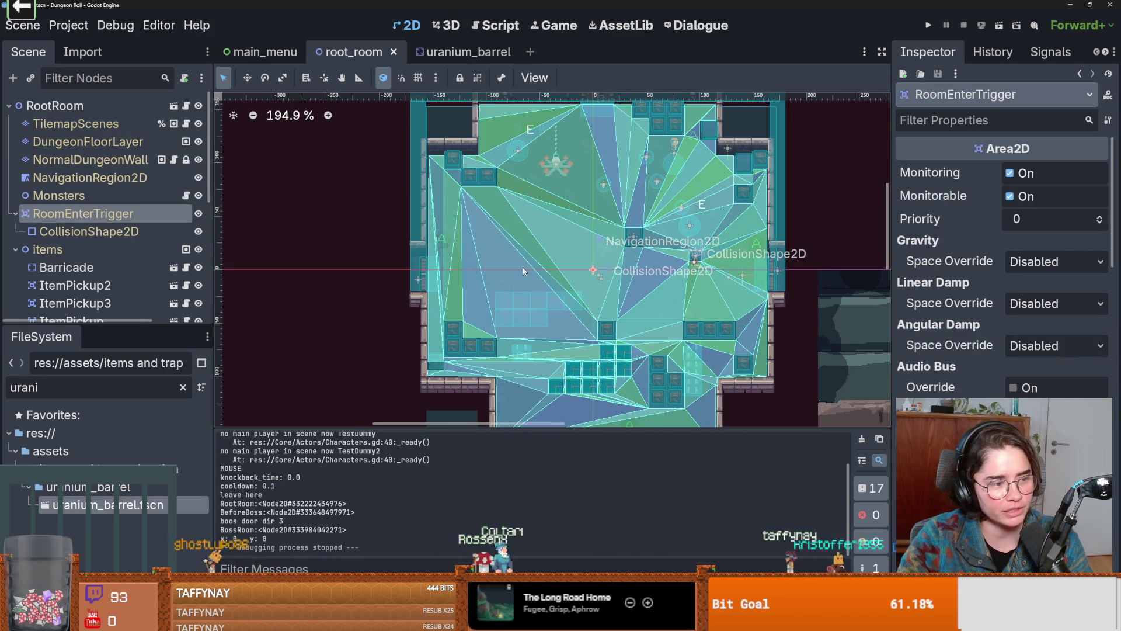
scroll(535, 295, up, 3)
scroll(624, 256, up, 1)
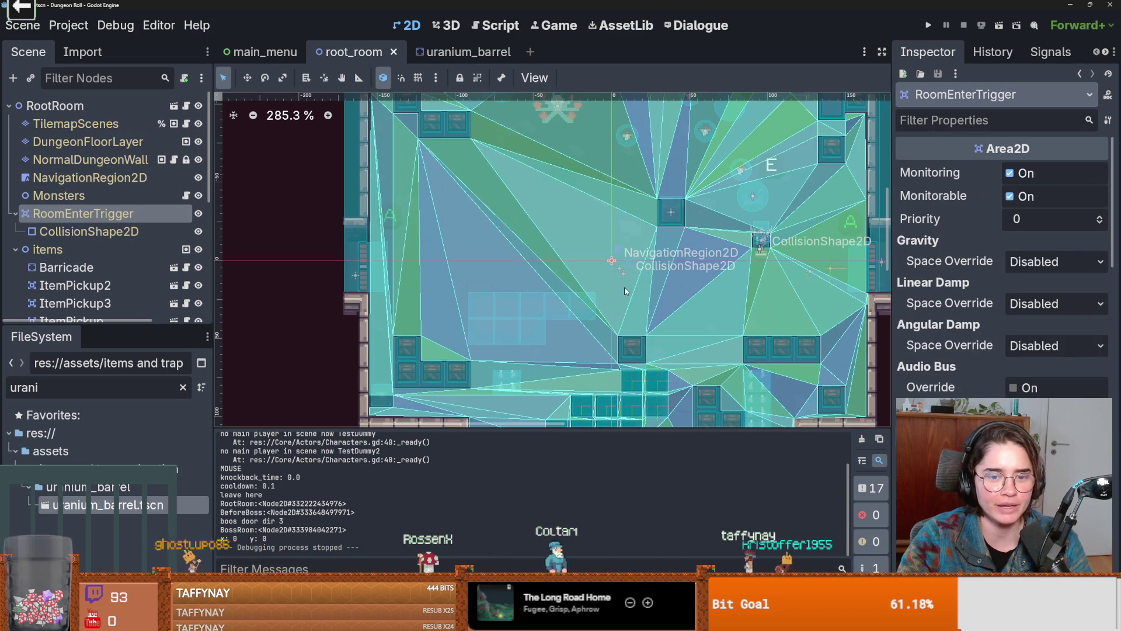
scroll(536, 286, up, 3)
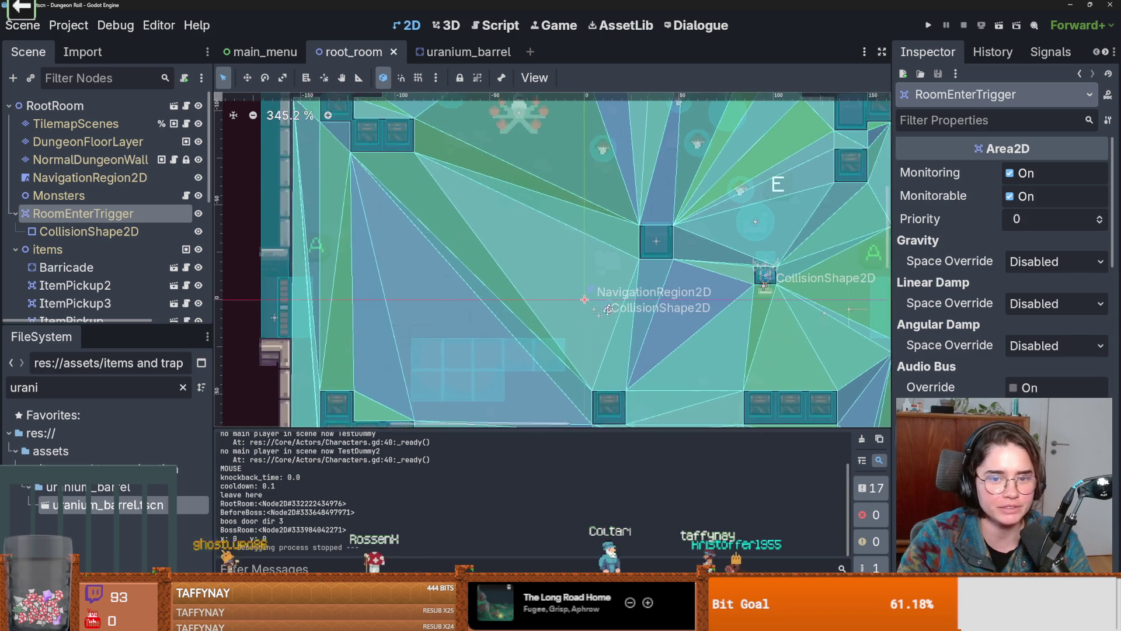
key(ctrl+s)
Make the scene tree panel taller and save root_room again
scroll(409, 222, up, 6)
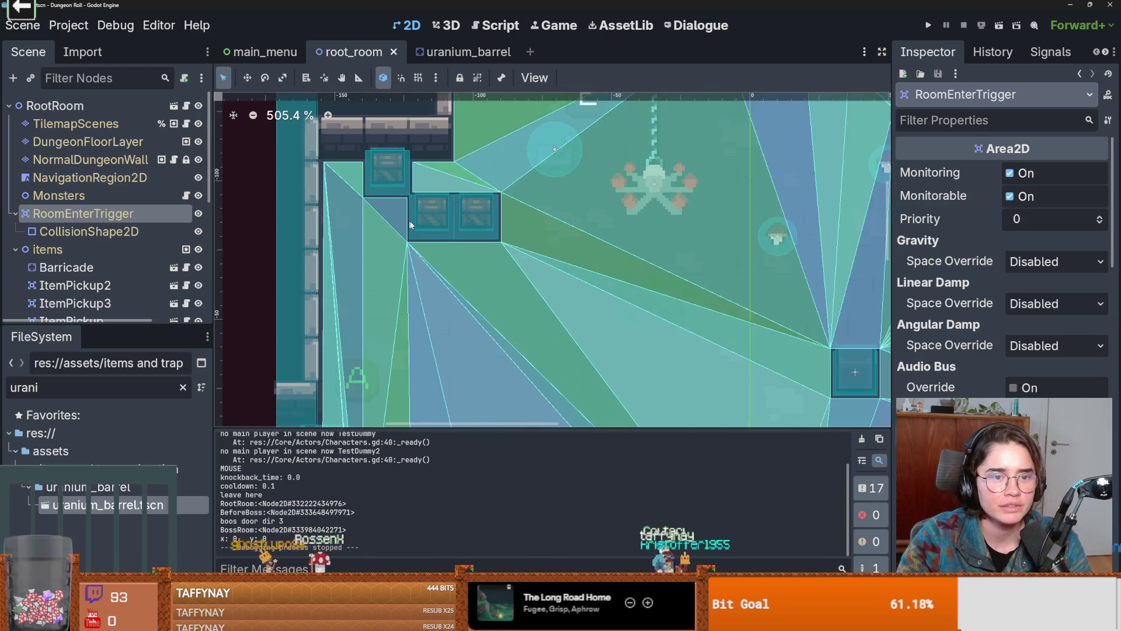
scroll(408, 222, down, 7)
key(ctrl+s)
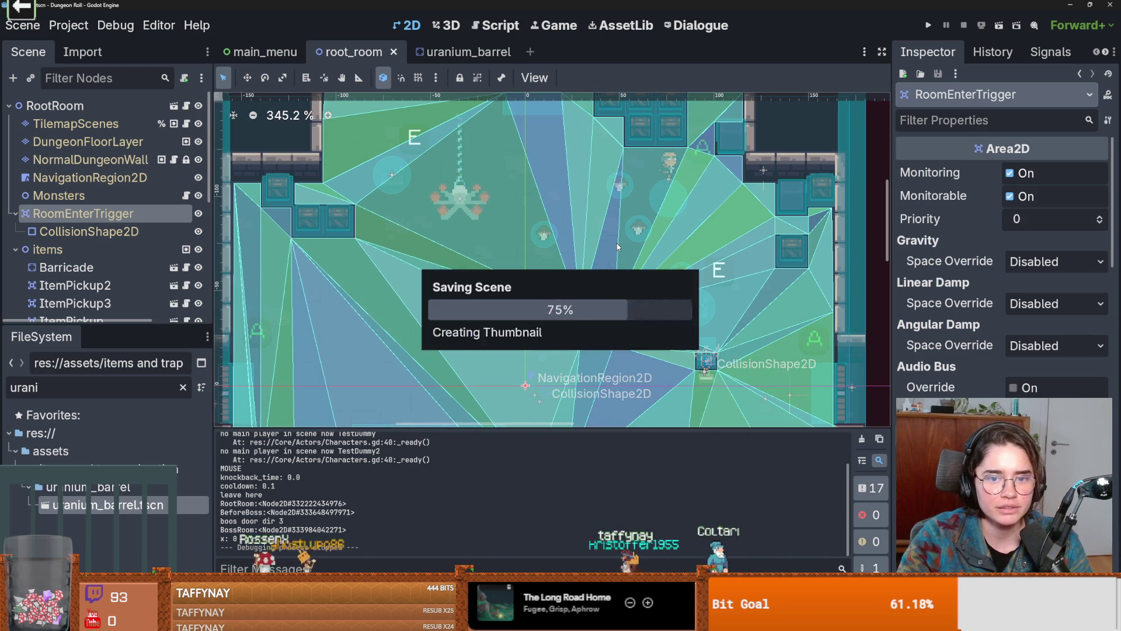
drag(105, 327, 105, 516)
key(ctrl+s)
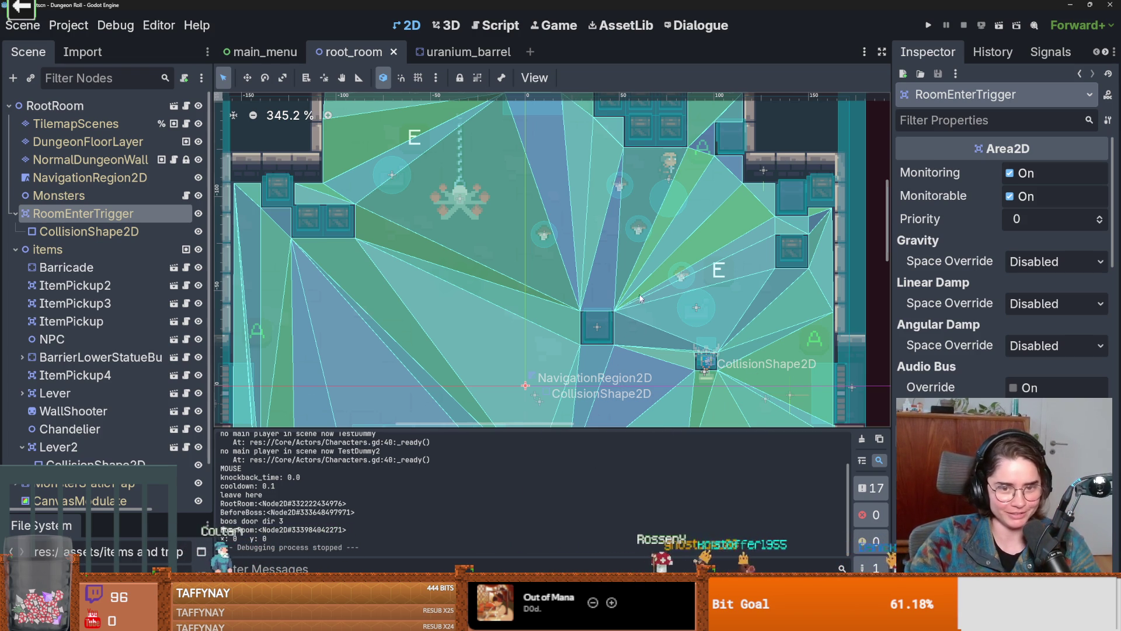
Save the root_room scene
scroll(532, 414, up, 3)
key(ctrl+s)
scroll(564, 205, down, 6)
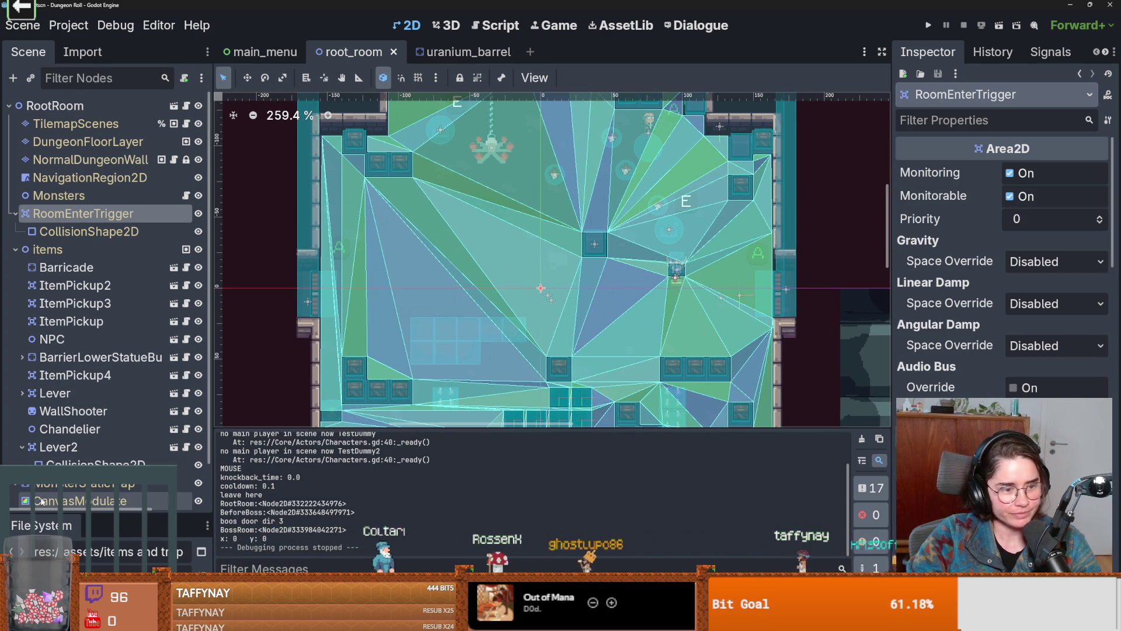
Enlarge the FileSystem dock and filter its files for 'monster'
drag(63, 510, 83, 323)
click(78, 387)
text(urani)
key(BackSpace)
key(BackSpace)
key(BackSpace)
text(monster)
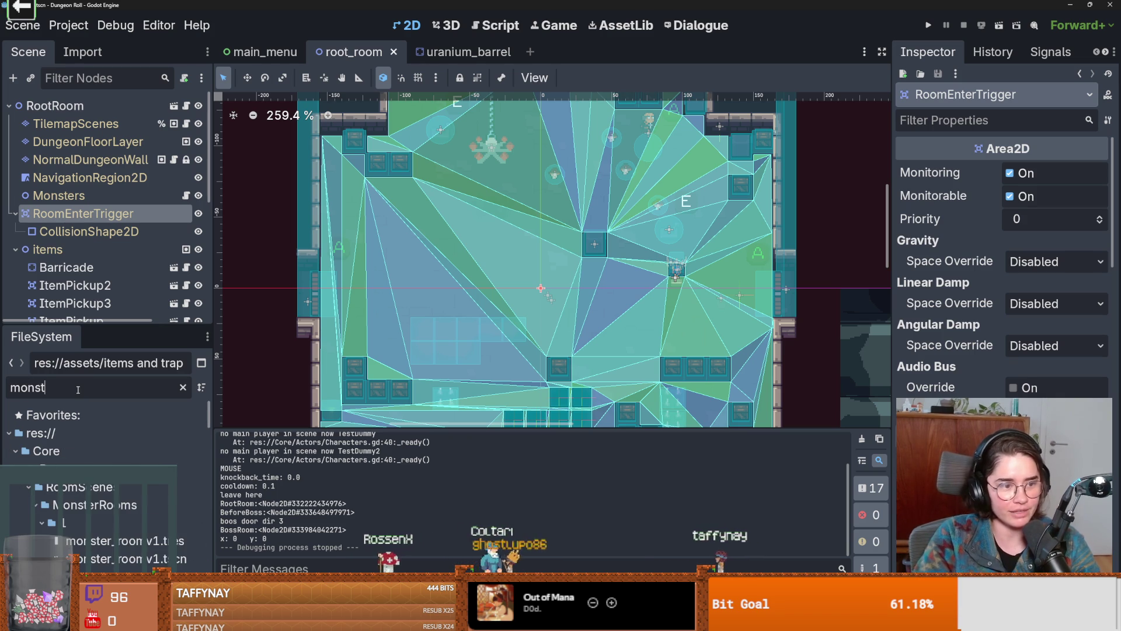
scroll(88, 467, down, 5)
Open monster_room_8, monster_room_9, monster_room_10 and monster_room_13 .tscn scenes
click(125, 495)
scroll(126, 503, down, 10)
double_click(125, 537)
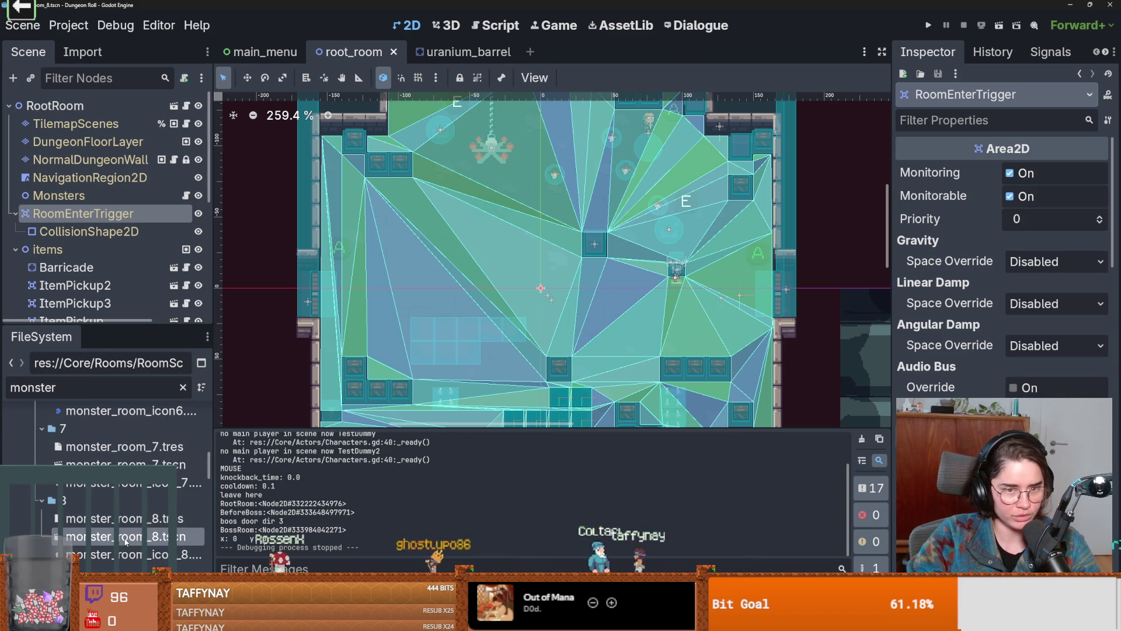
scroll(125, 467, down, 4)
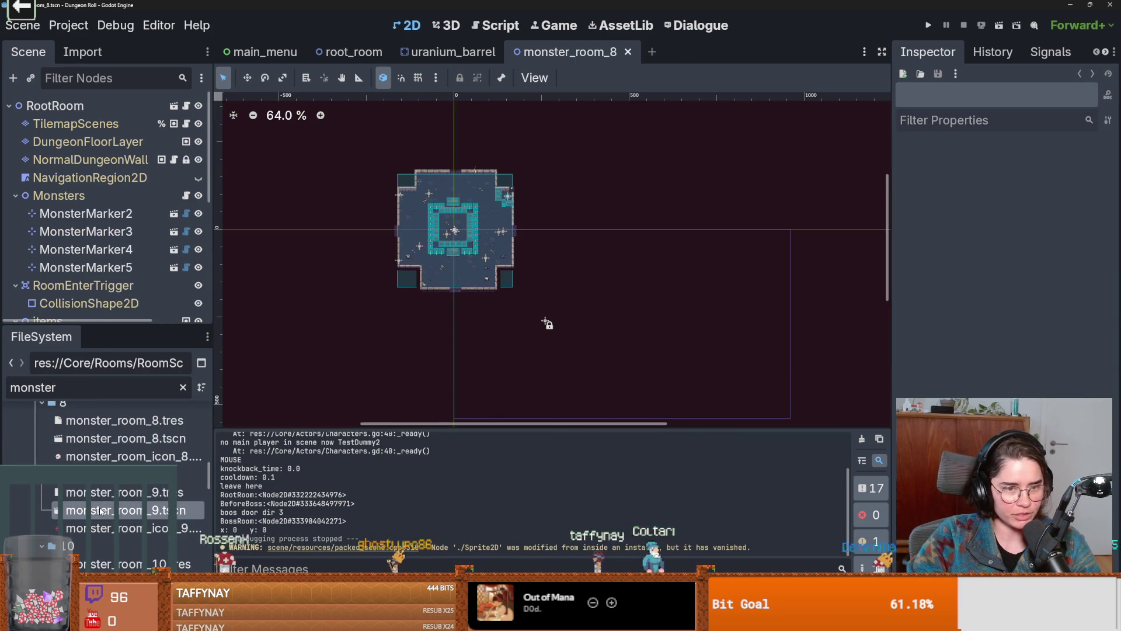
double_click(125, 510)
scroll(128, 501, down, 4)
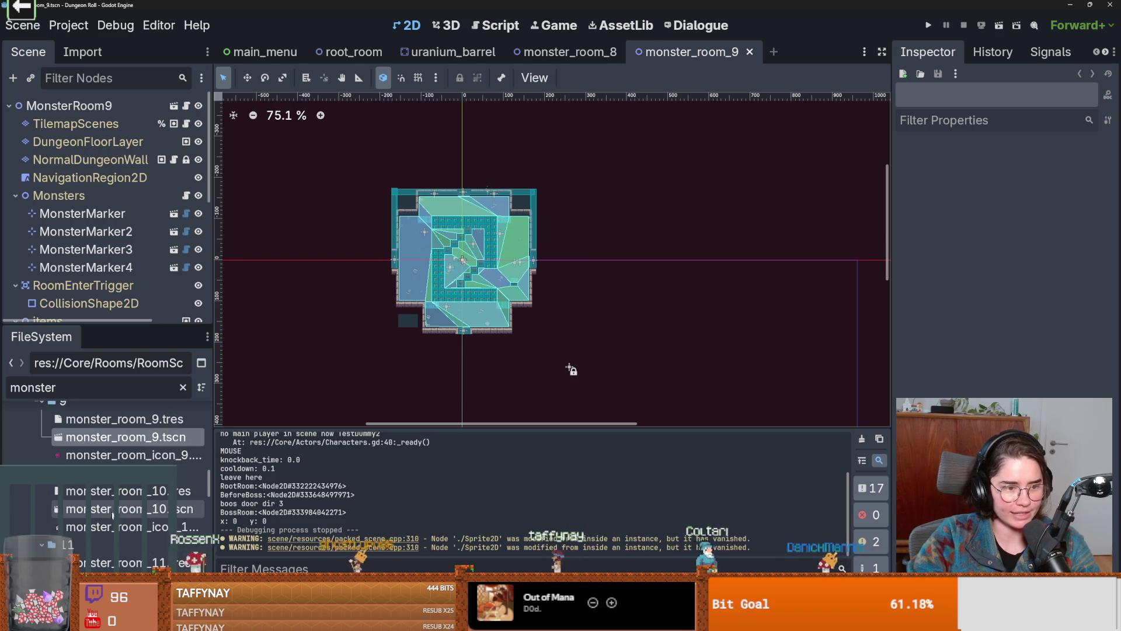
double_click(127, 504)
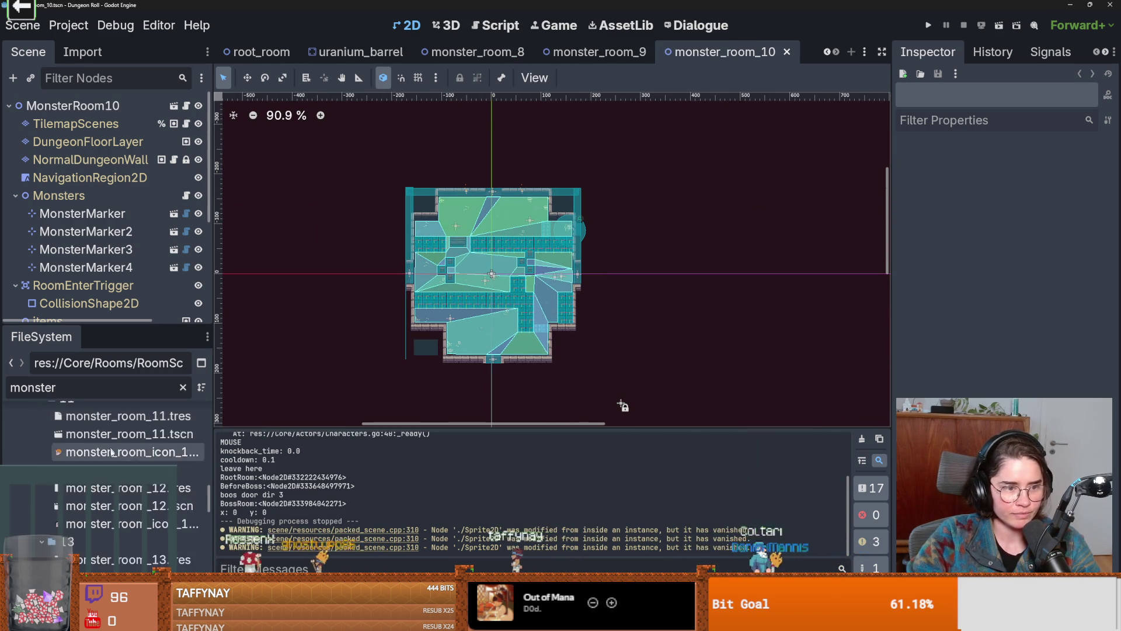
key(Down)
key(Return)
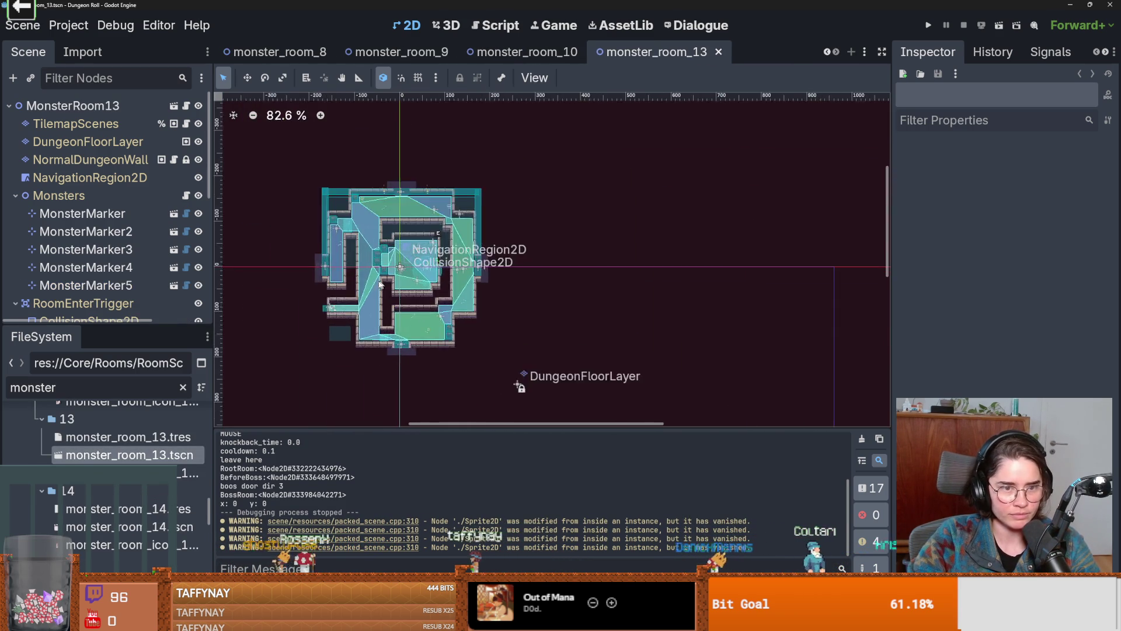
scroll(386, 283, up, 4)
scroll(386, 283, up, 1)
scroll(489, 283, up, 3)
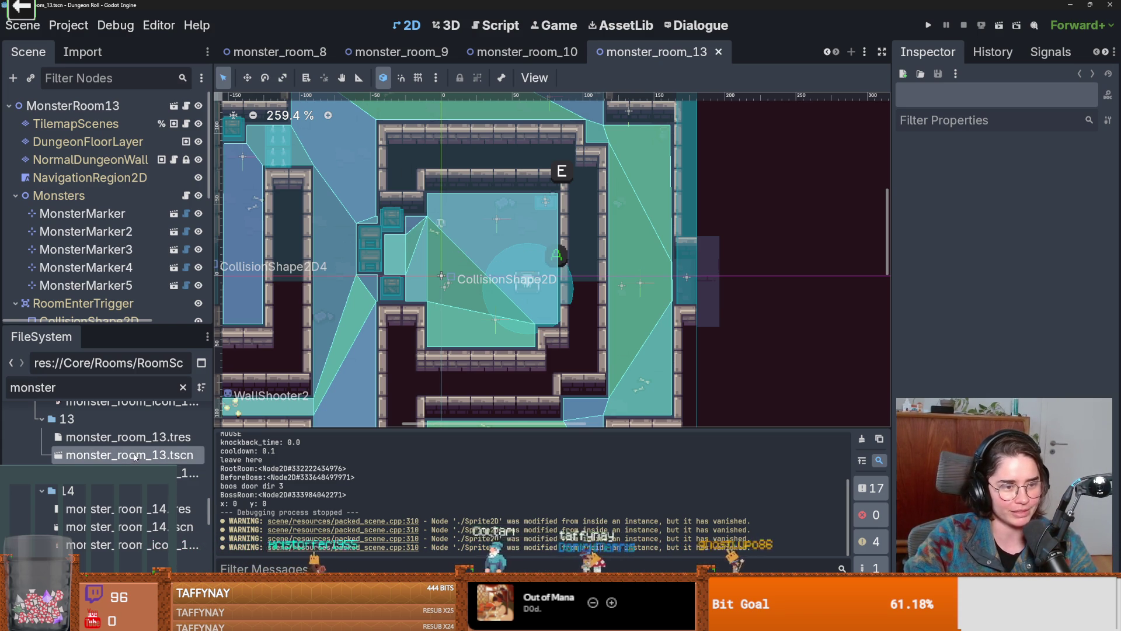
scroll(517, 286, up, 1)
Save monster_room_13, run the project and start a new game
key(ctrl+s)
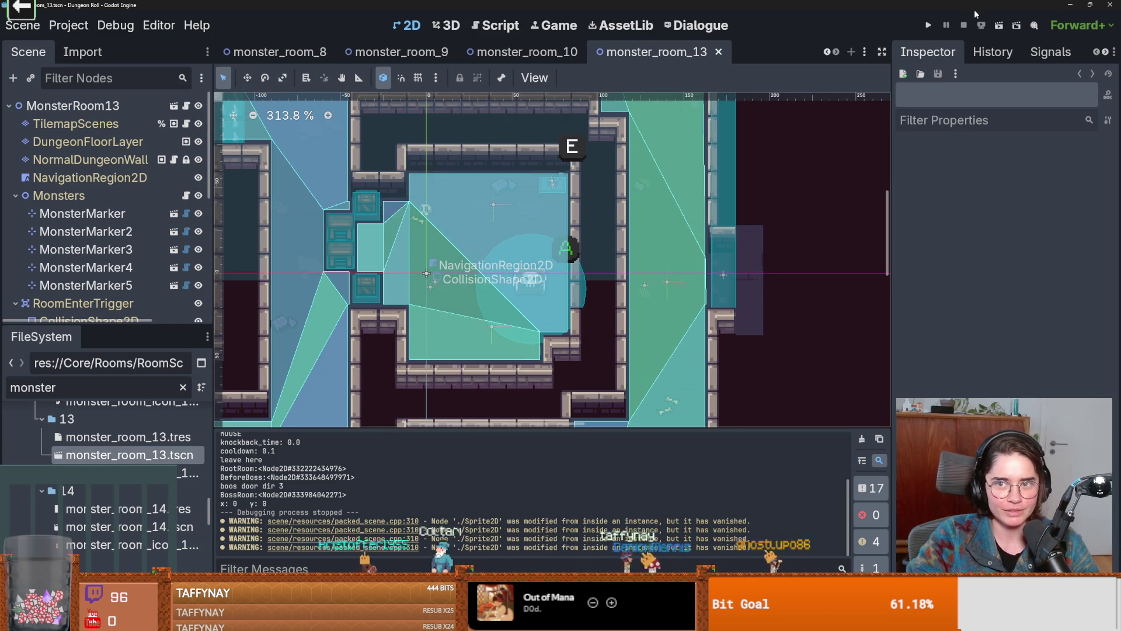
key(F5)
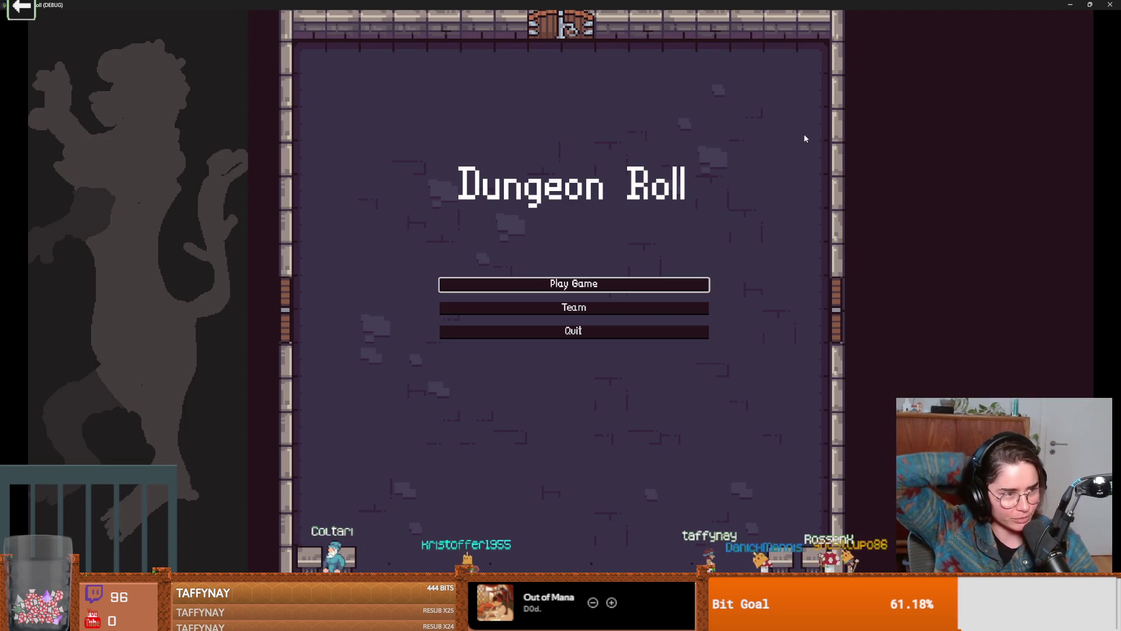
click(518, 287)
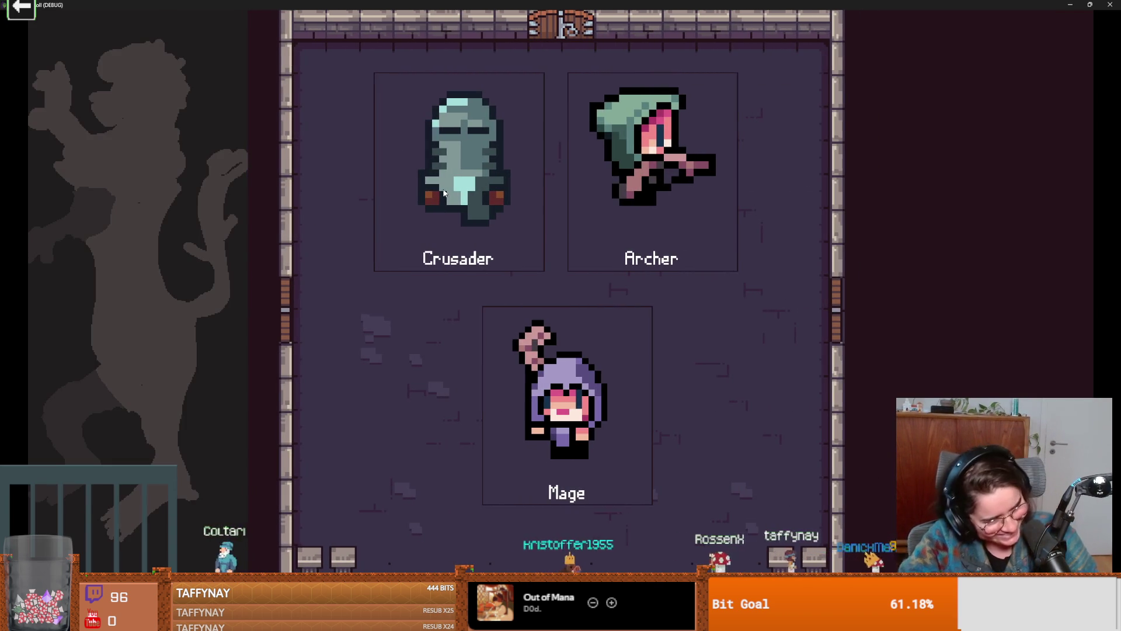
Choose the Crusader, then shrink and close the game window
click(444, 193)
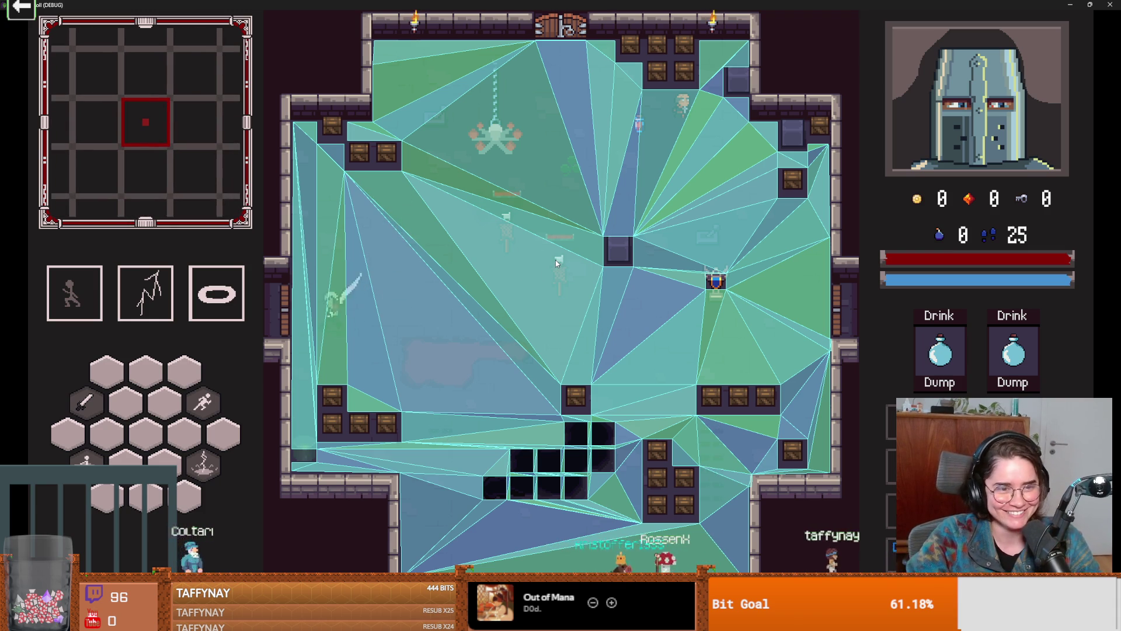
key(super+Down)
click(751, 181)
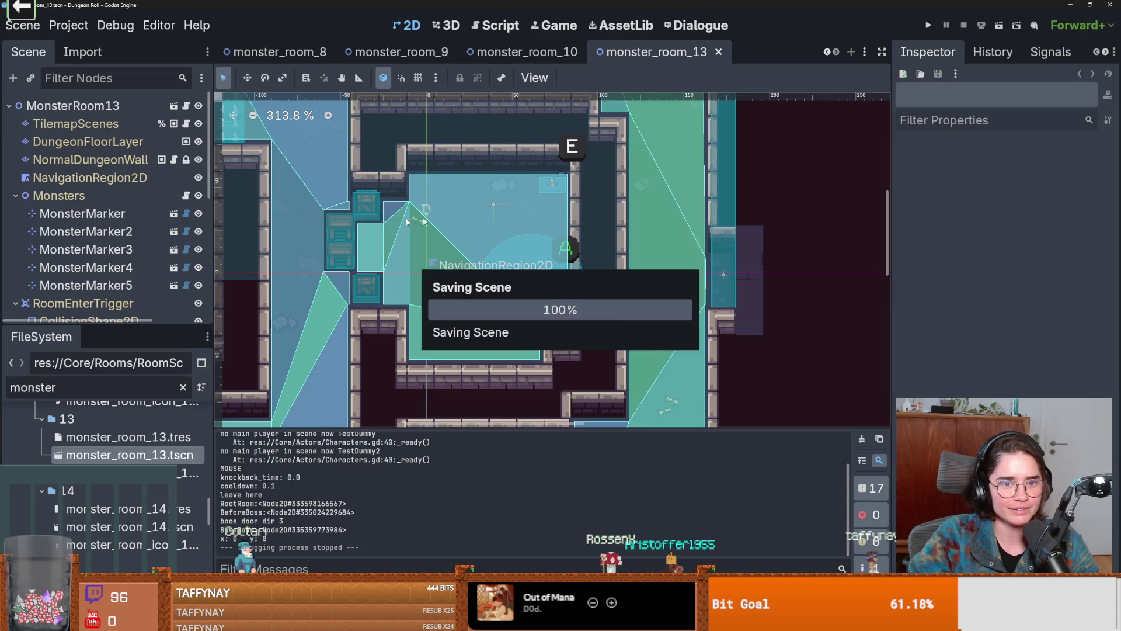
Make the Scene dock taller and collapse the Monsters node
scroll(525, 263, down, 3)
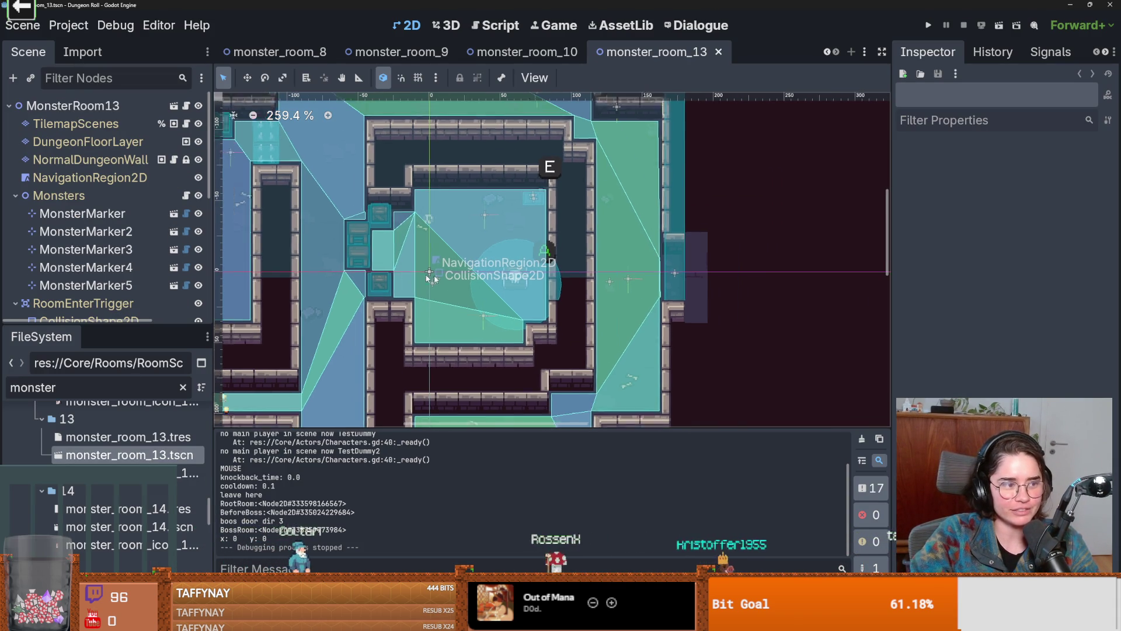
scroll(338, 260, up, 2)
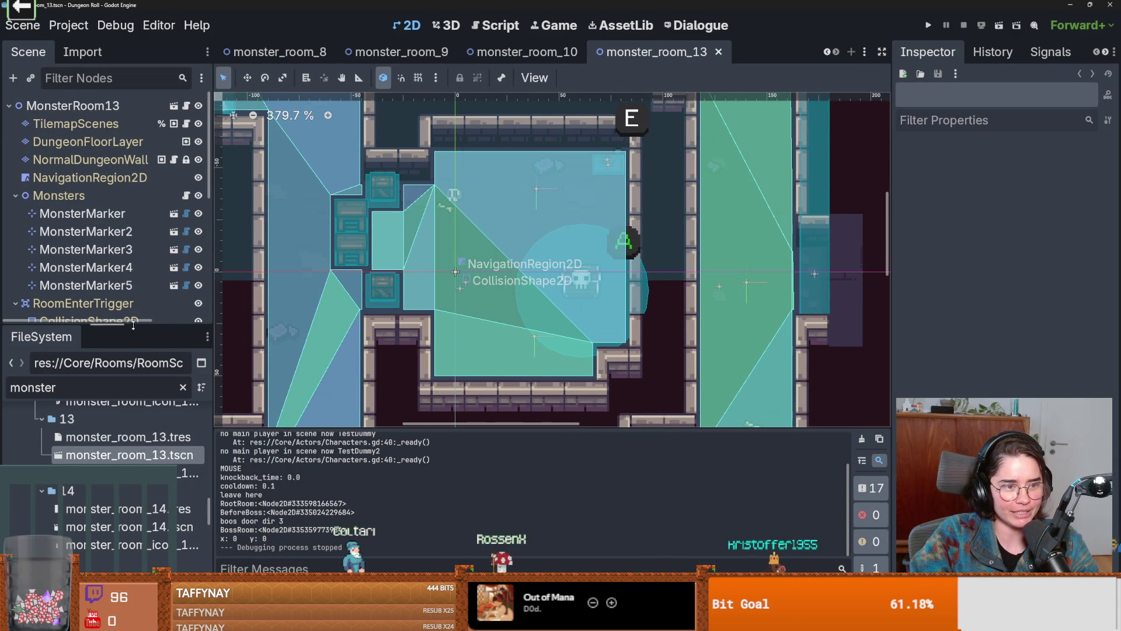
drag(131, 326, 131, 465)
click(14, 198)
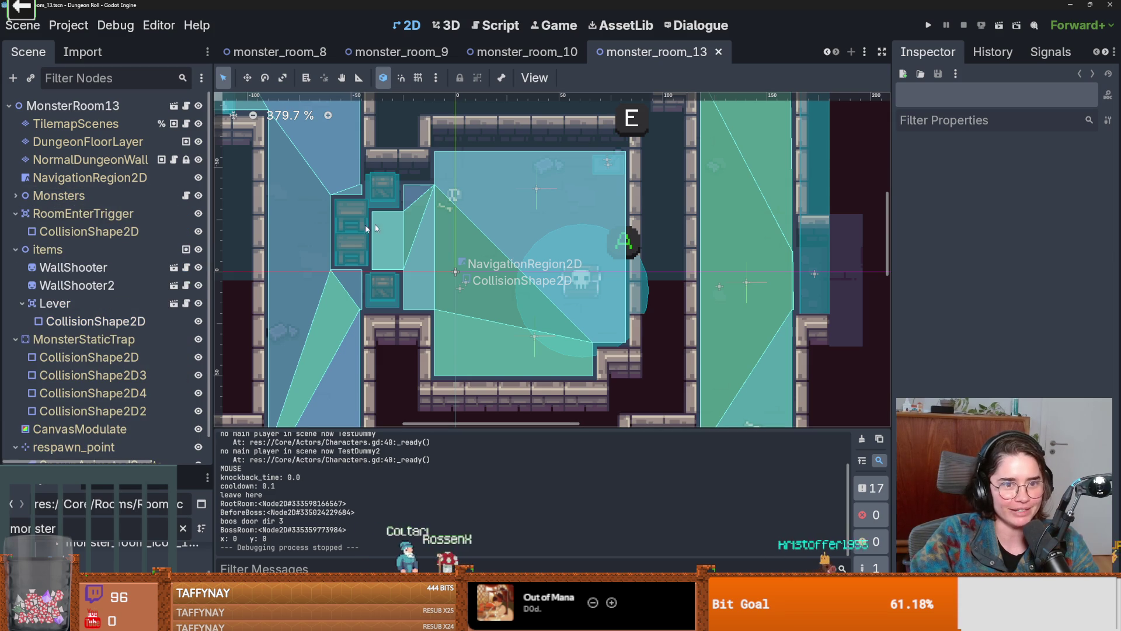
Turn off visible navigation in the Debug menu, then bring Firefox over the editor
click(123, 29)
click(157, 124)
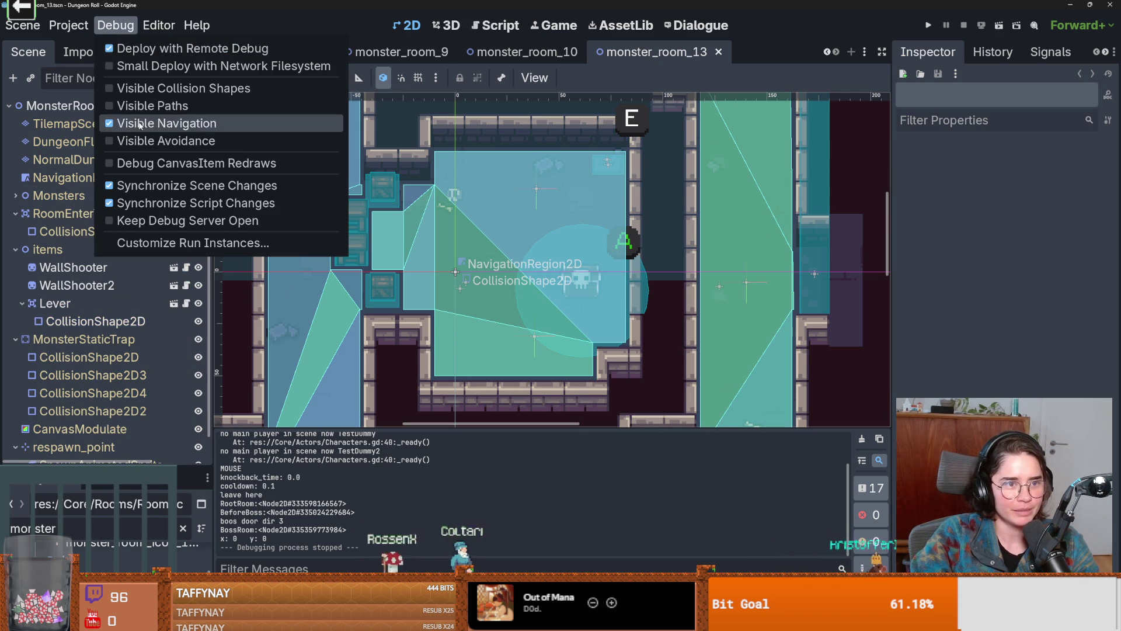
click(569, 267)
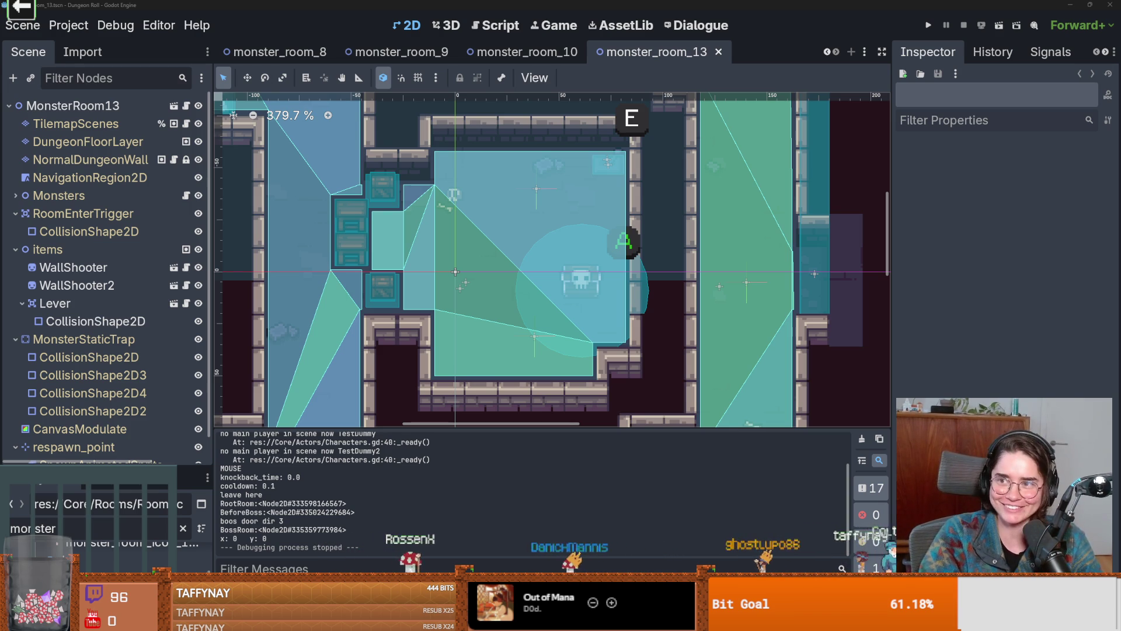
key(alt+Tab)
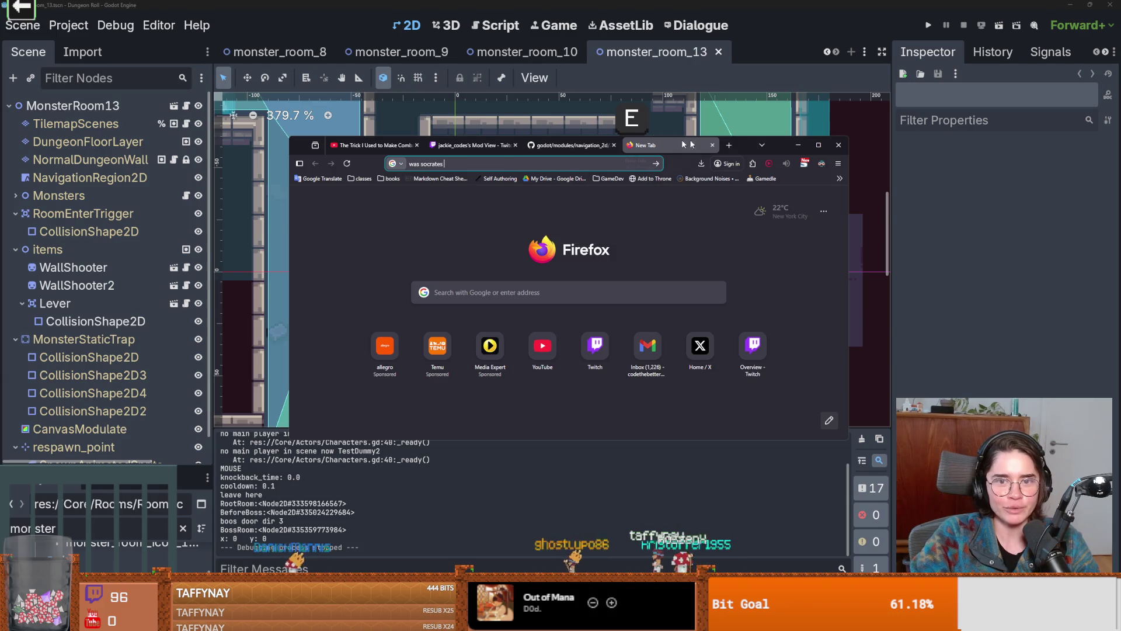
Show and dismiss suggestions for the 'was socrates' search, then switch back to Godot
click(519, 190)
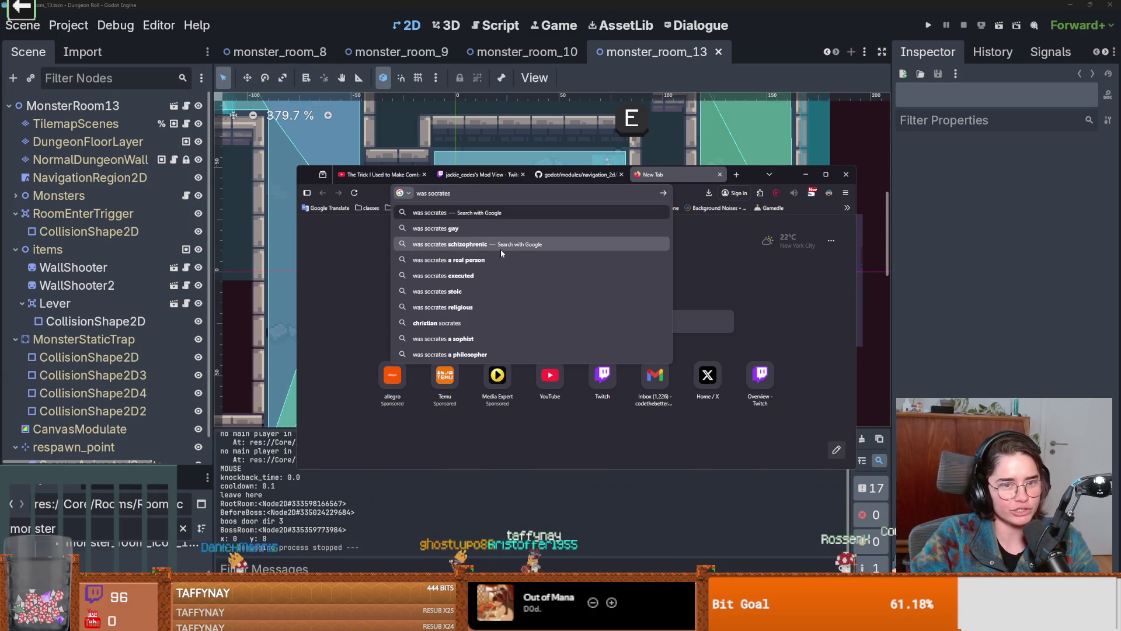
key(Escape)
key(alt+Tab)
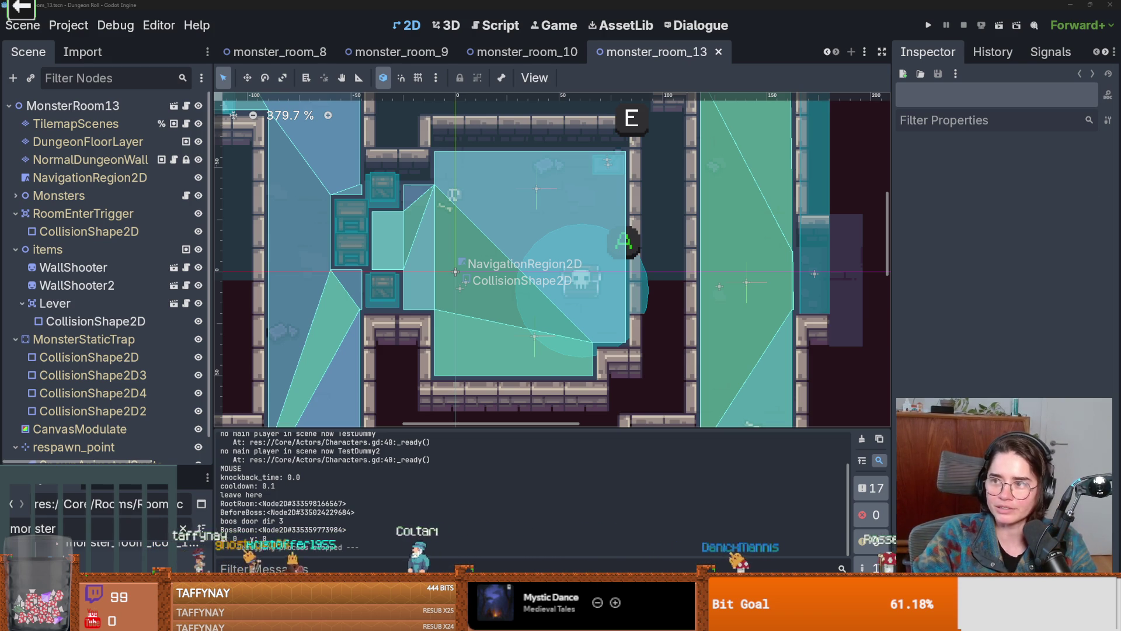
Pan the room view, save monster_room_13, and run the project
drag(462, 260, 513, 244)
key(ctrl+s)
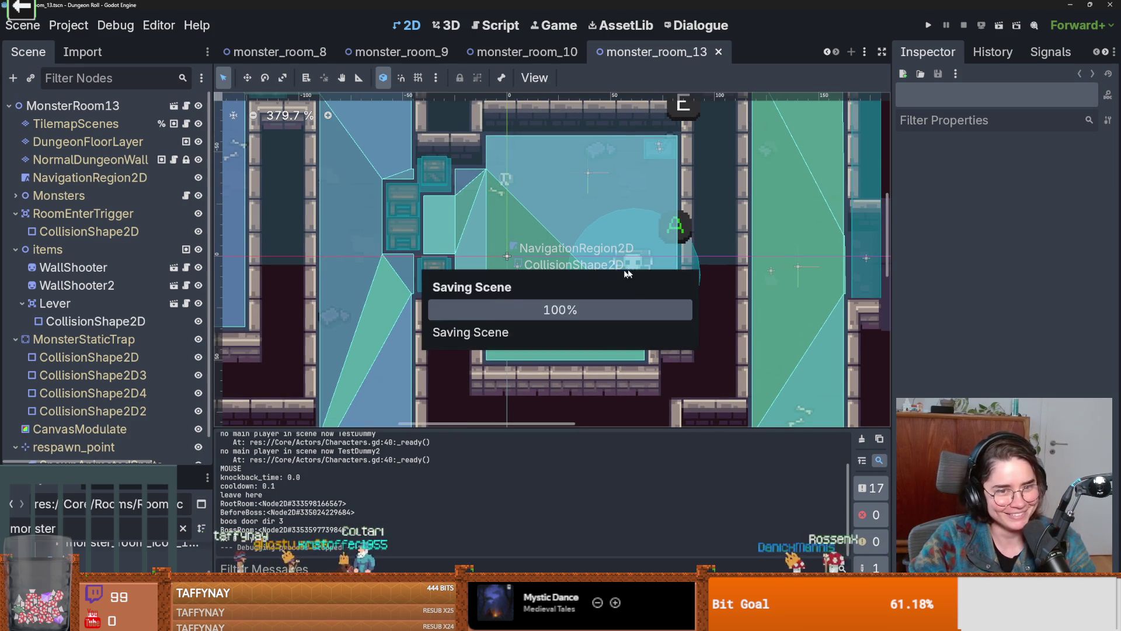
click(925, 27)
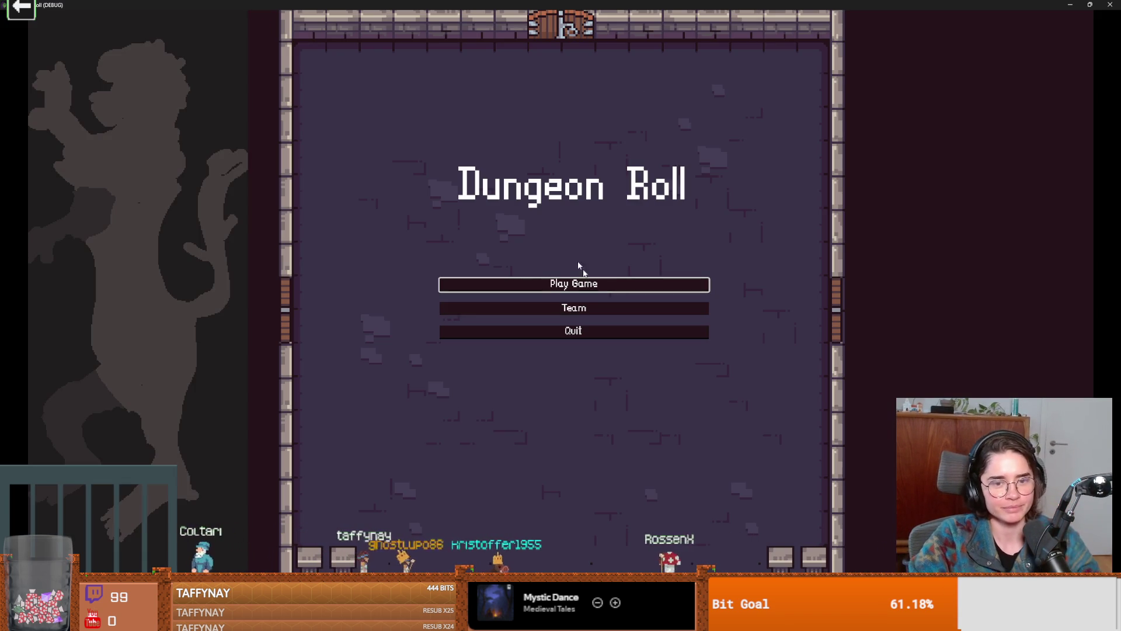
Start a new game as the Crusader and go through the west door to the room choice
click(553, 286)
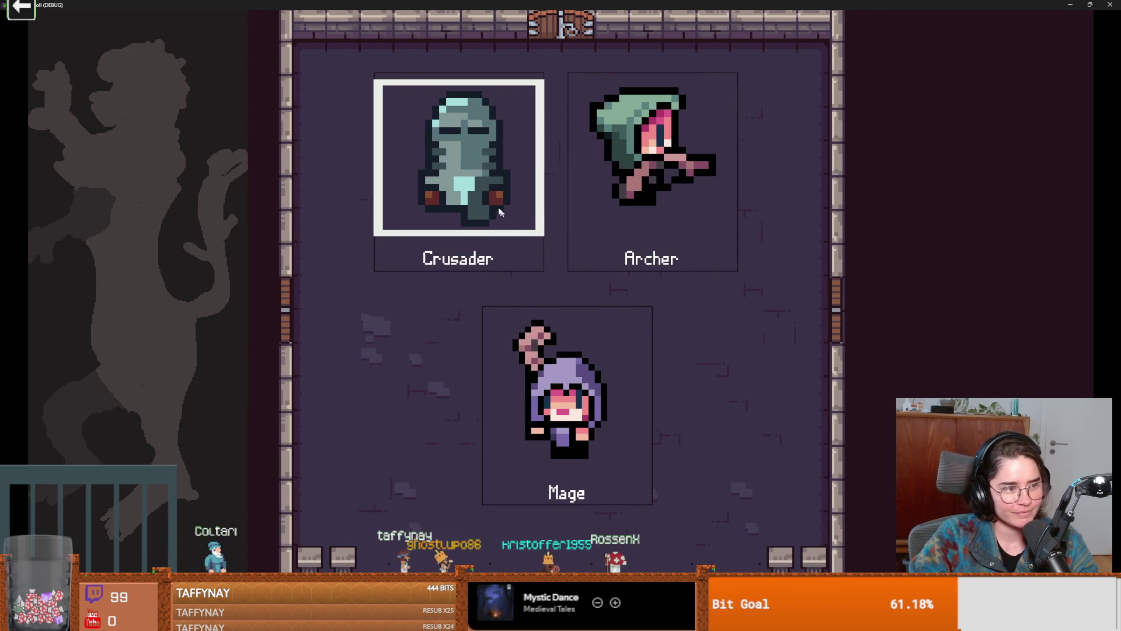
click(485, 170)
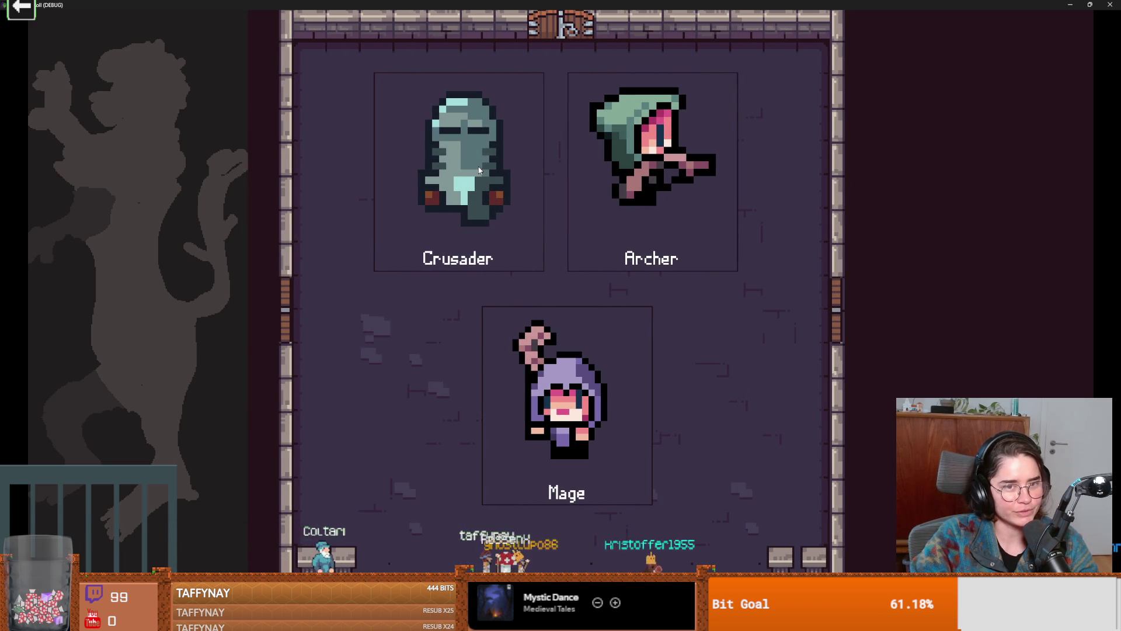
key(a)
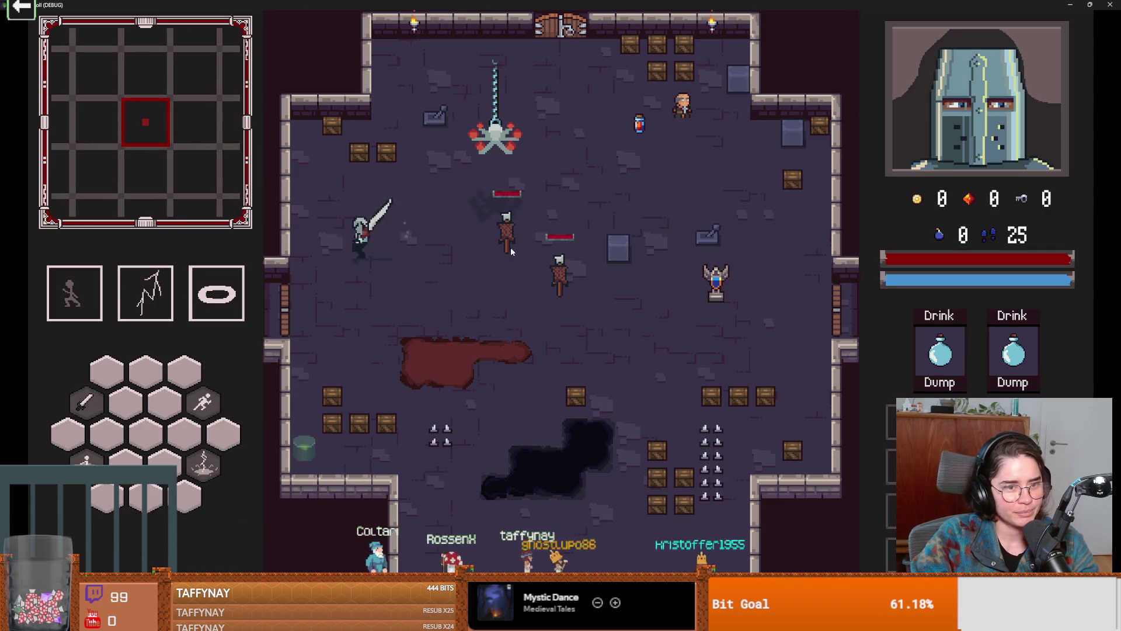
key(e)
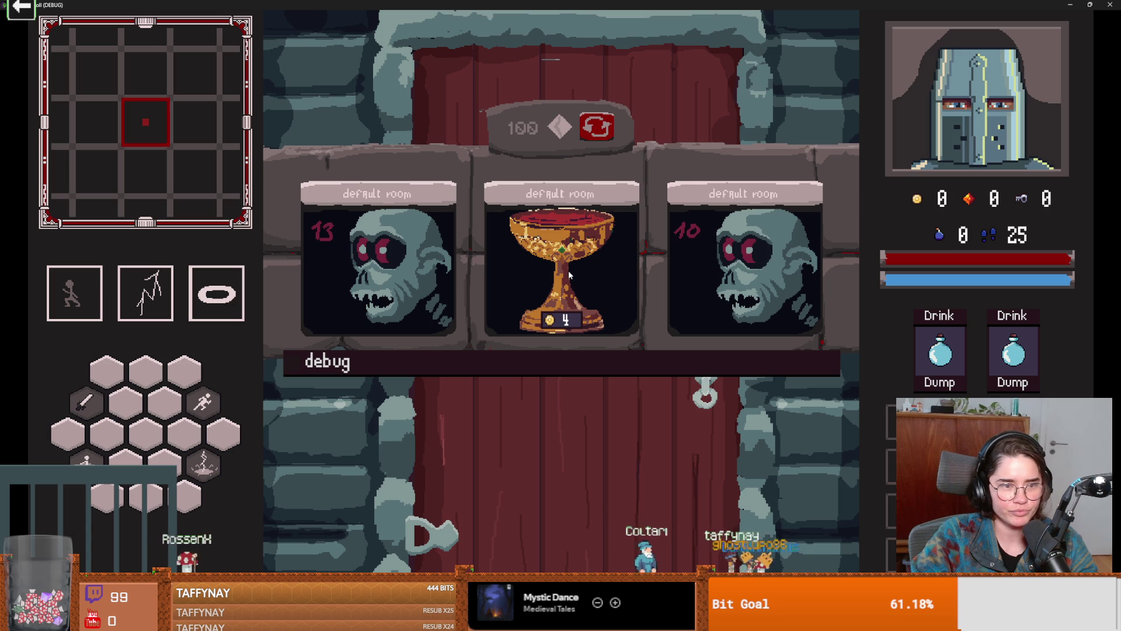
Enable debug room listing and pick a room from the full list
click(510, 360)
scroll(584, 485, down, 2)
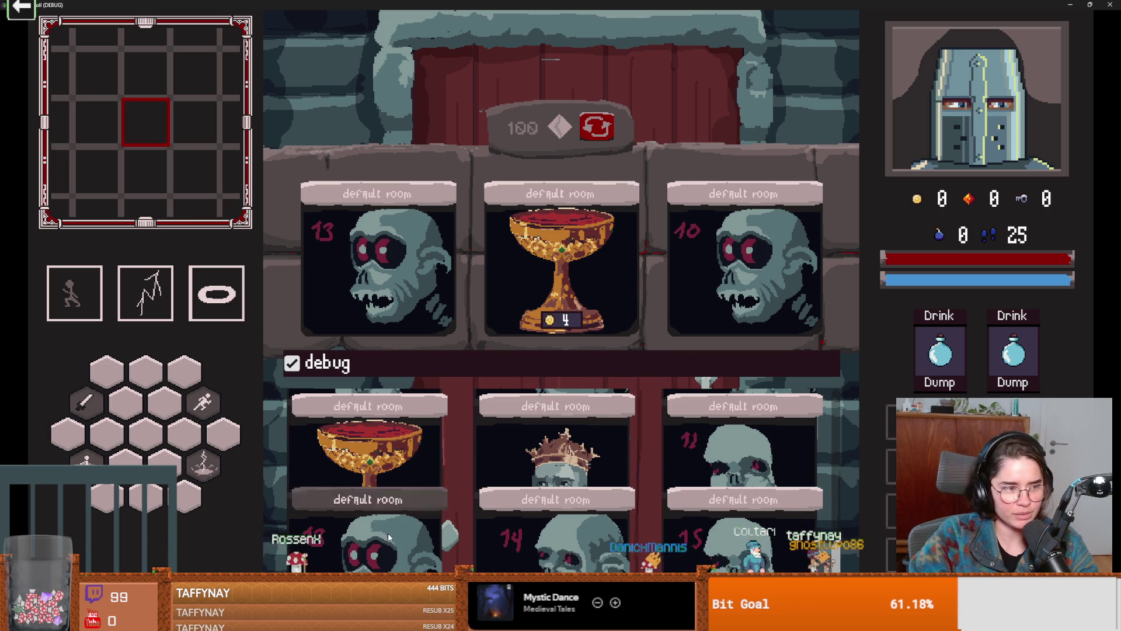
click(387, 533)
Walk and dash the knight down the corridor toward the bottom-left
key(s)
key(space)
key(s)
key(a)
key(space)
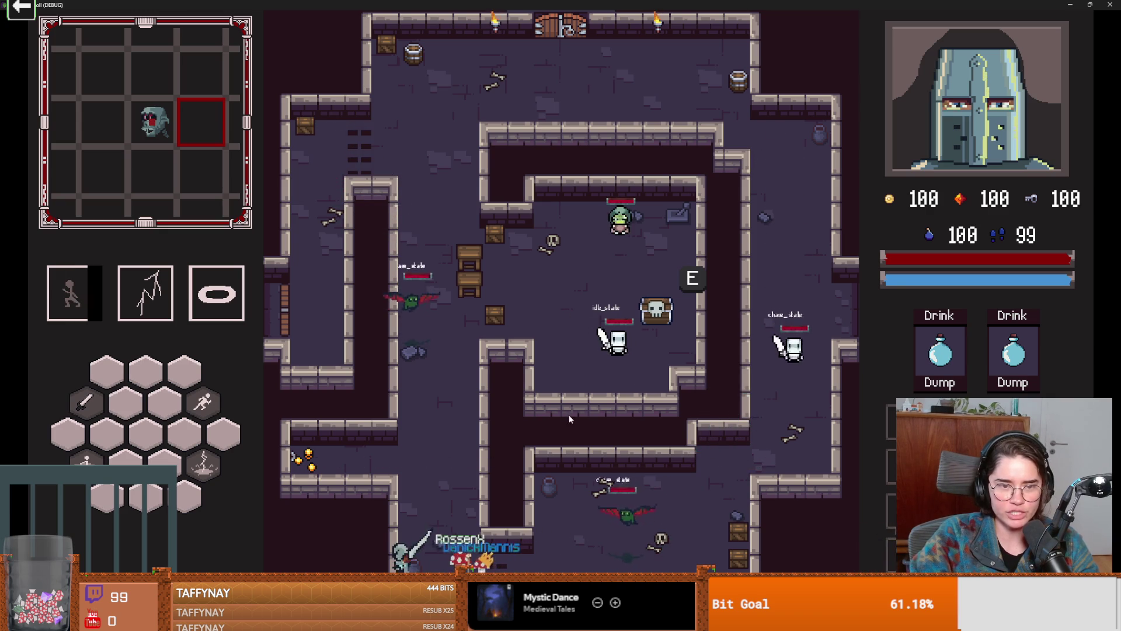
Fight the bat and left-corridor enemies with sword strikes and lightning casts
key(w)
click(422, 388)
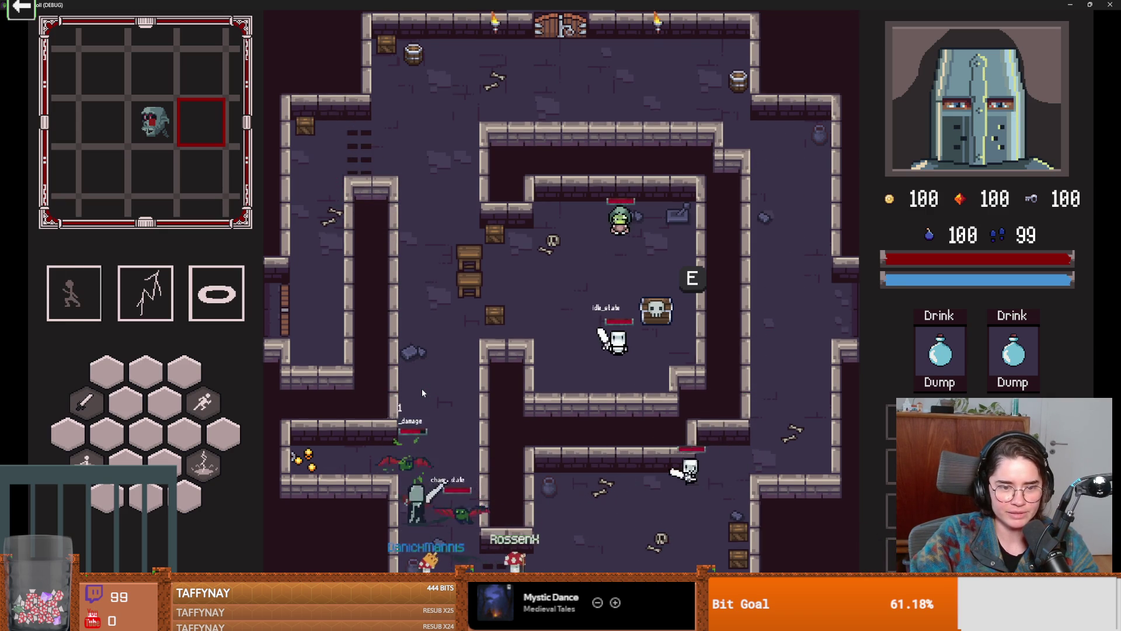
click(437, 387)
key(w)
key(space)
right_click(438, 391)
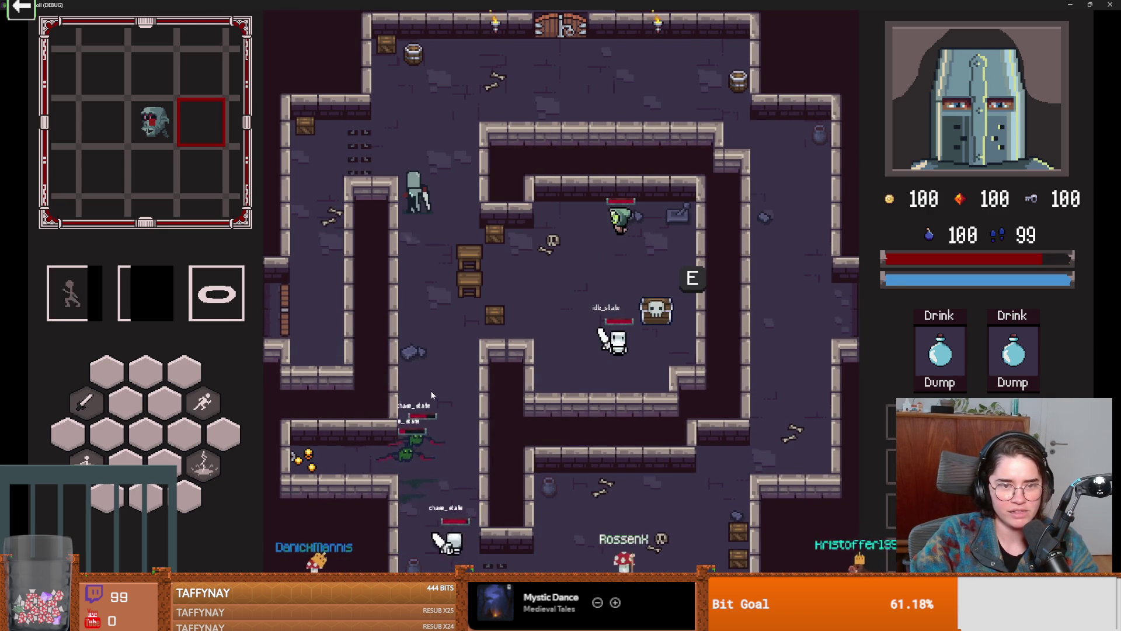
key(w)
key(w)
click(444, 374)
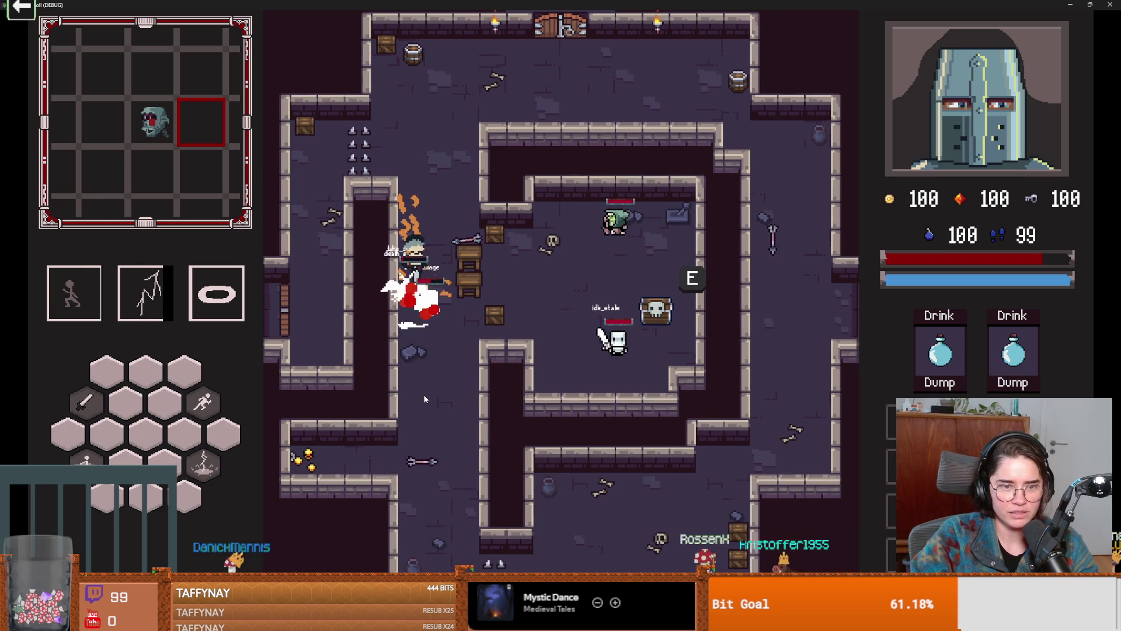
right_click(456, 365)
Walk the knight around the room past the slain enemies, then shrink the game window
key(d)
key(s)
key(s)
key(d)
key(w)
key(s)
key(w)
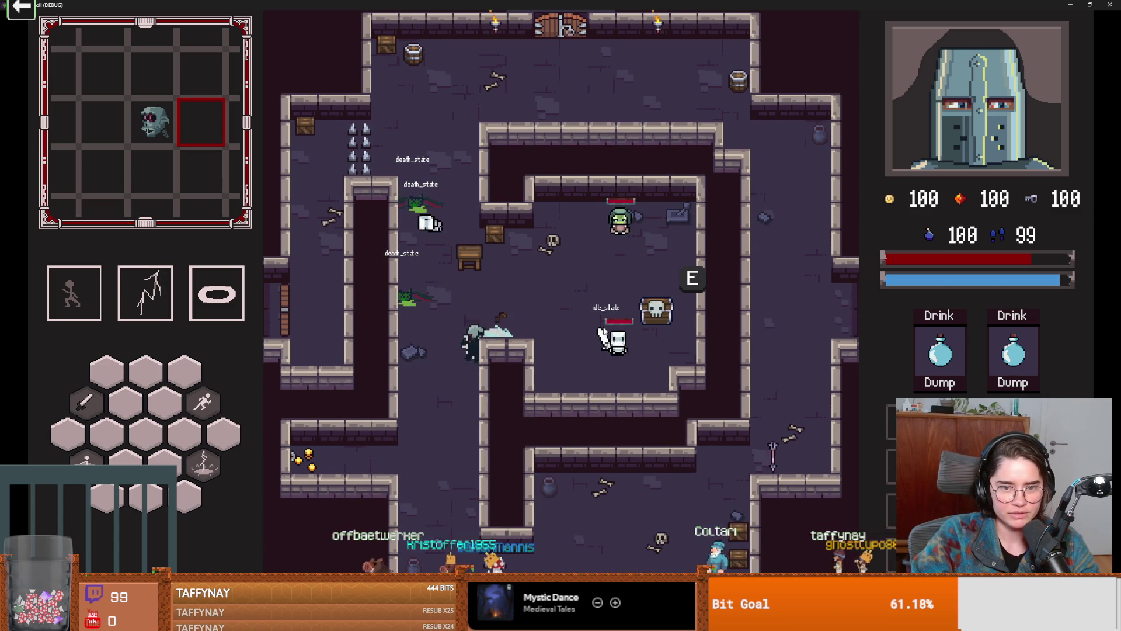
key(s)
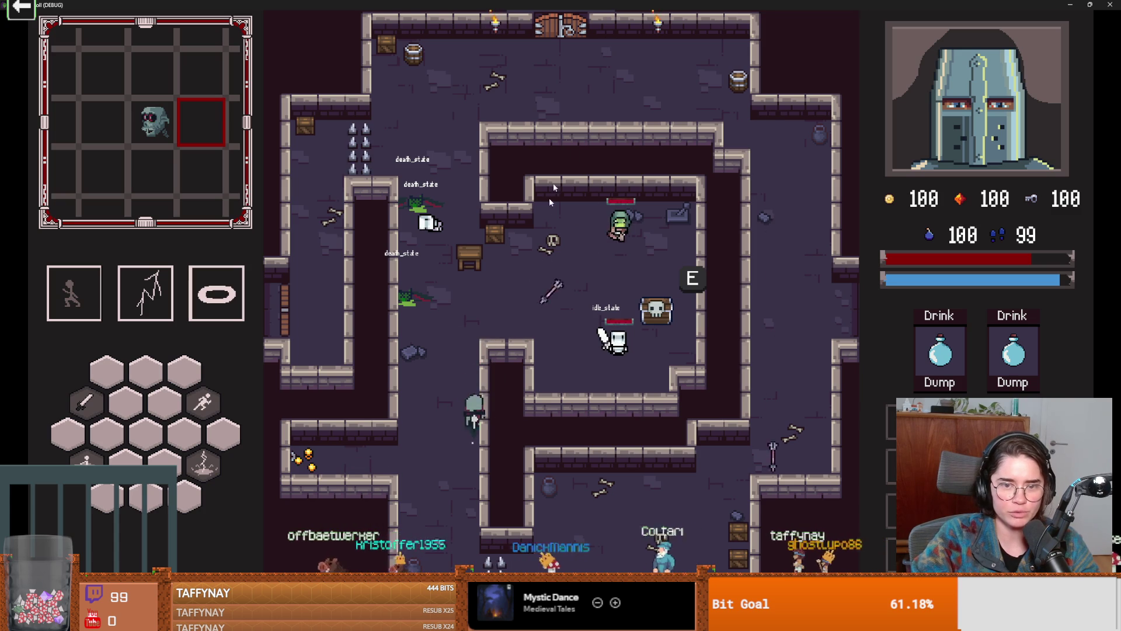
key(super+Down)
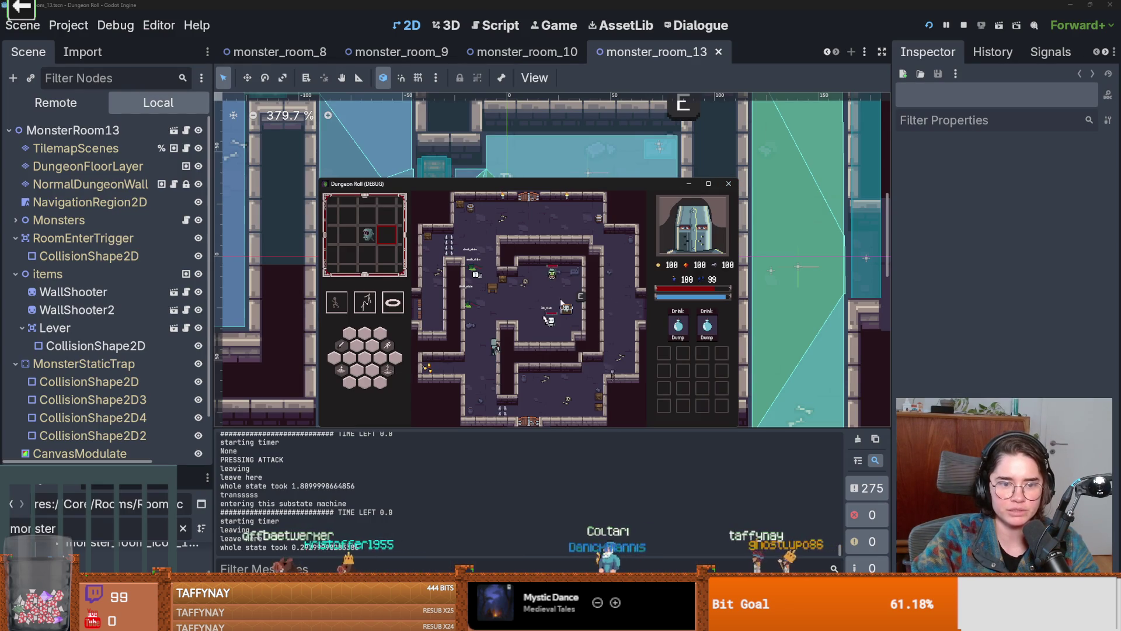
Stop the running game, collapse the items branch, and save the scene
click(728, 184)
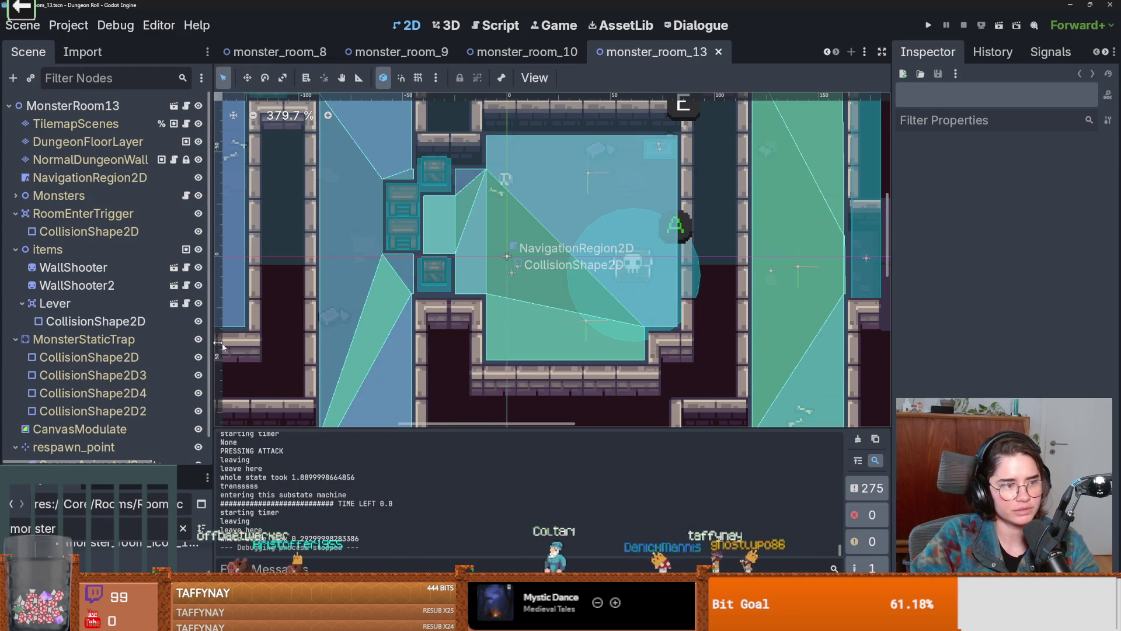
scroll(525, 263, up, 2)
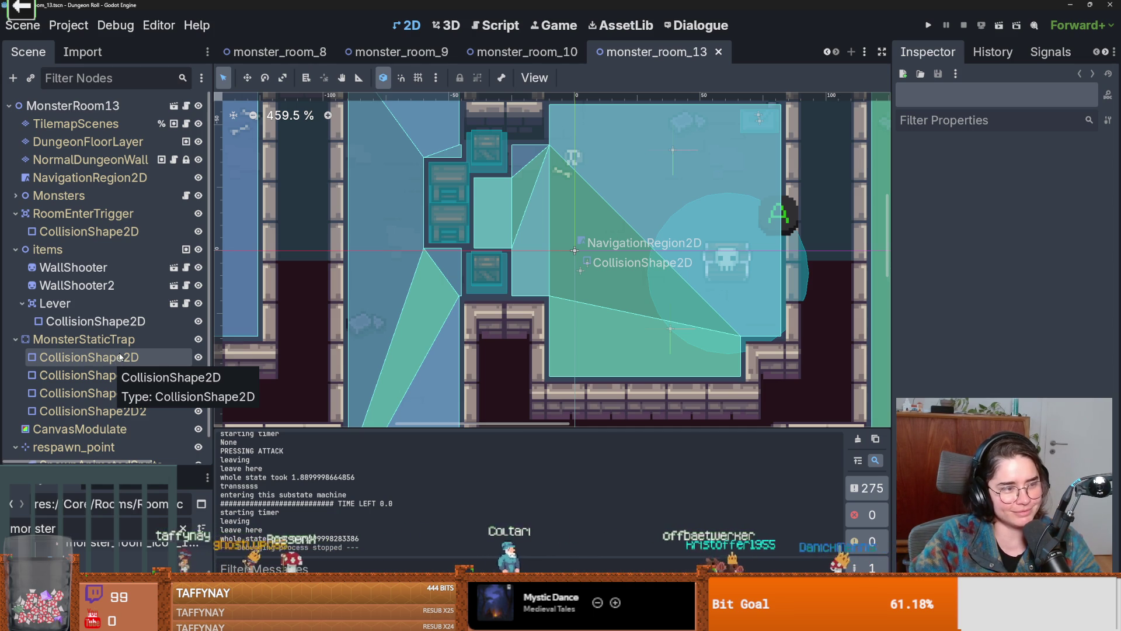
scroll(387, 321, up, 3)
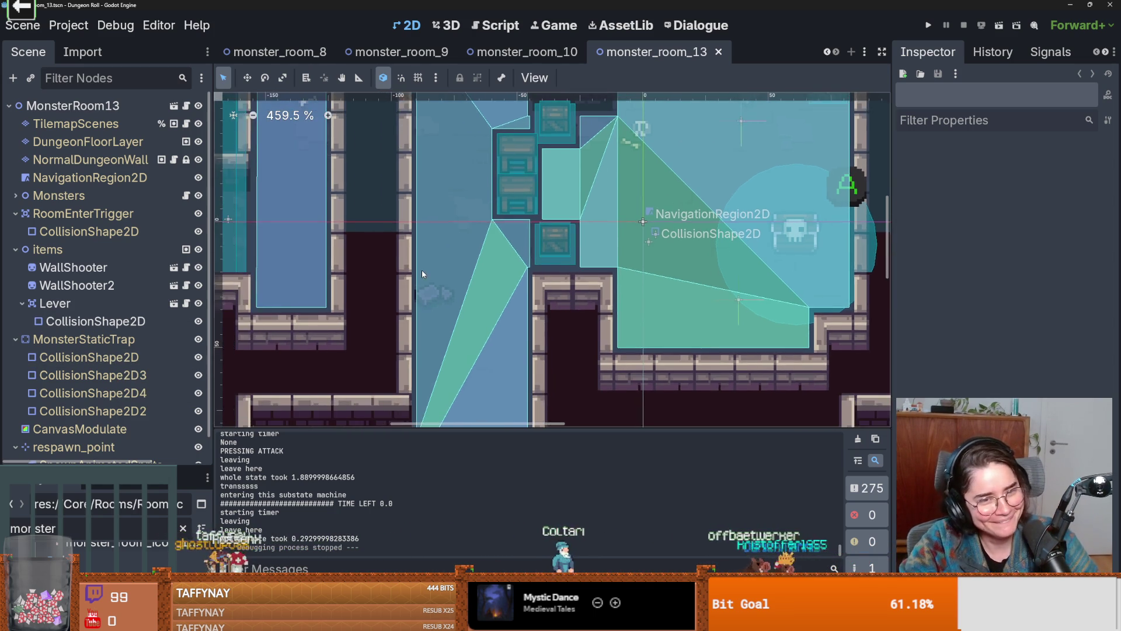
scroll(423, 295, left, 2)
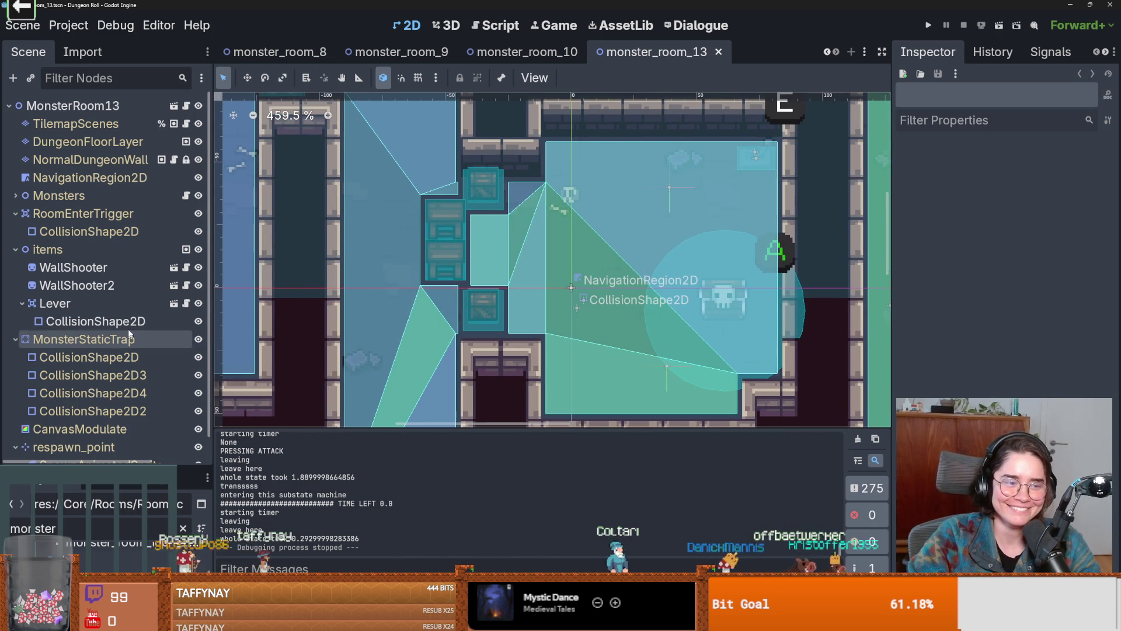
click(16, 249)
key(ctrl+s)
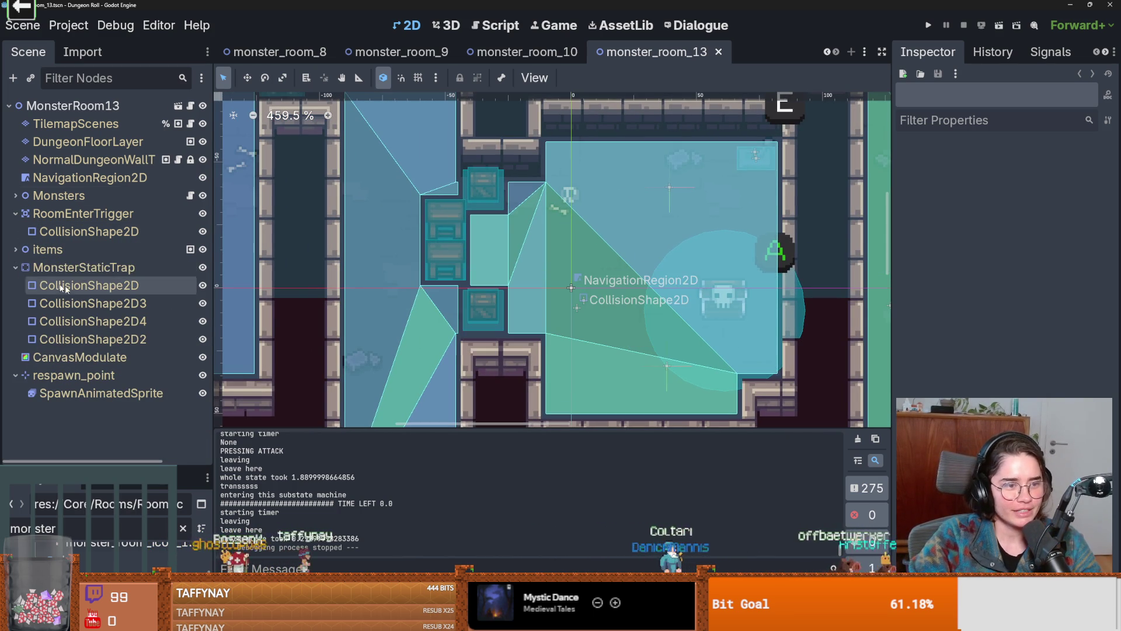
Collapse MonsterStaticTrap, respawn_point and RoomEnterTrigger, widening the Scene dock and saving
click(15, 267)
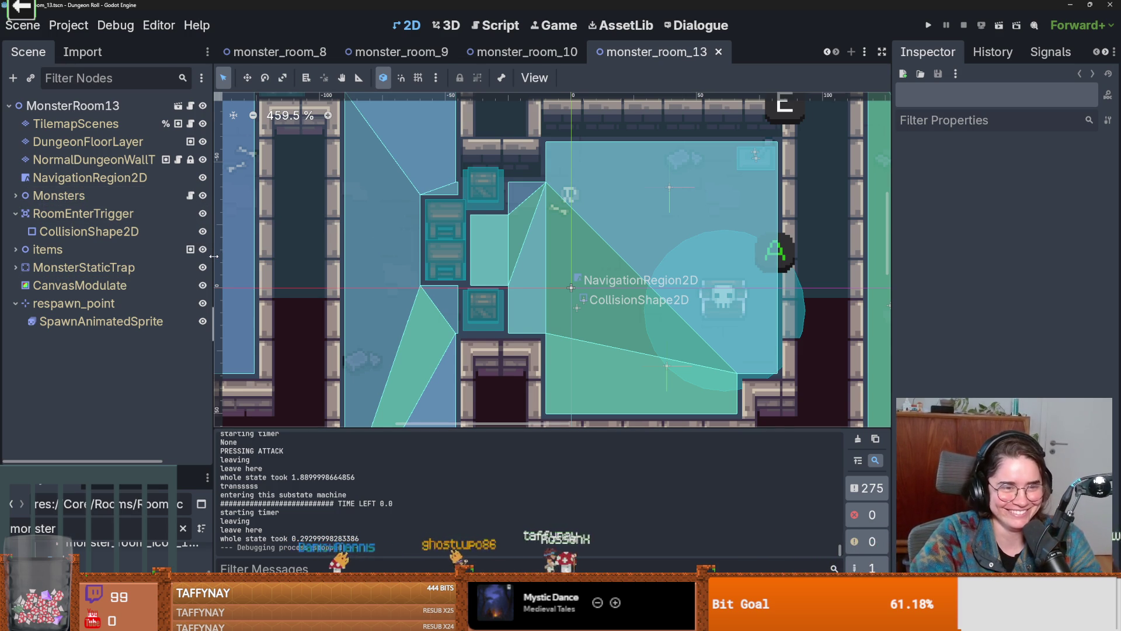
drag(215, 255, 247, 258)
key(ctrl+s)
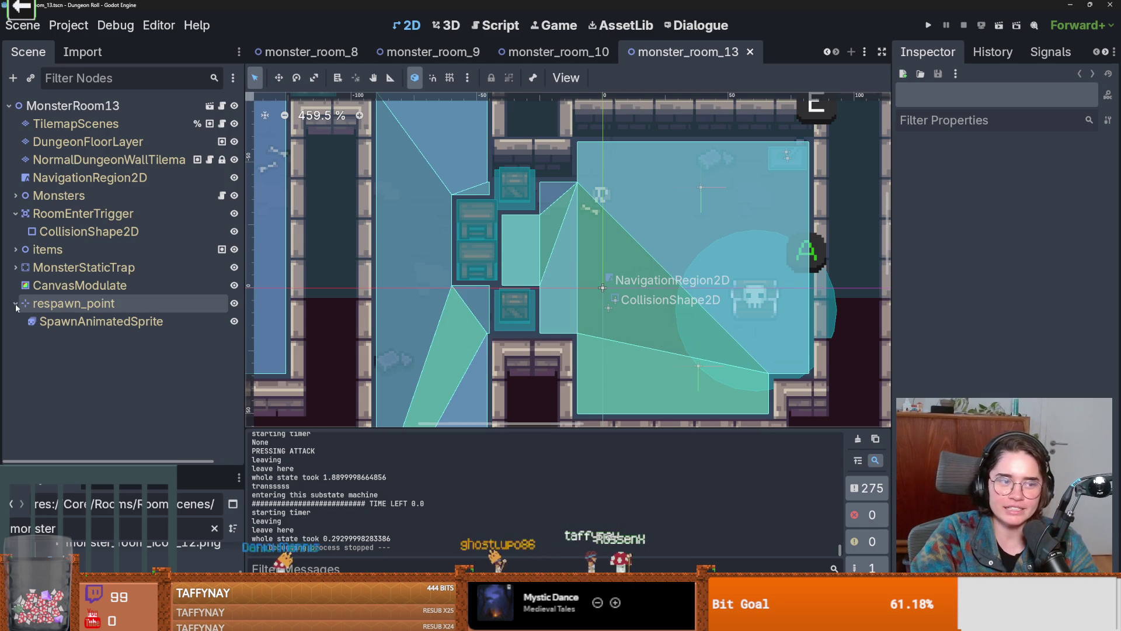
click(16, 303)
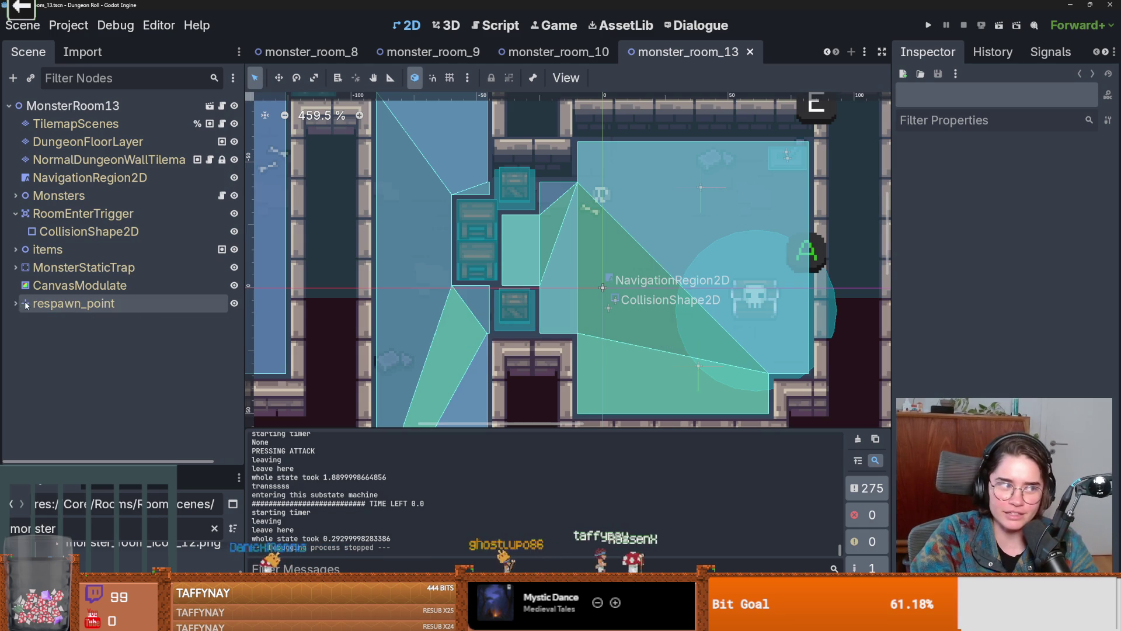
click(15, 214)
key(ctrl+s)
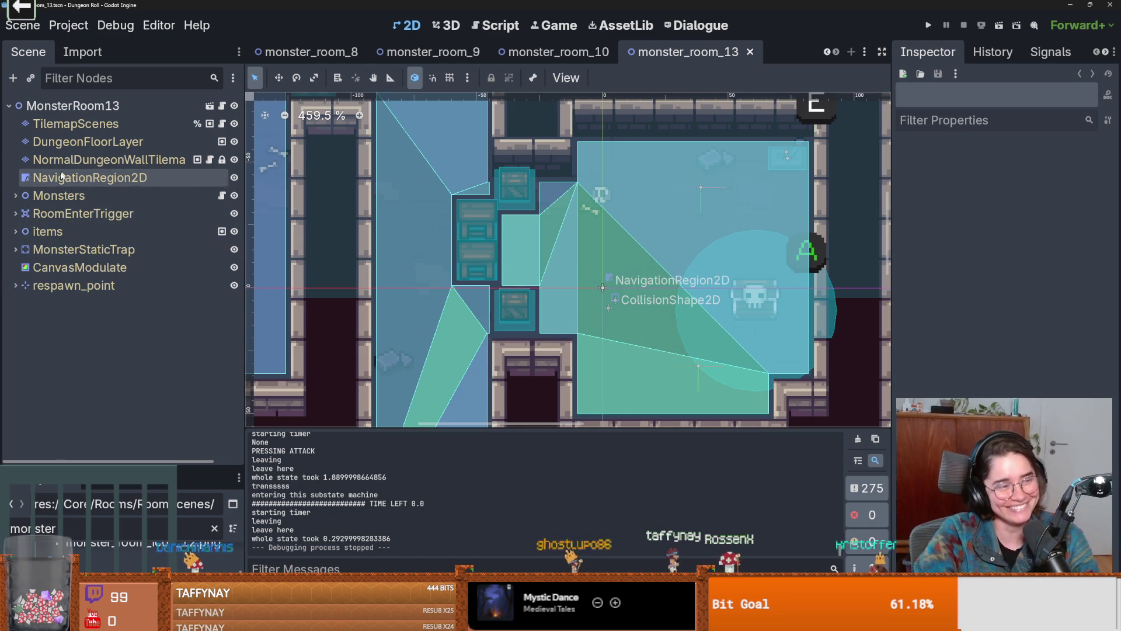
Close the monster_room_13, 10, 9, 8, uranium_barrel and root_room scene tabs
middle_click(683, 59)
middle_click(726, 52)
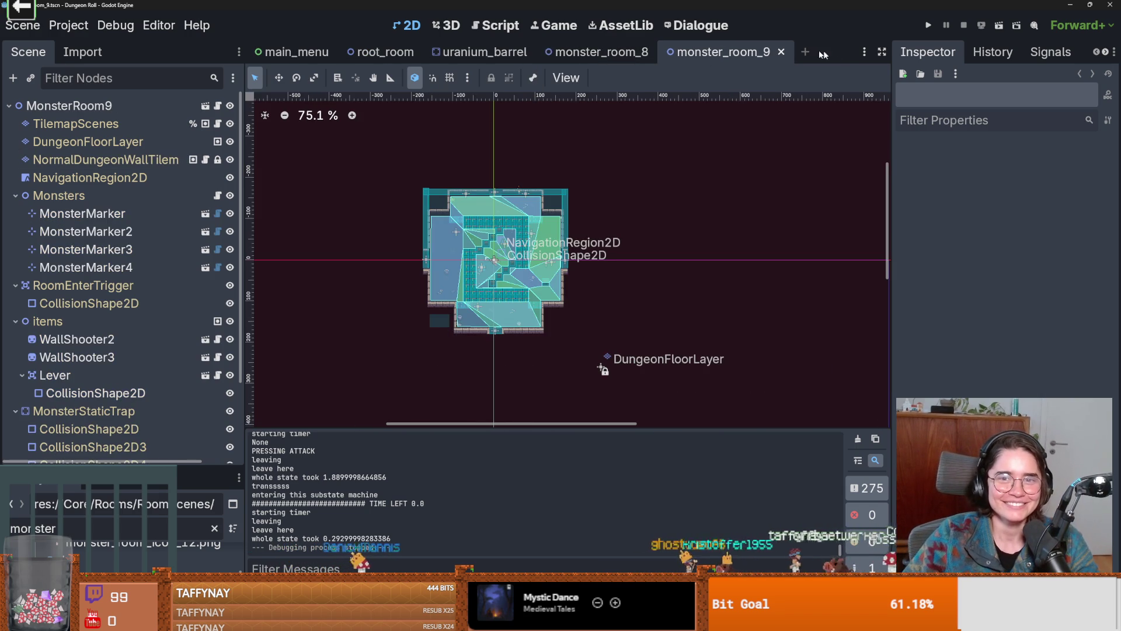
middle_click(726, 53)
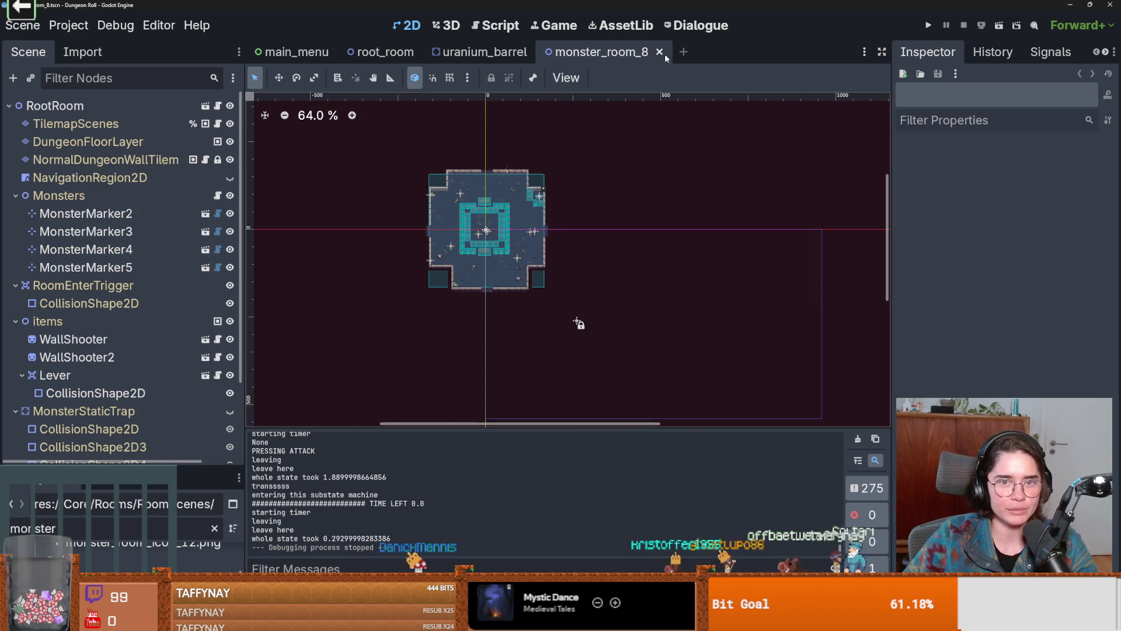
middle_click(666, 55)
middle_click(537, 53)
click(425, 52)
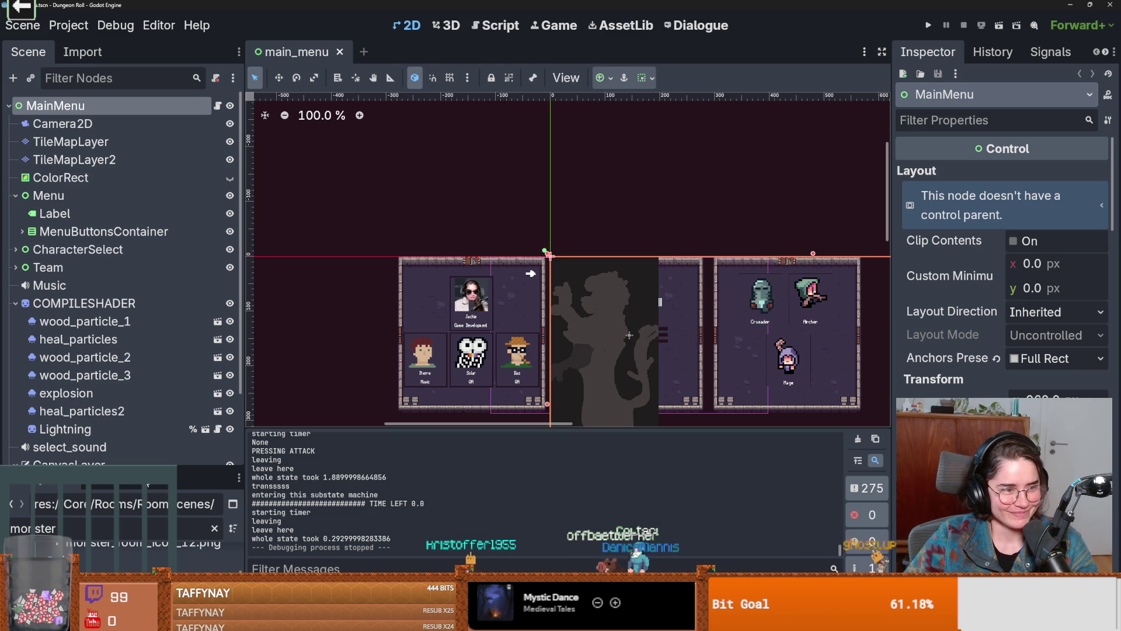
Enlarge the file browser, clear the 'monster' filter, and save the main_menu scene
drag(123, 467, 123, 327)
double_click(118, 384)
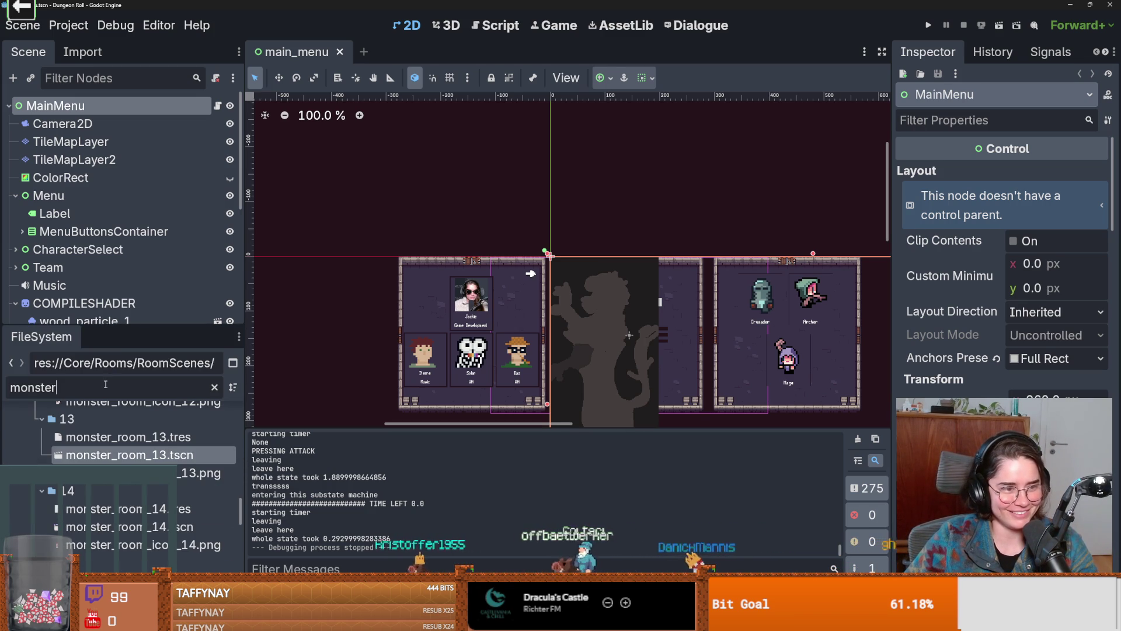
key(BackSpace)
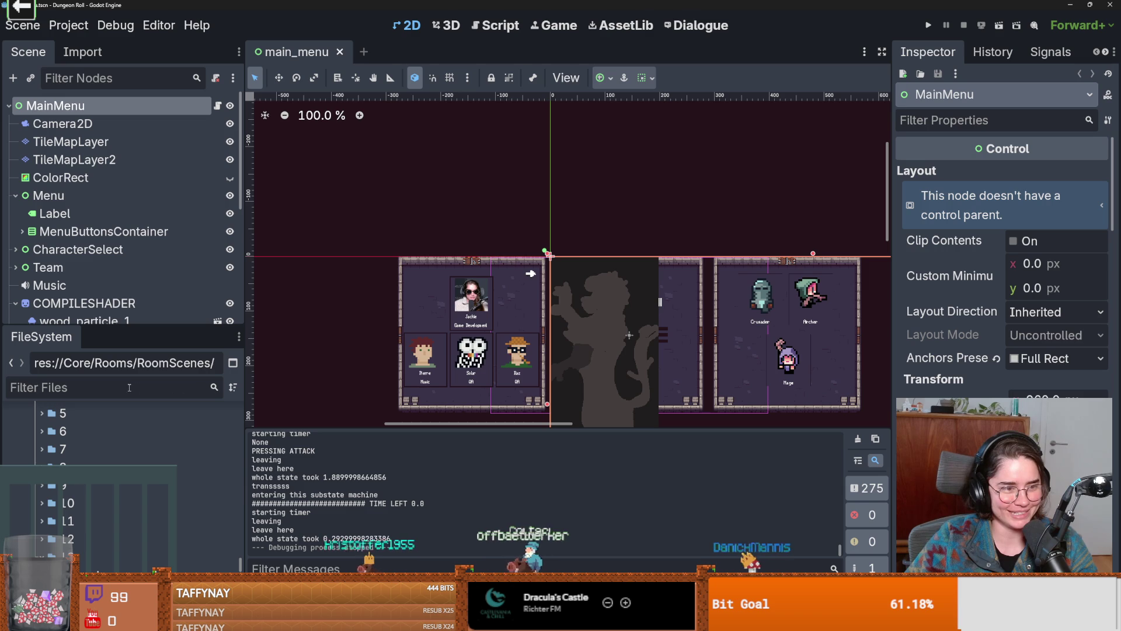
key(ctrl+s)
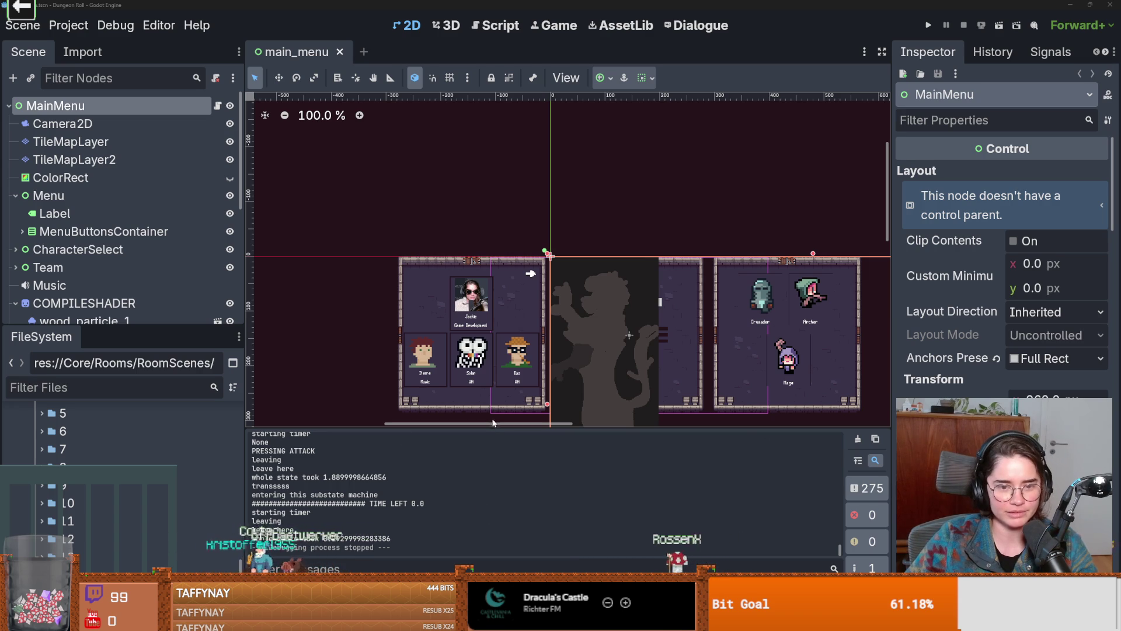
Pan the menu scene, enlarge the Scene dock, and collapse COMPILESHADER and CanvasLayer
scroll(470, 269, down, 2)
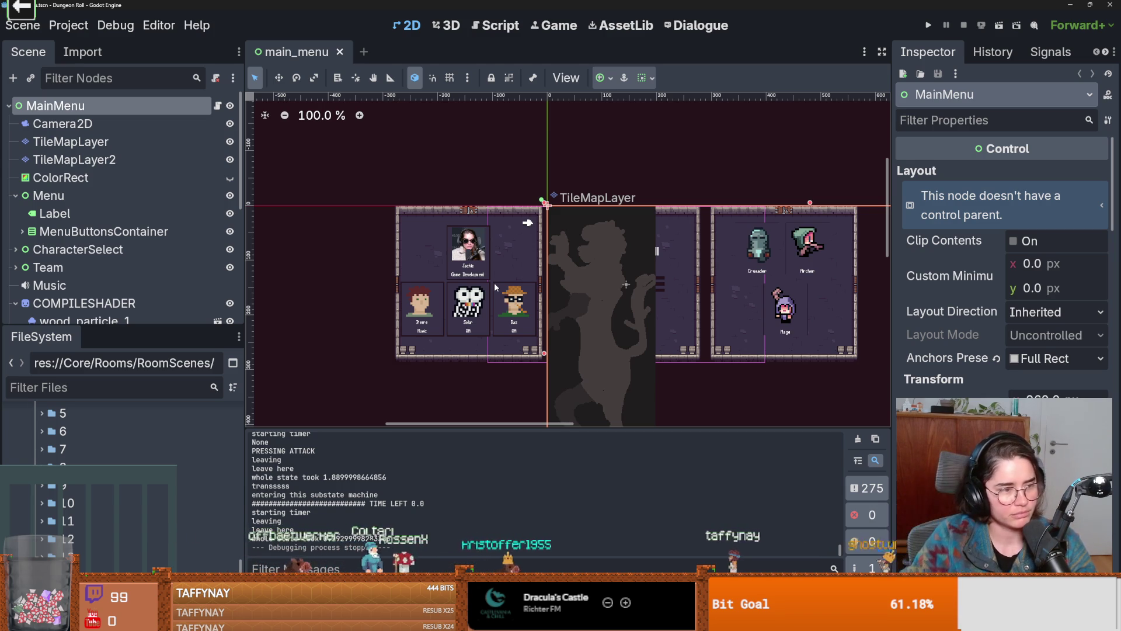
scroll(352, 368, up, 3)
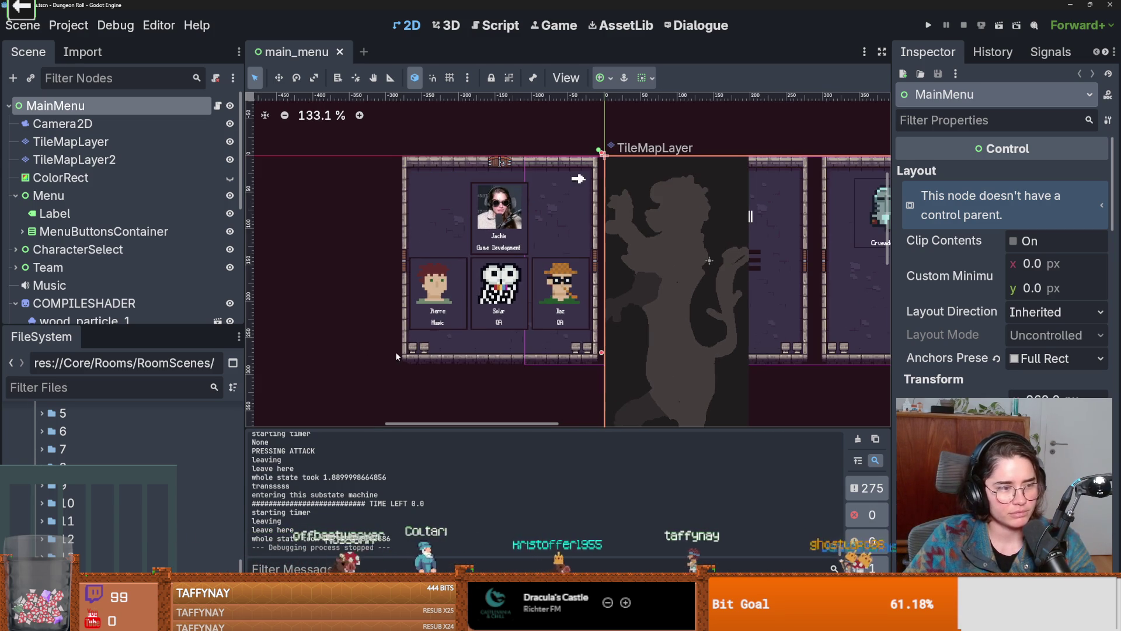
drag(461, 355, 405, 354)
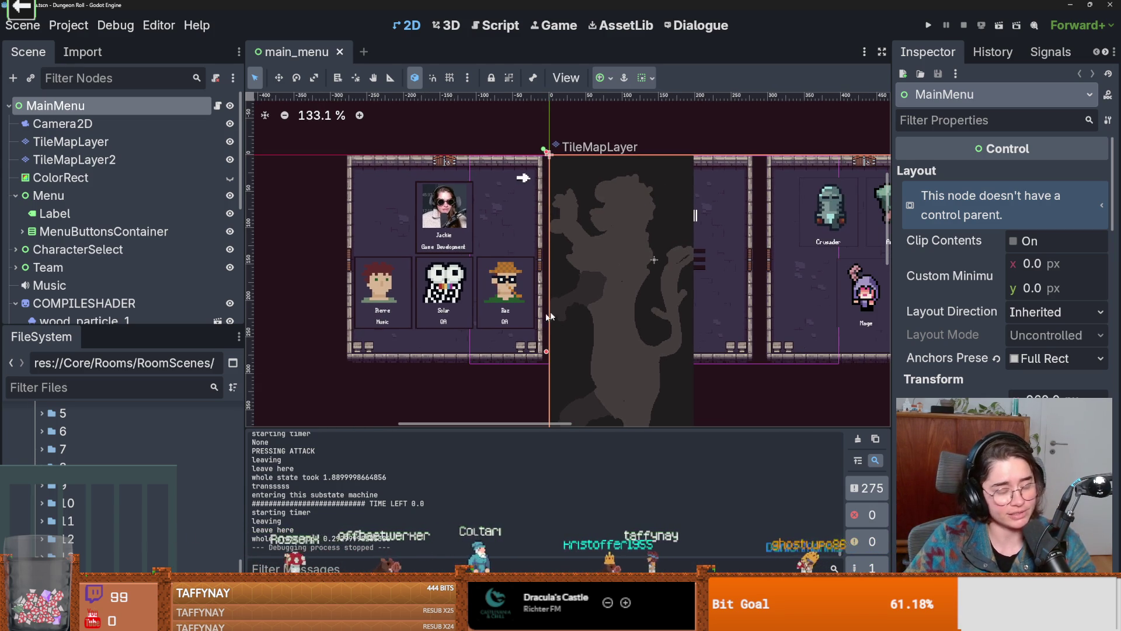
drag(117, 328, 117, 454)
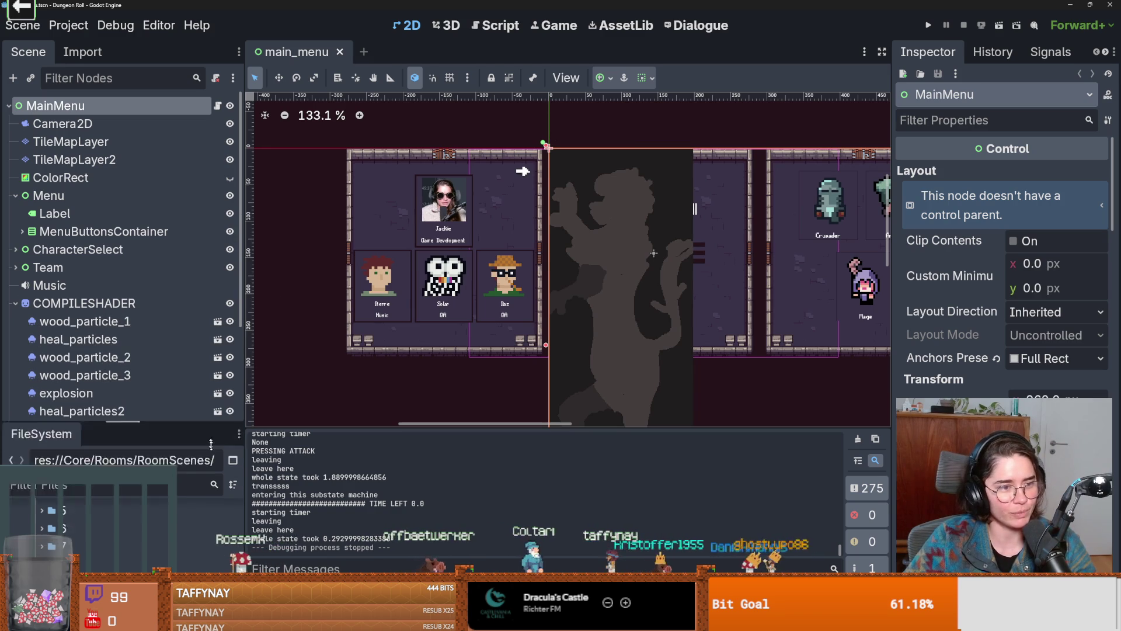
click(16, 303)
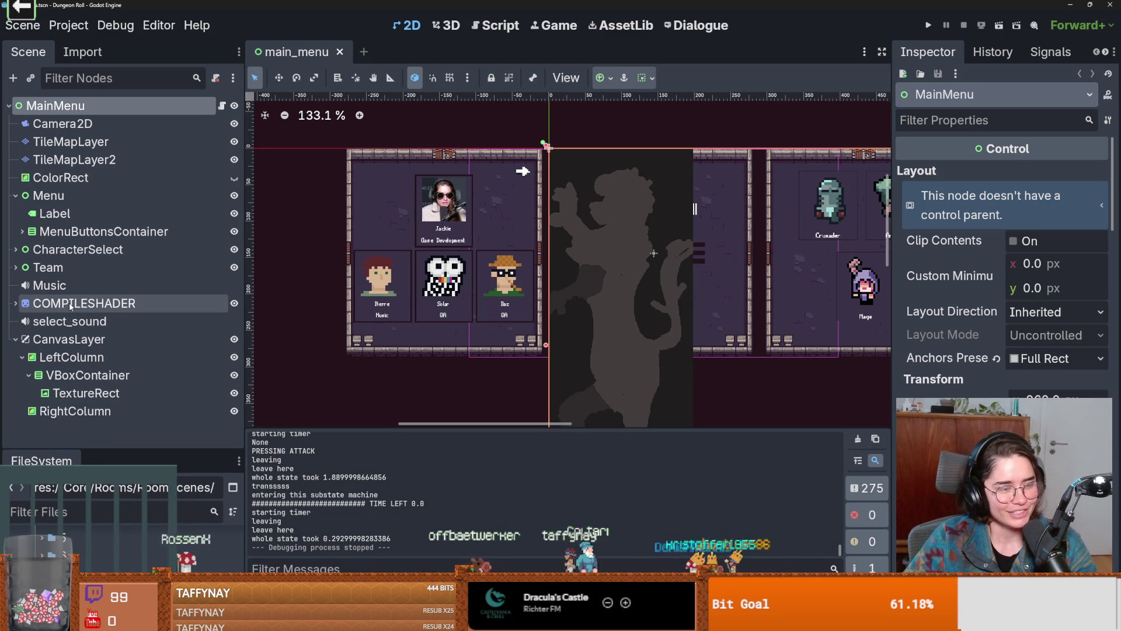
click(15, 339)
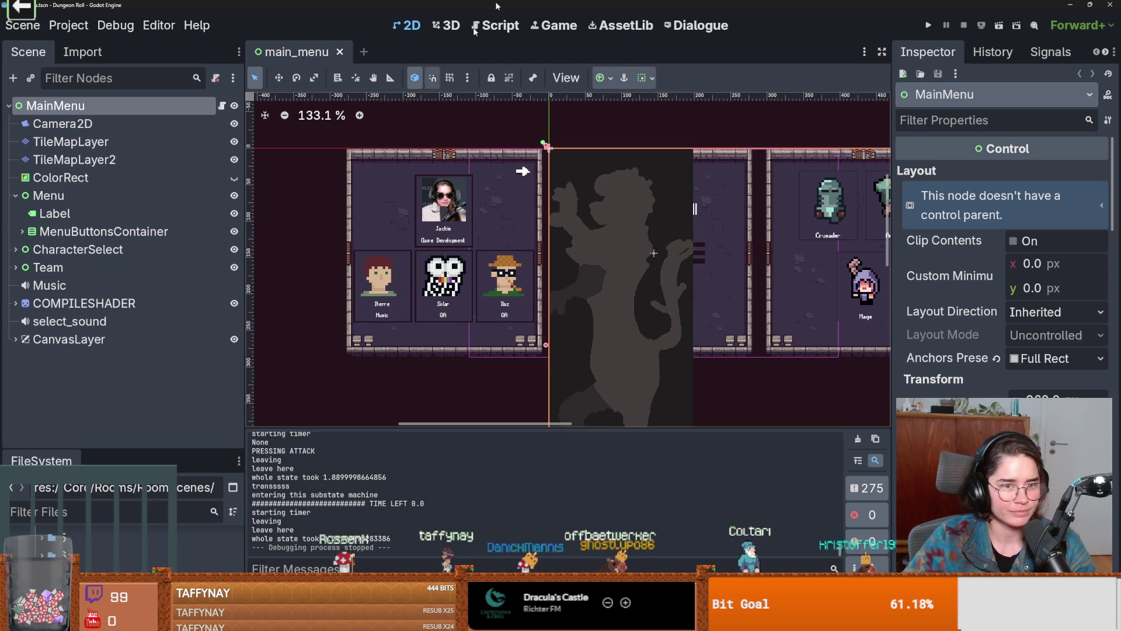
Collapse the Menu node and drag the splitter up to enlarge the file list
scroll(600, 197, down, 2)
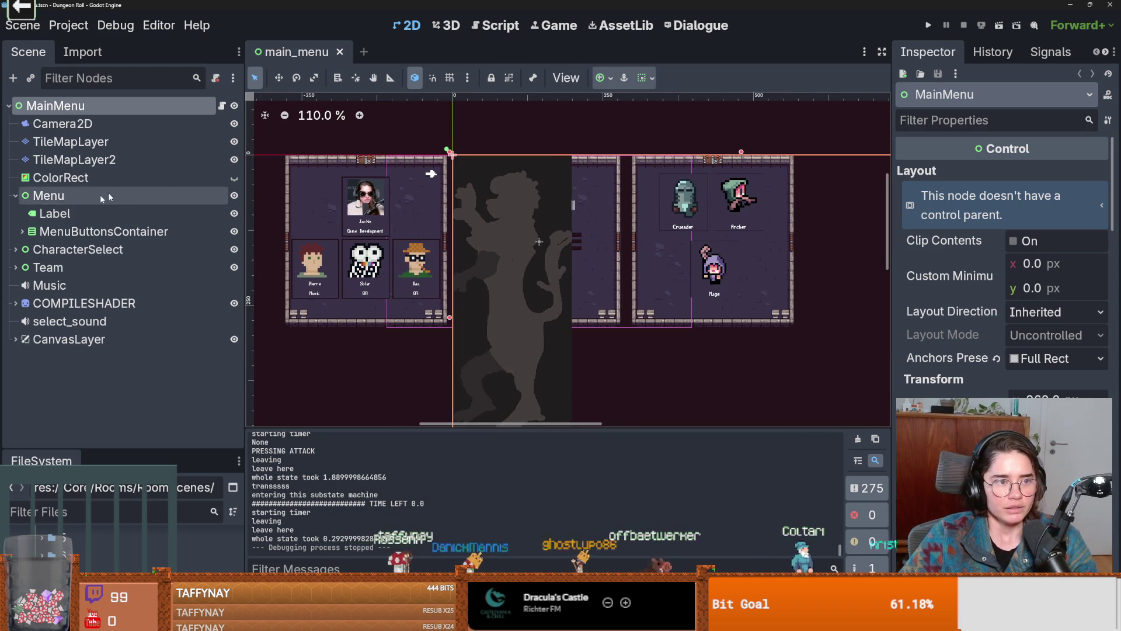
click(16, 196)
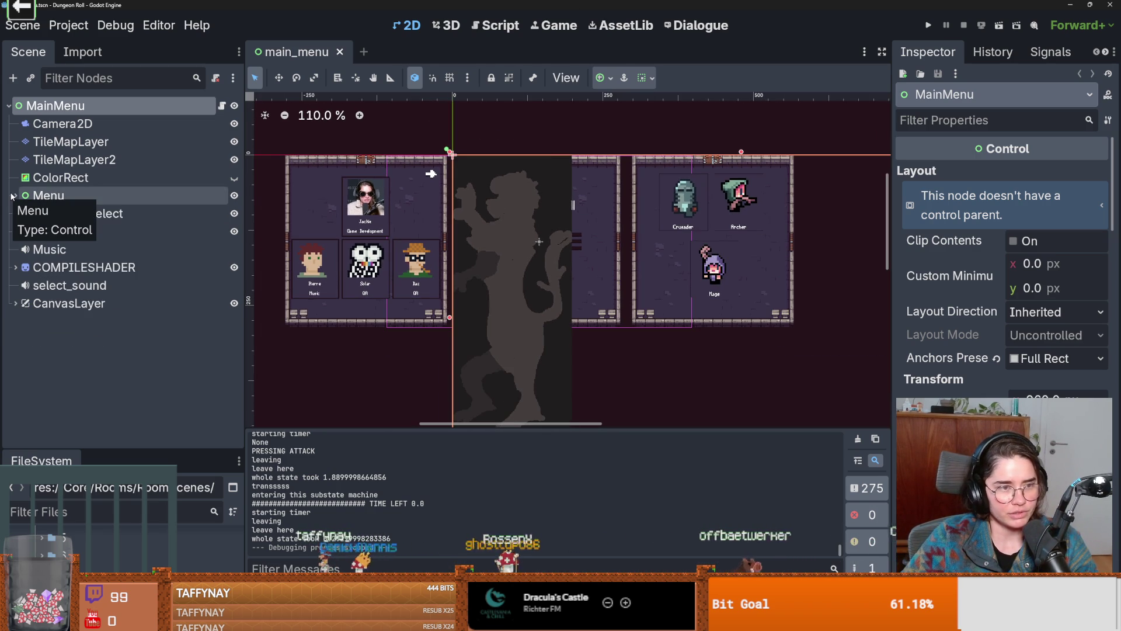
drag(123, 450, 122, 326)
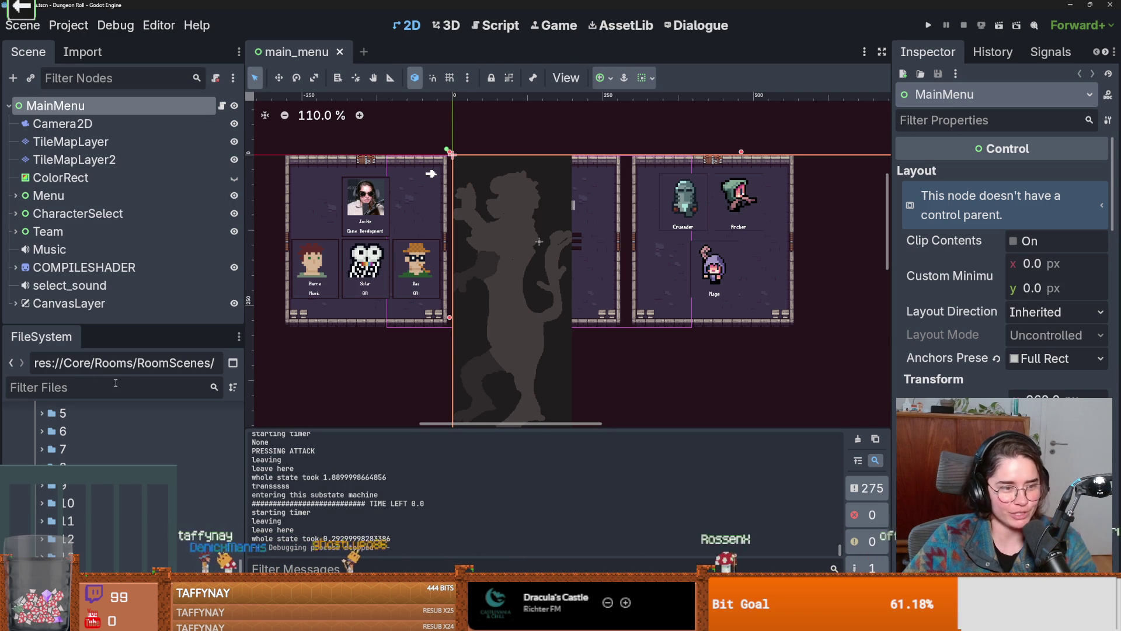
Filter project files by 'enemy', open enemy_base_scene.tscn, and frame the enemy in the 2D view
click(116, 383)
text(enemy)
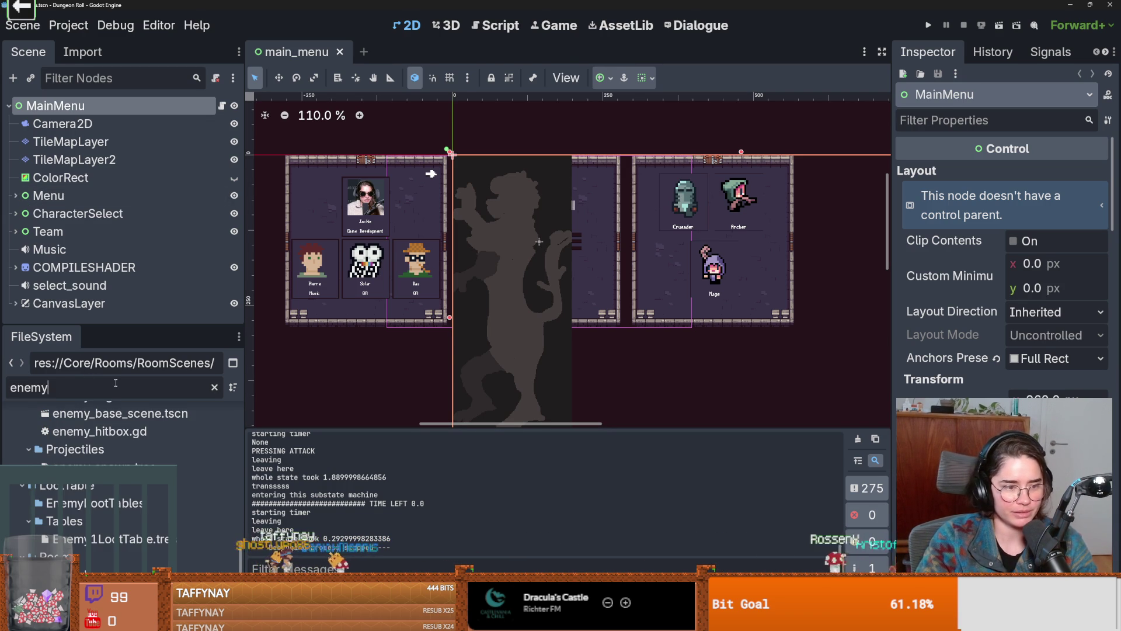
double_click(121, 413)
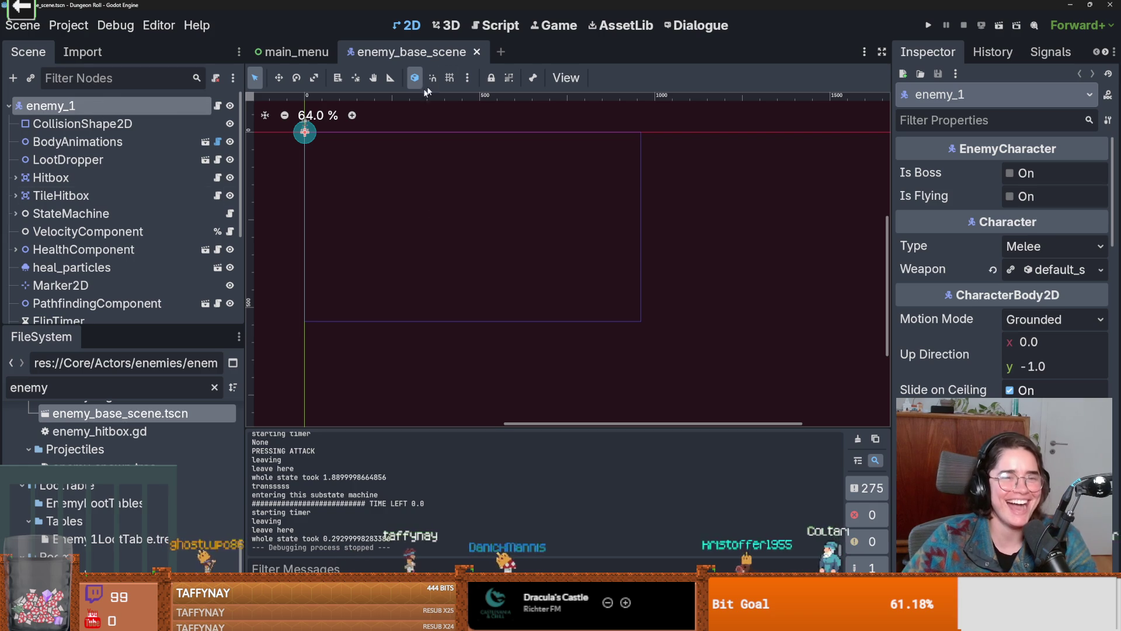
key(shift+f)
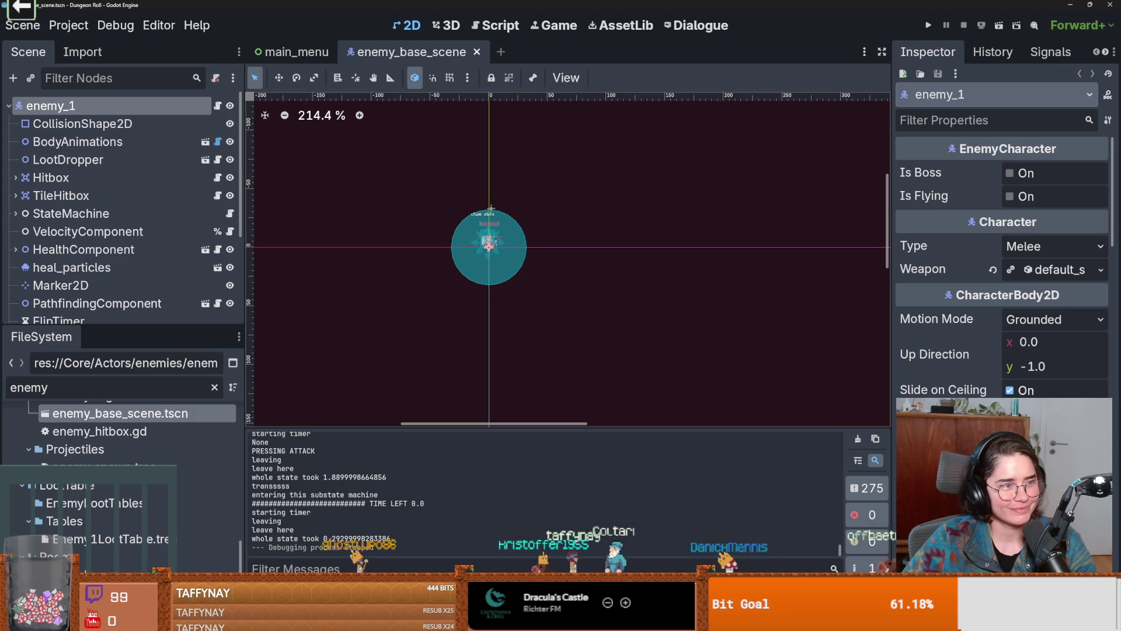
Zoom the 2D view and resize the docks so the scene tree shows enemy_1 and the filtered files
scroll(383, 252, up, 1)
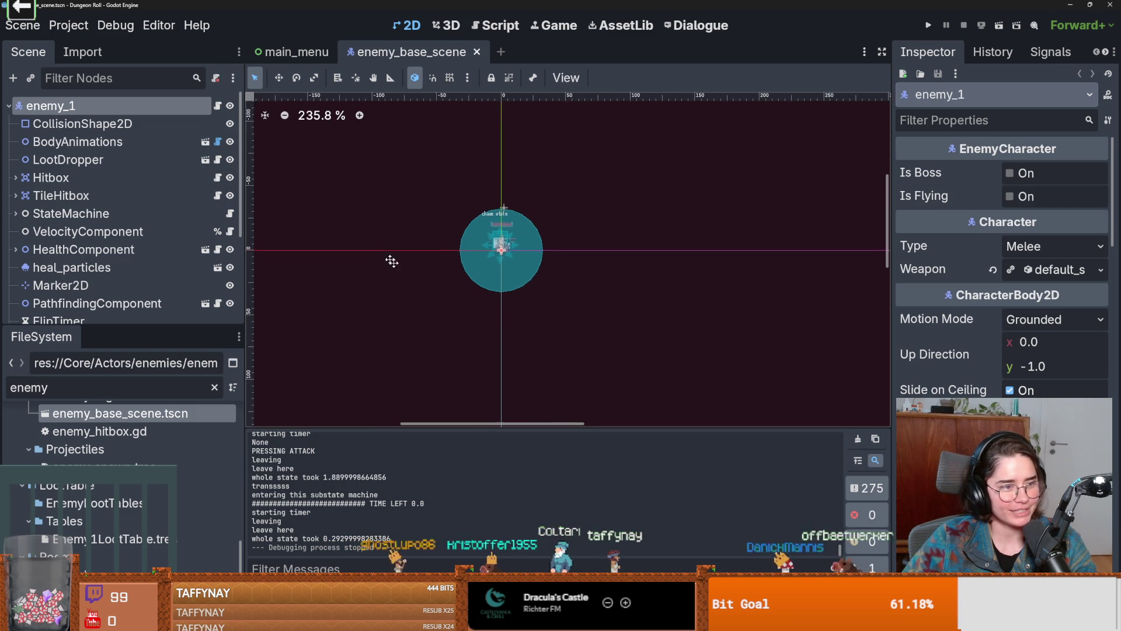
mouse_move(133, 323)
mouse_down()
mouse_move(133, 450)
mouse_move(133, 422)
mouse_up()
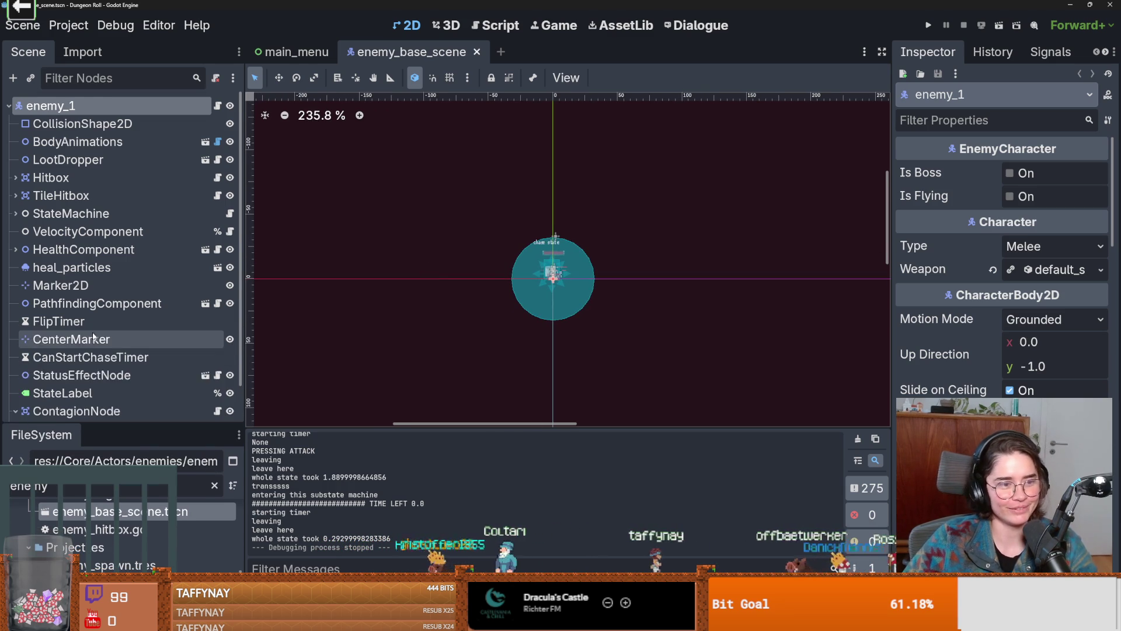
scroll(111, 304, down, 2)
scroll(111, 301, up, 2)
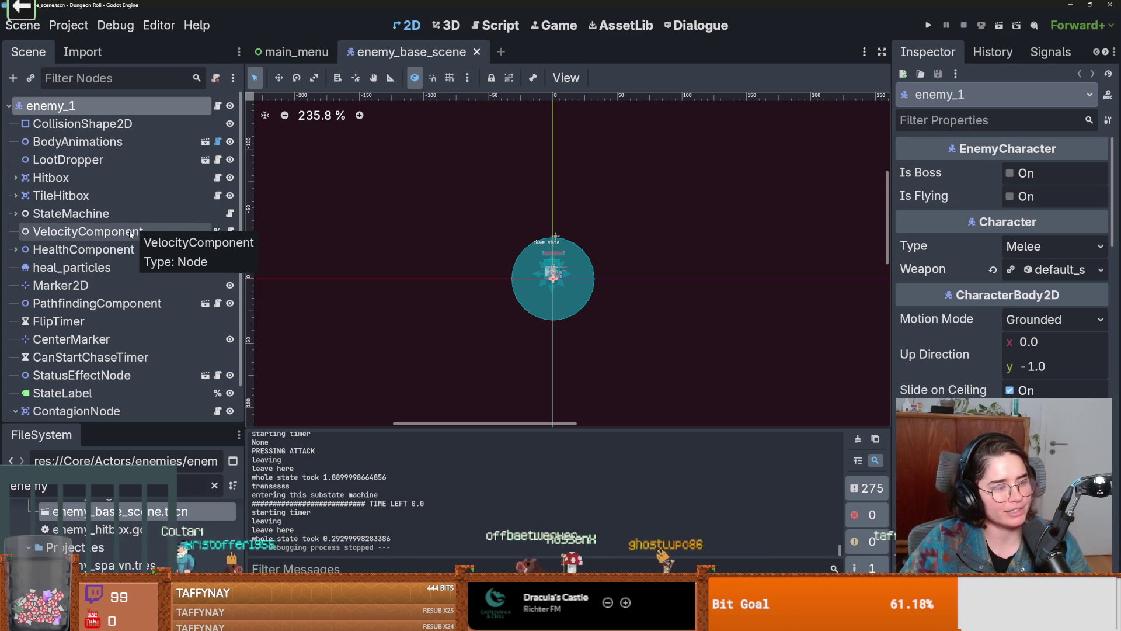
scroll(141, 380, down, 1)
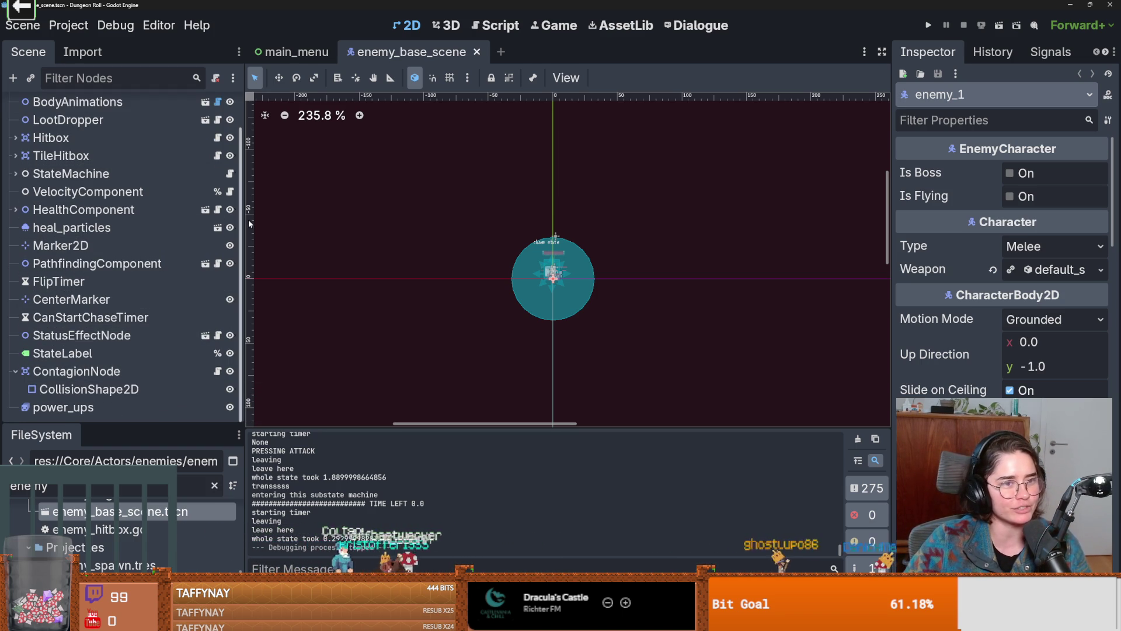
drag(242, 236, 295, 236)
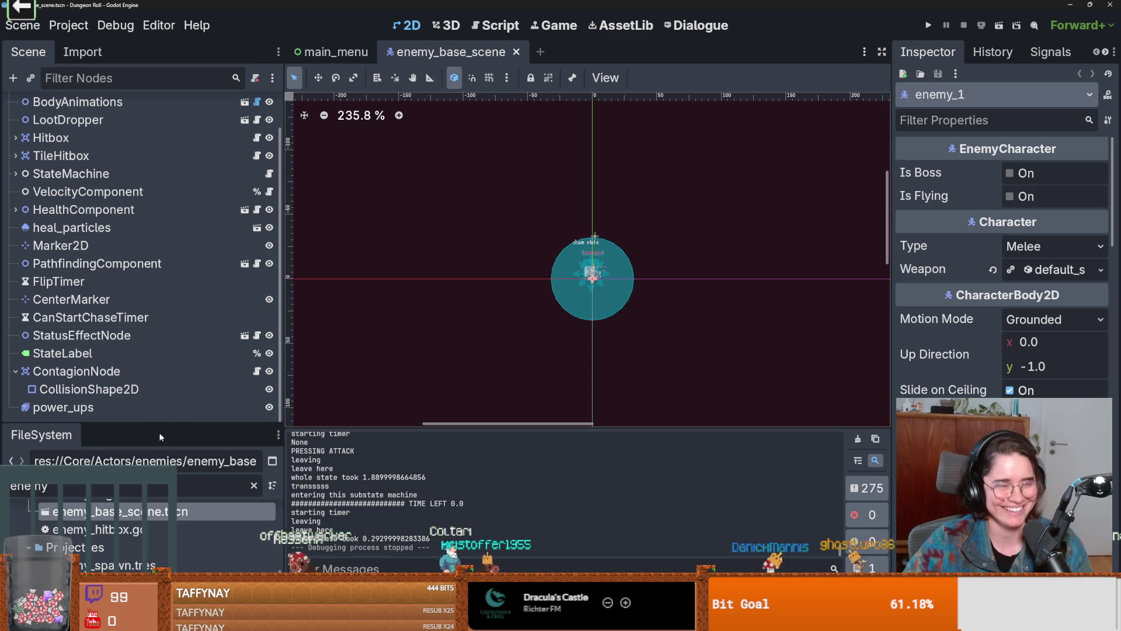
mouse_move(172, 427)
mouse_down()
mouse_move(193, 454)
mouse_move(209, 443)
mouse_up()
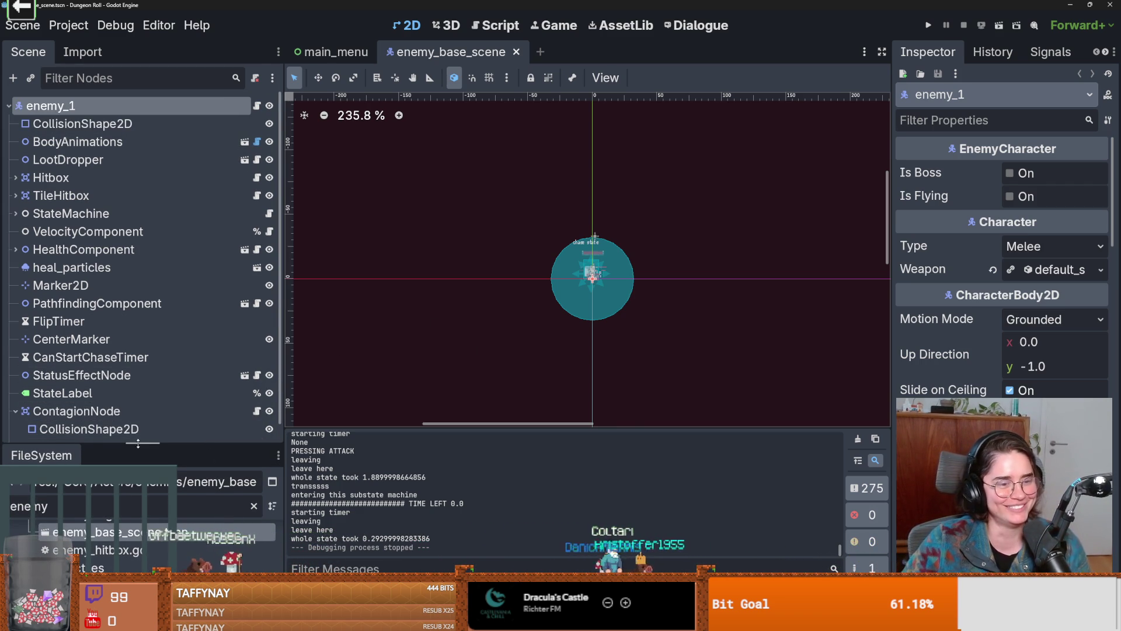
drag(136, 443, 136, 460)
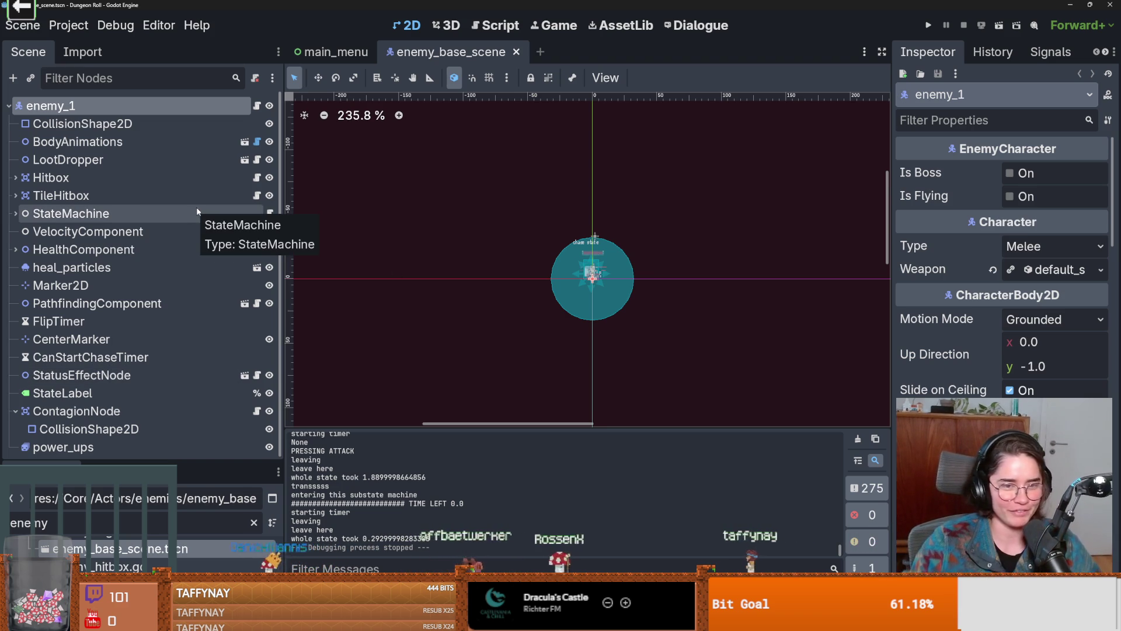
drag(88, 513, 88, 449)
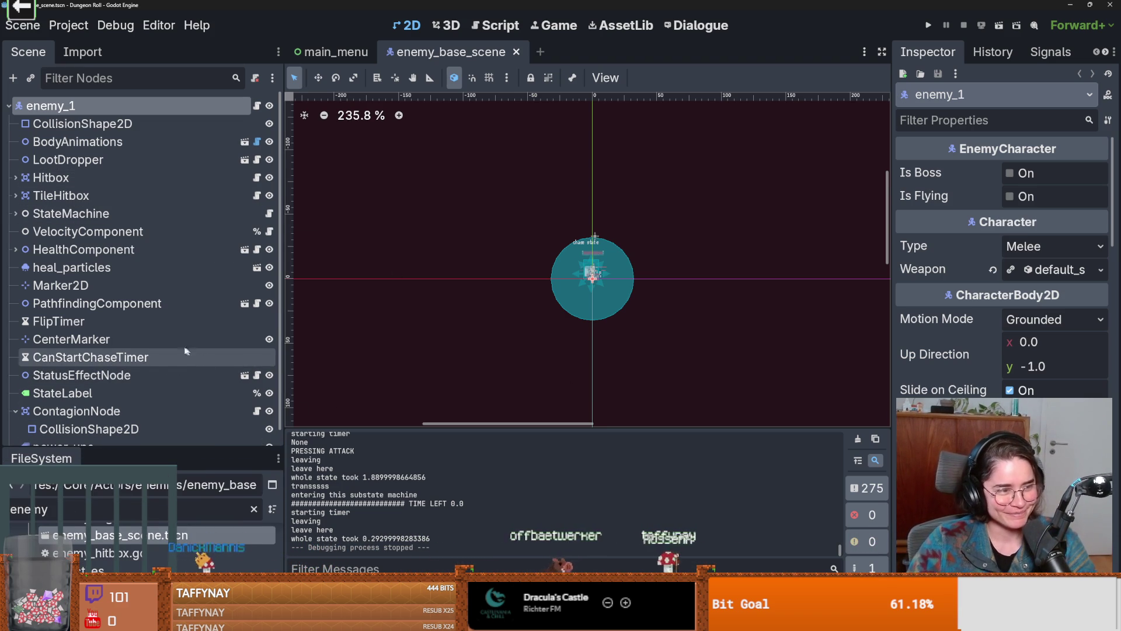
Expand StateMachine in the Scene tree to list its states, then switch to the browser
scroll(513, 271, up, 1)
scroll(96, 327, down, 1)
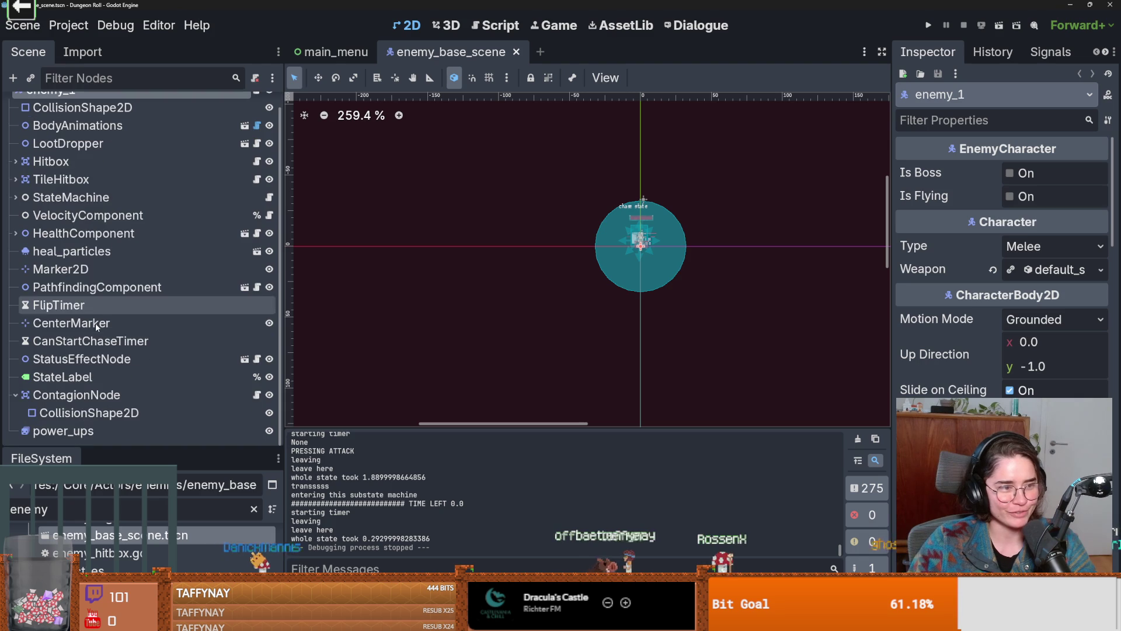
scroll(119, 317, up, 1)
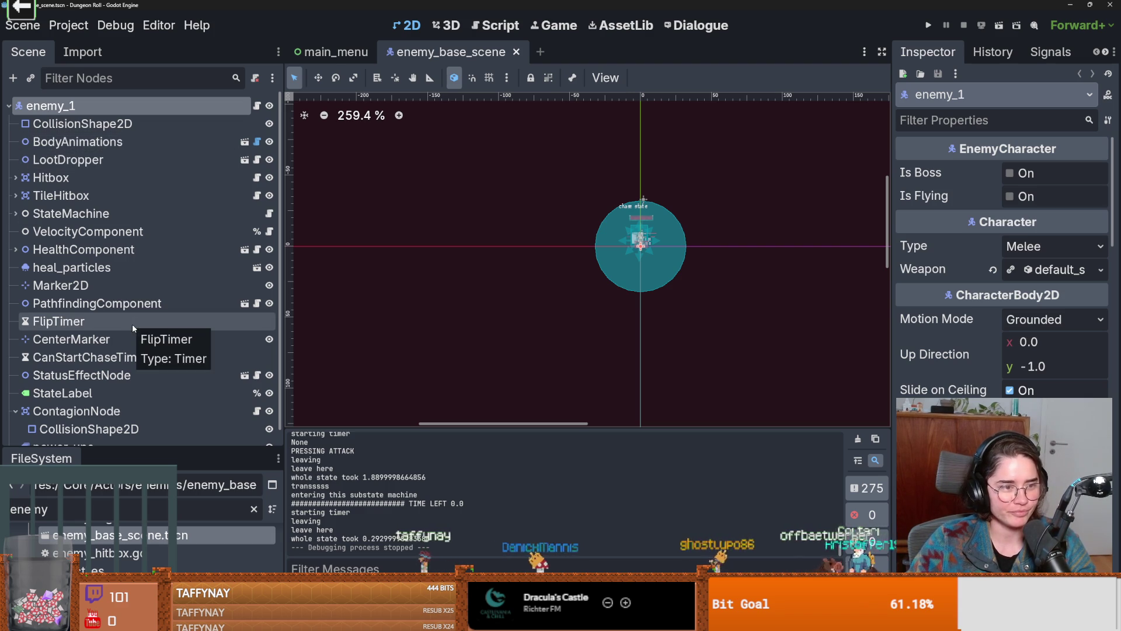
click(15, 214)
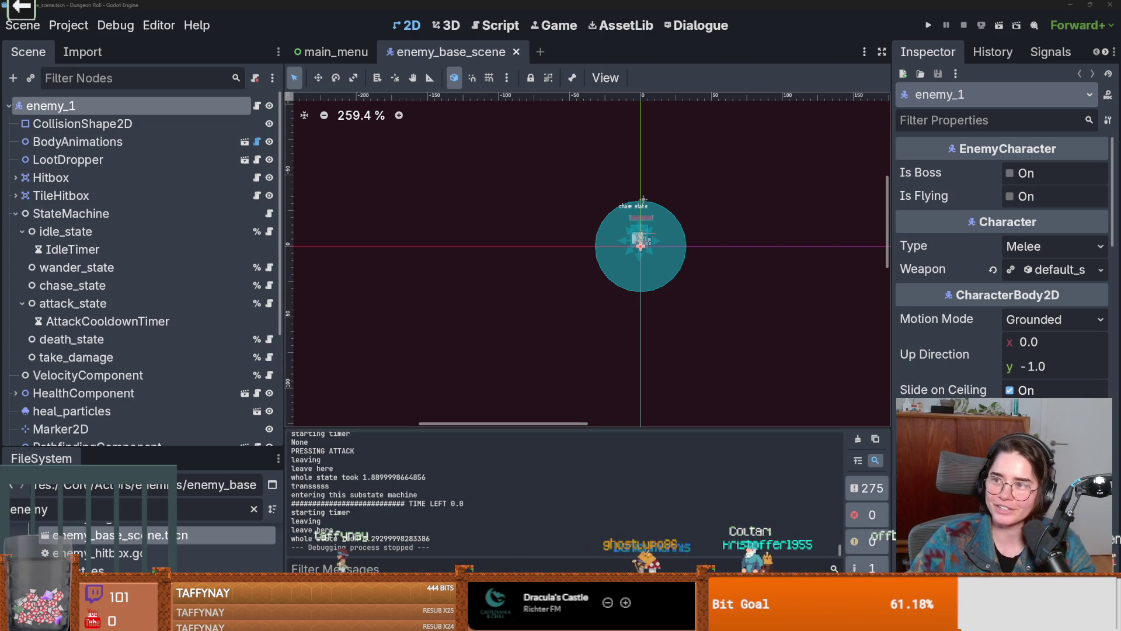
key(alt+Tab)
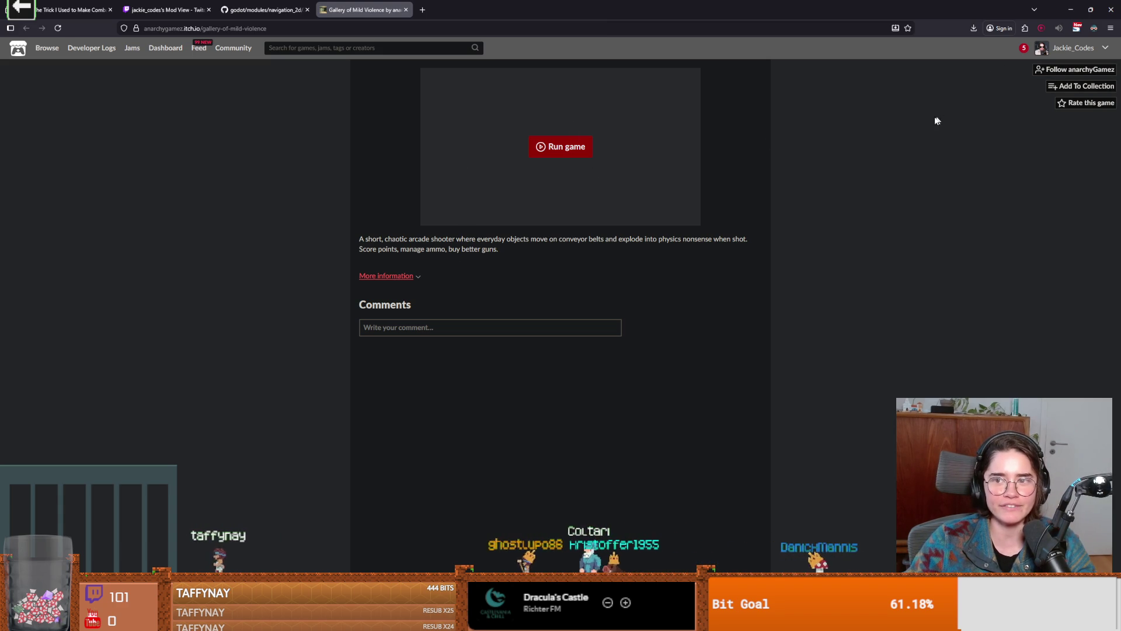
Show the game's More information details and follow the Author link to the creator page
click(421, 276)
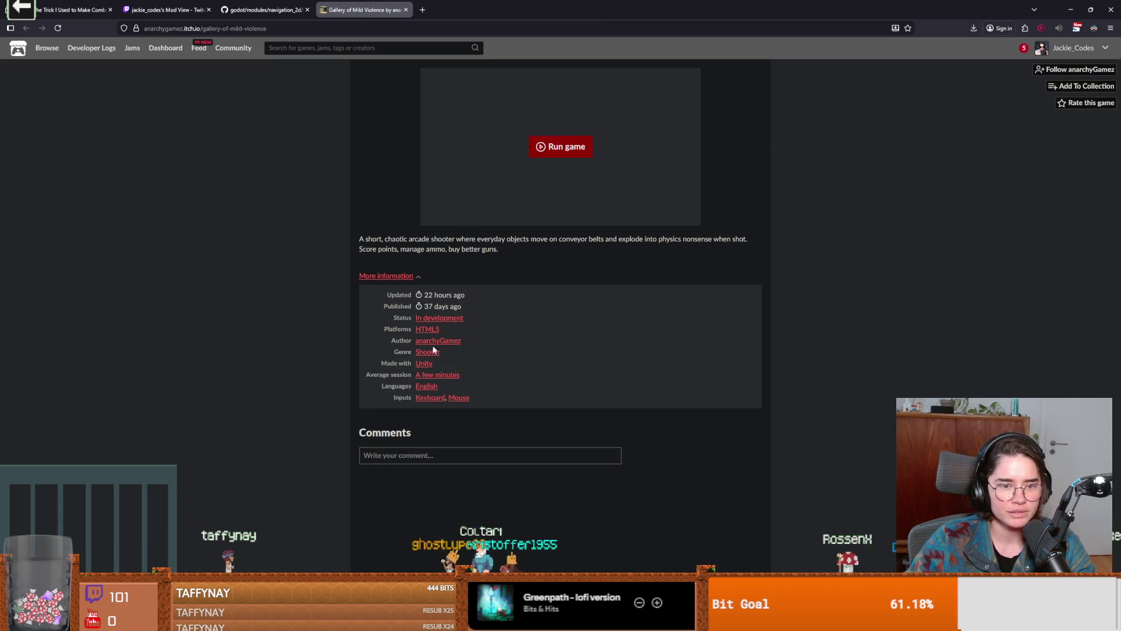
click(434, 342)
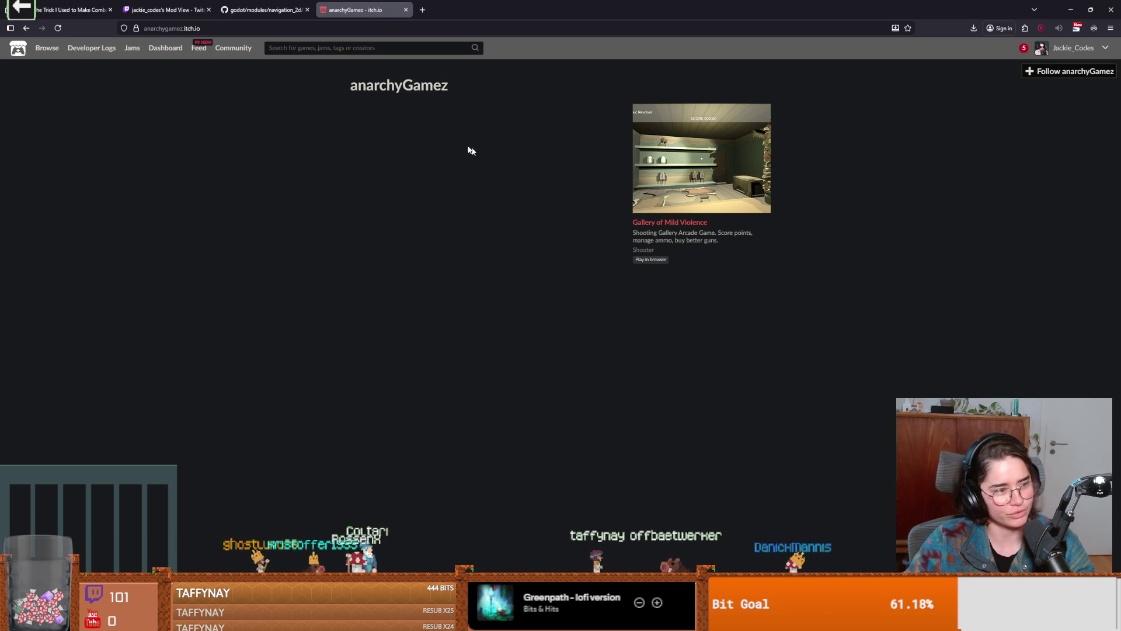
Back in Godot, zoom in on the enemy sprite and fold the attack_state node
key(alt+Tab)
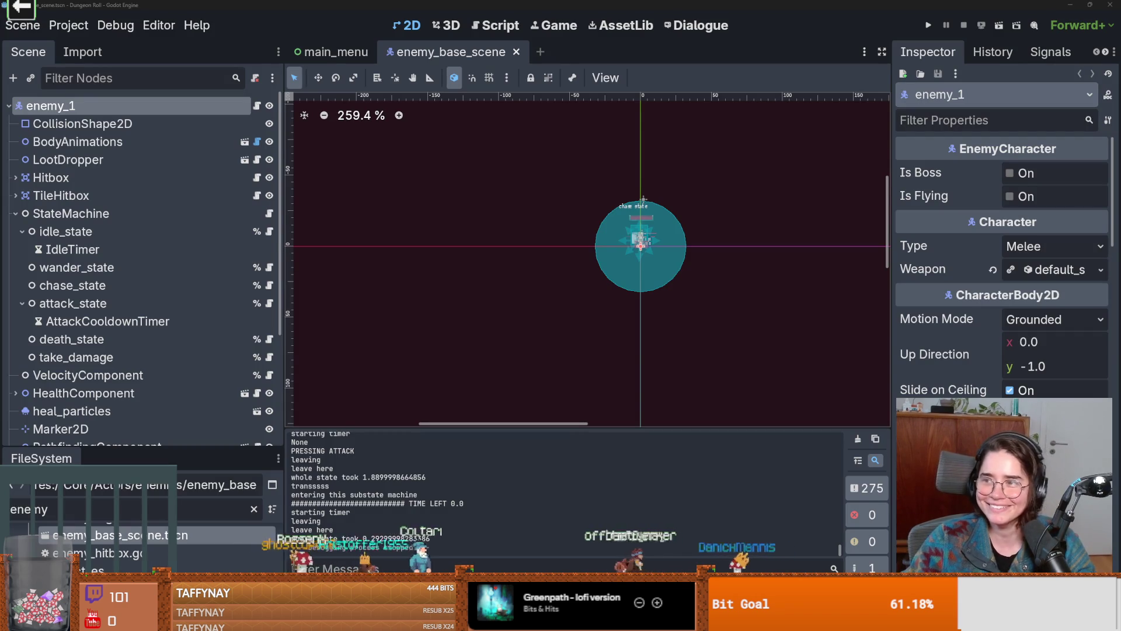
scroll(522, 303, up, 2)
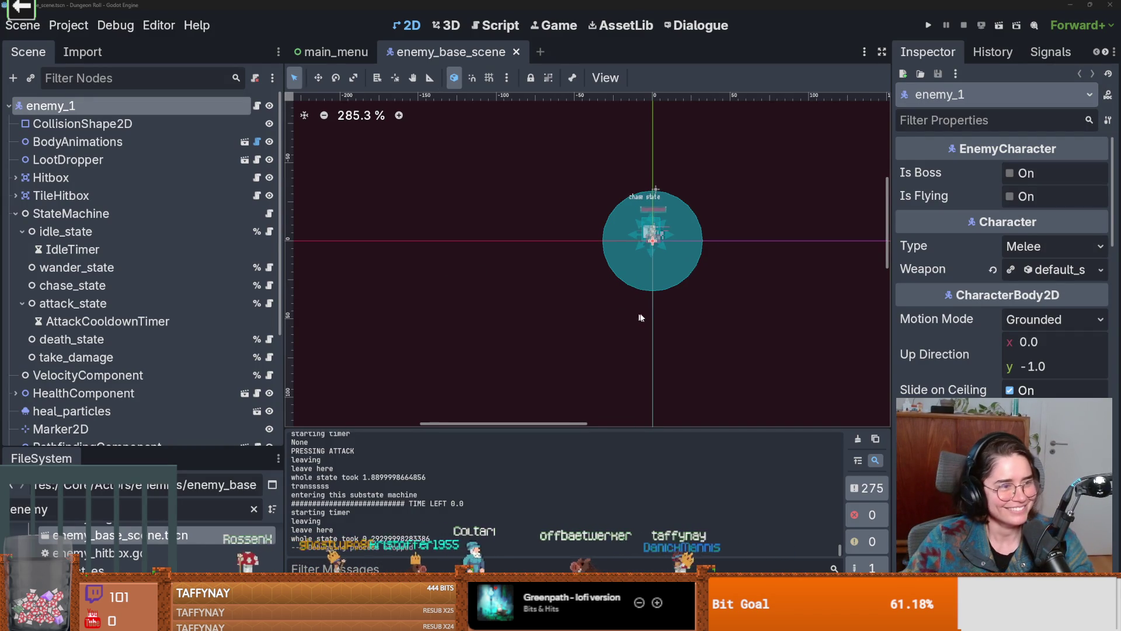
scroll(493, 322, down, 3)
scroll(492, 321, up, 3)
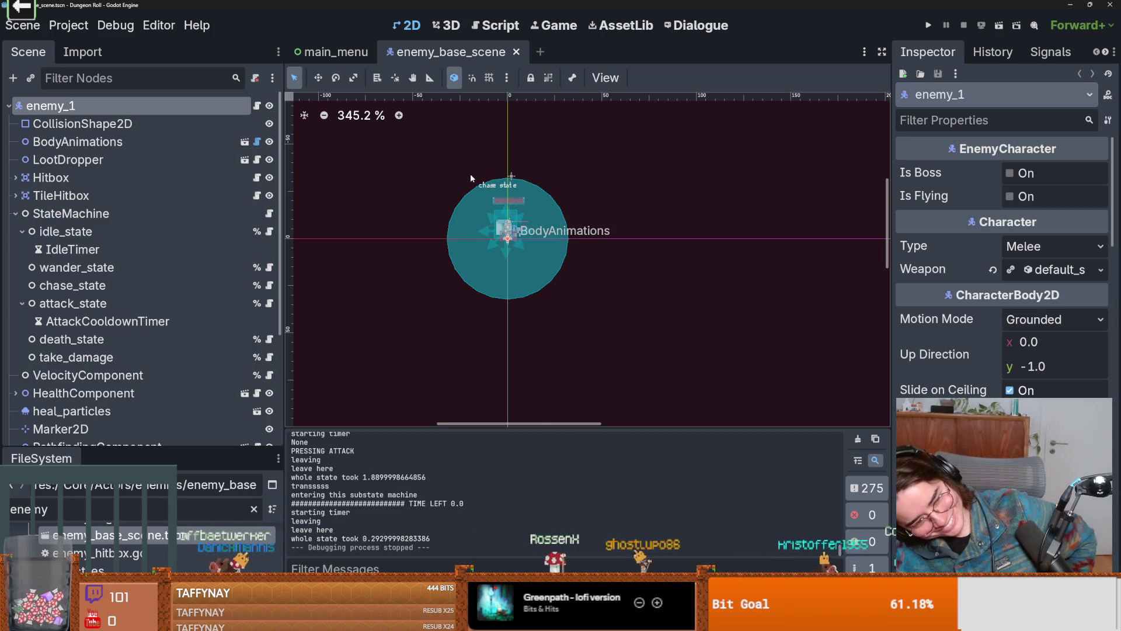
scroll(351, 350, up, 3)
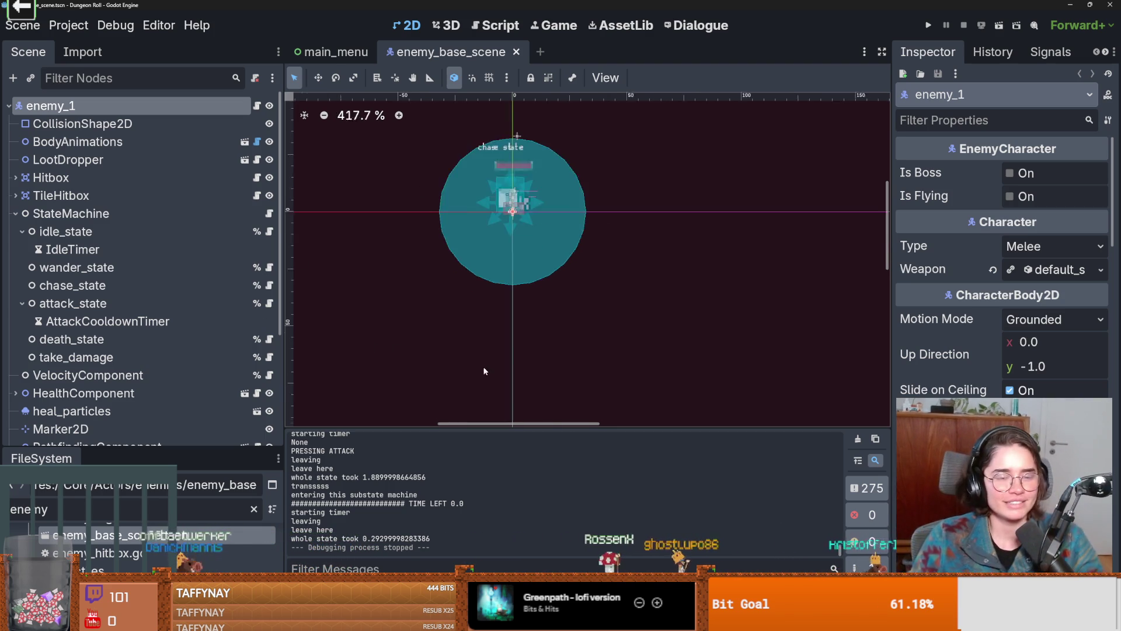
click(20, 303)
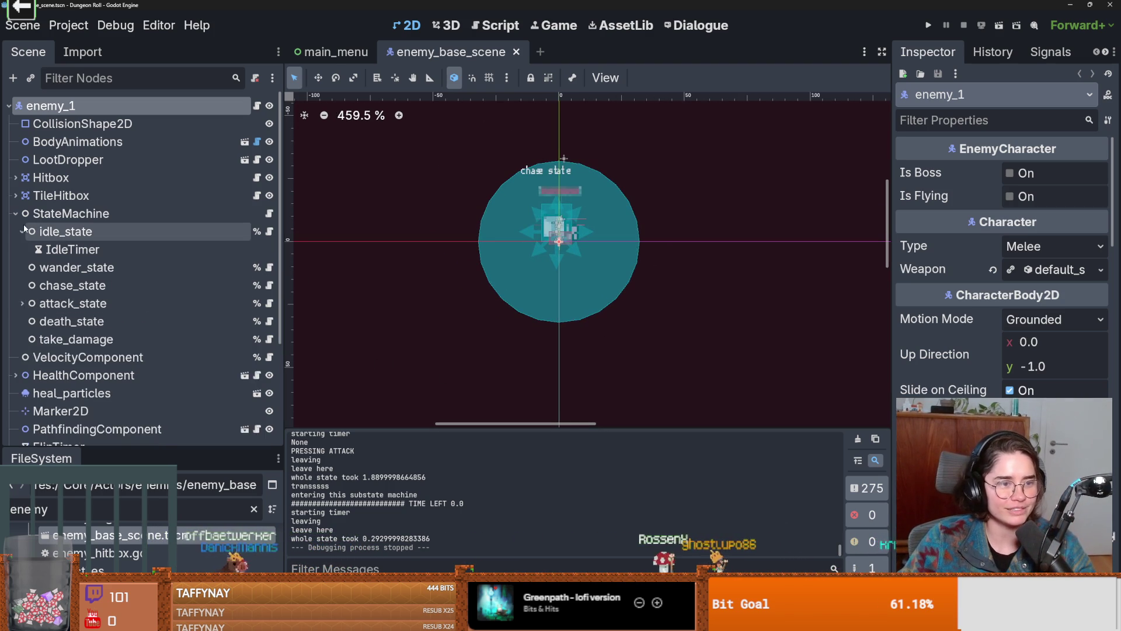
Fold idle_state and StateMachine in the scene tree and save the scene
click(22, 232)
key(ctrl+s)
click(14, 215)
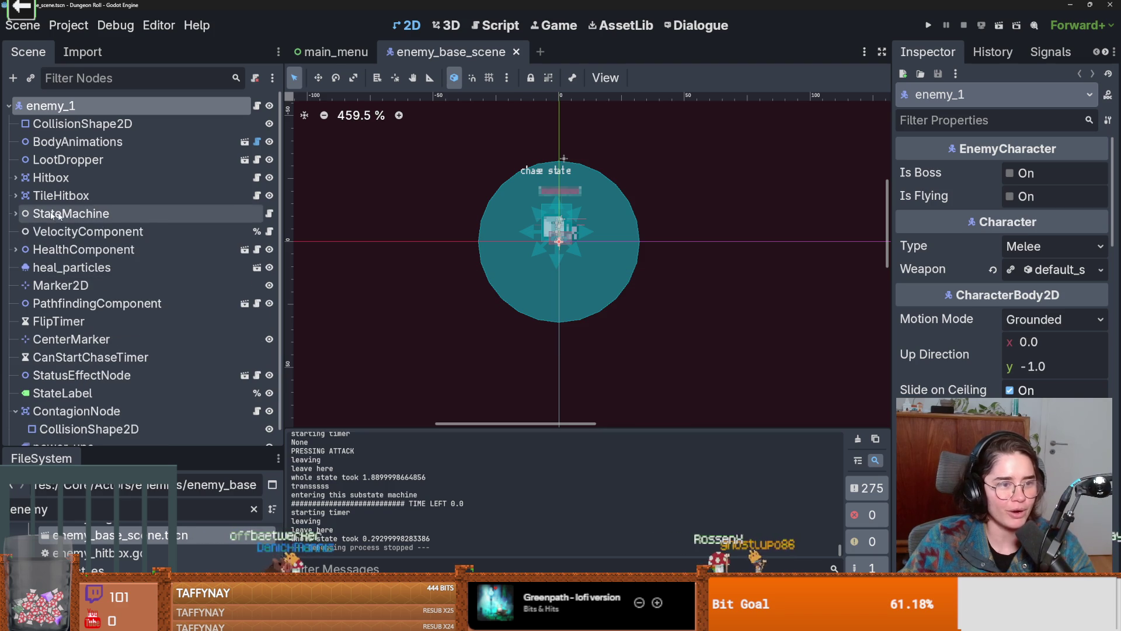
key(ctrl+s)
Zoom the 2D view to about 985% with the enemy centred, saving the scene again
scroll(534, 318, down, 1)
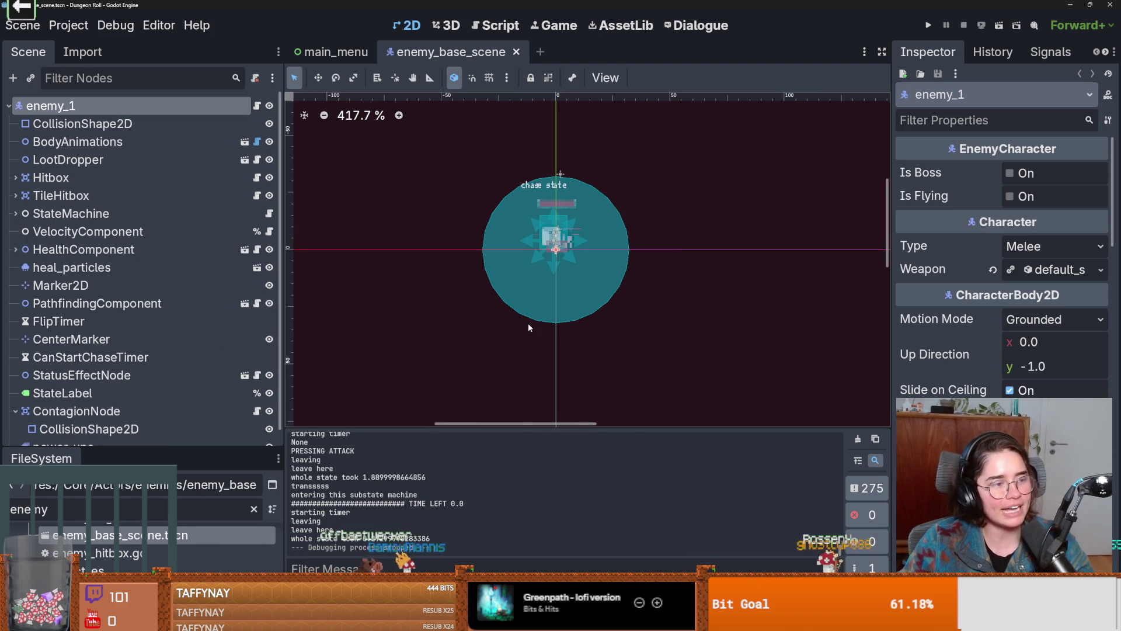
scroll(530, 328, up, 1)
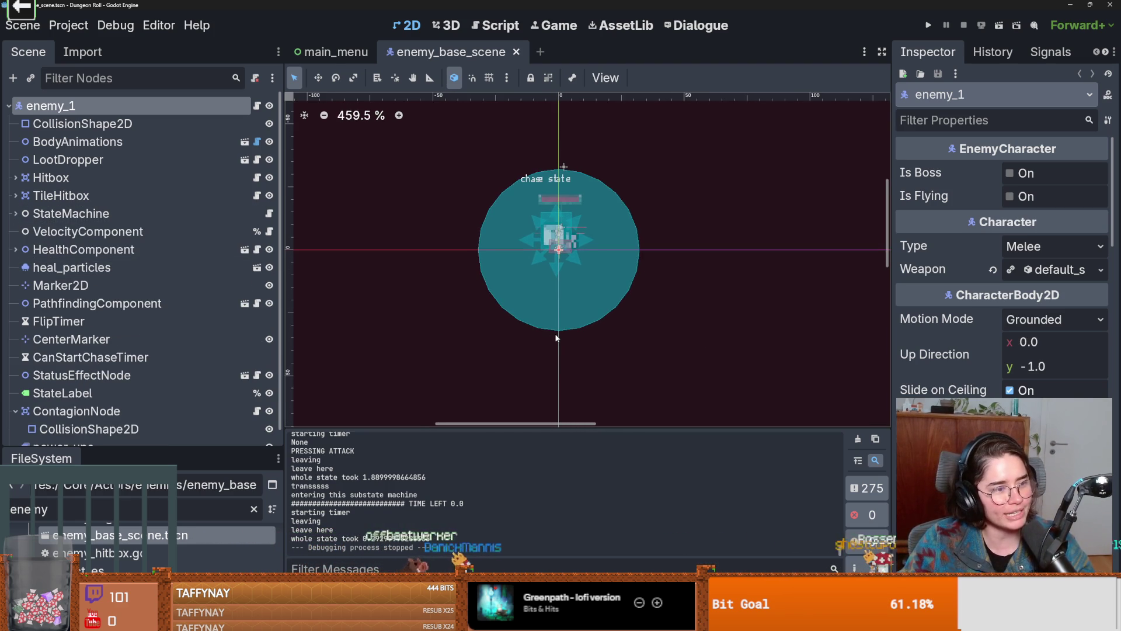
scroll(570, 334, up, 2)
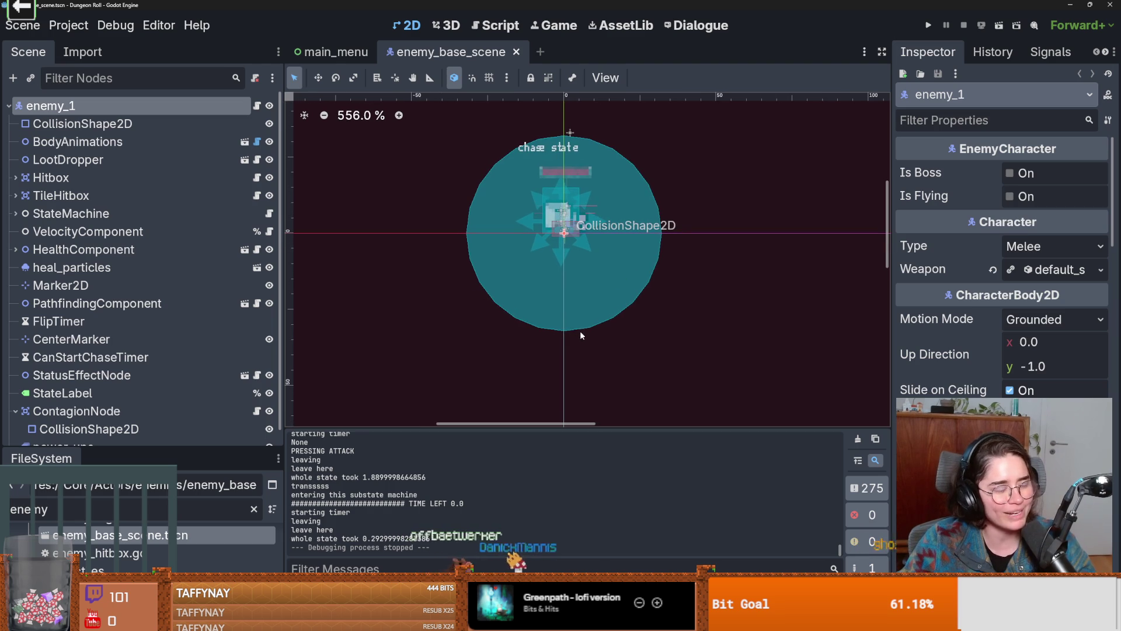
drag(571, 281, 615, 283)
scroll(616, 285, up, 2)
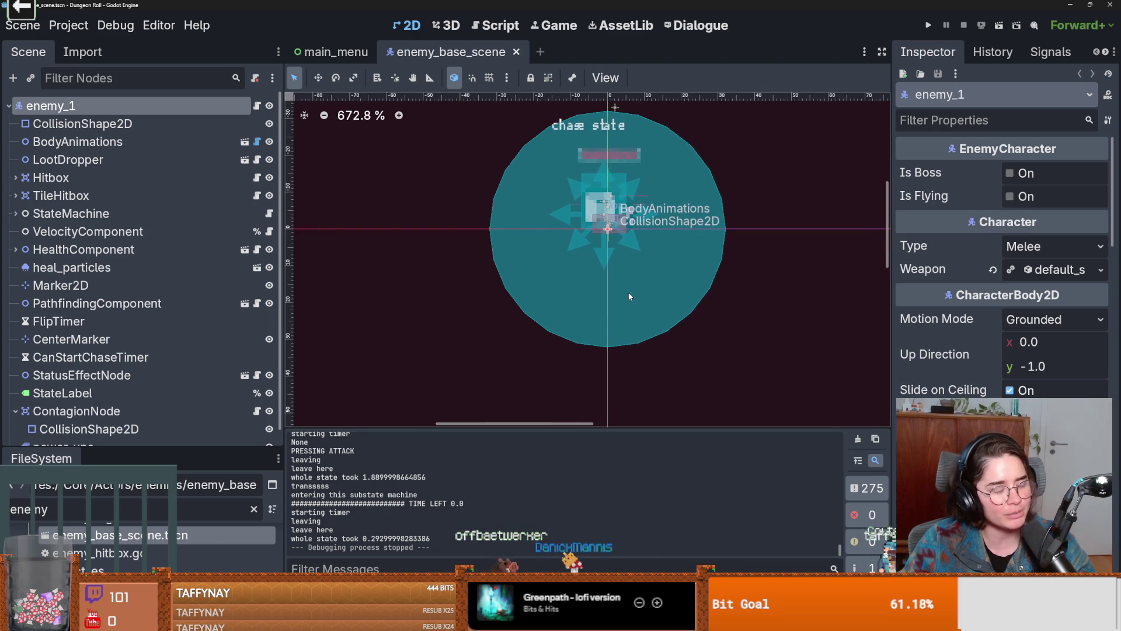
scroll(623, 318, up, 1)
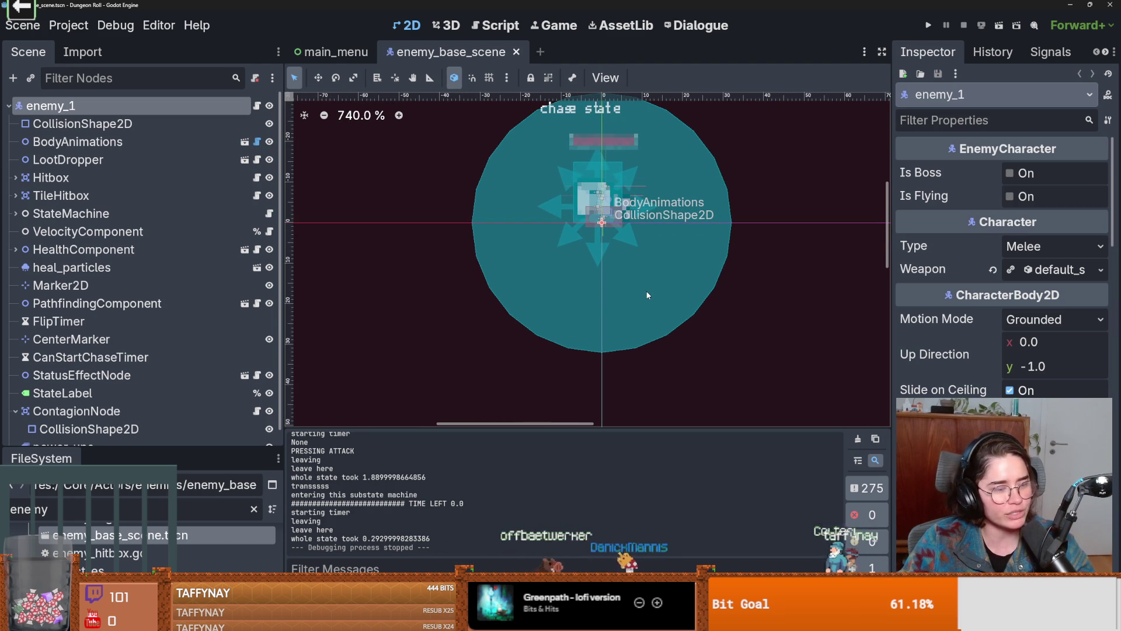
scroll(595, 283, up, 2)
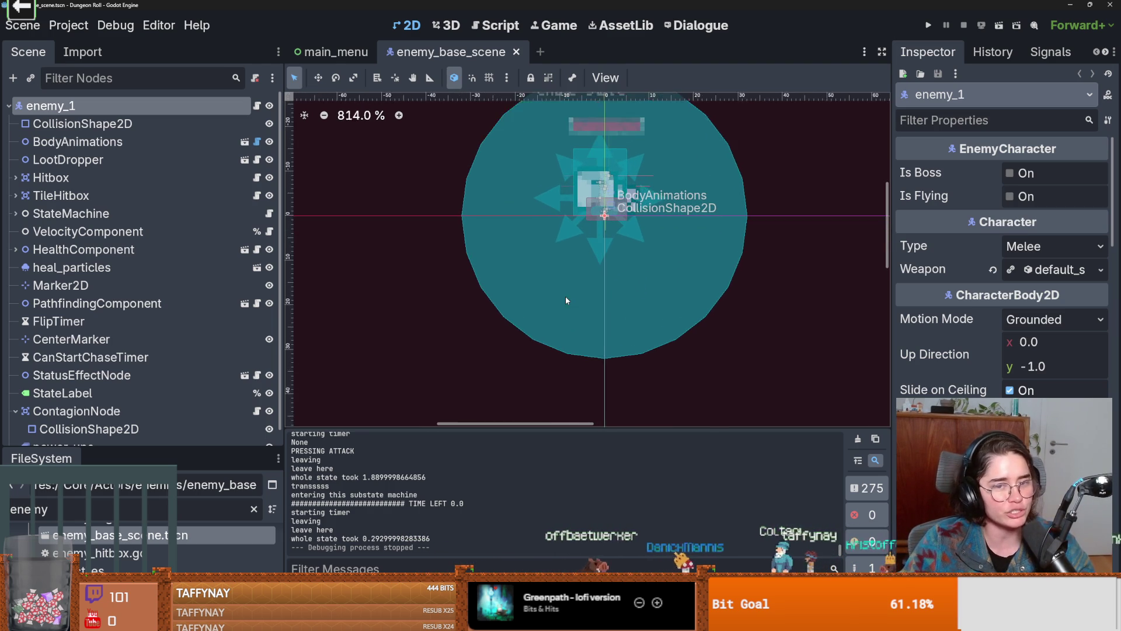
scroll(584, 297, down, 1)
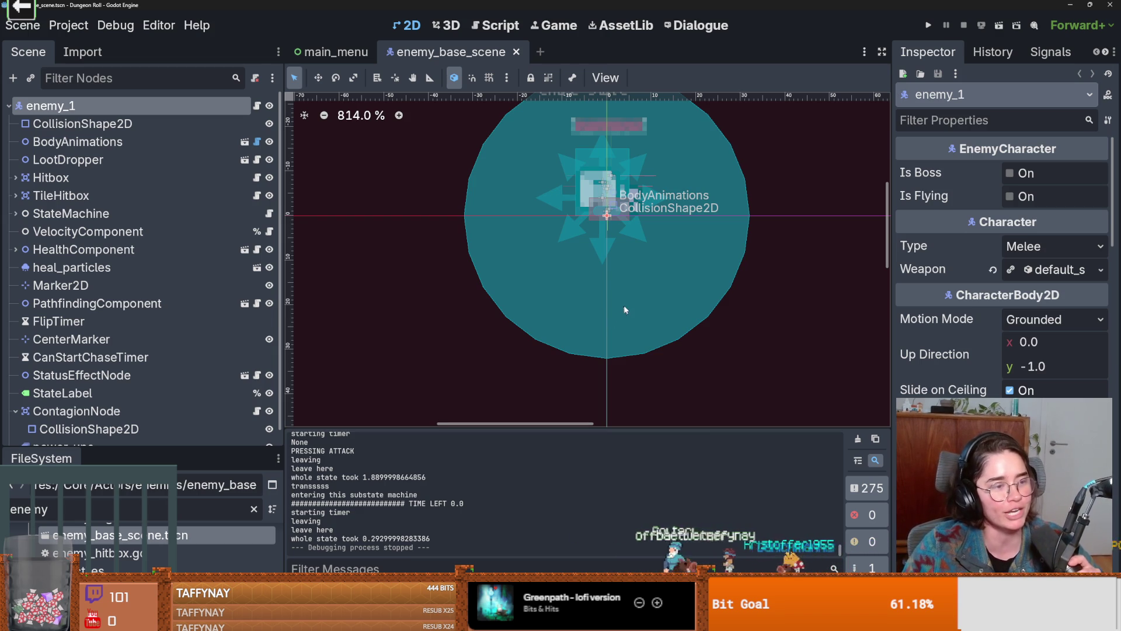
scroll(535, 305, up, 1)
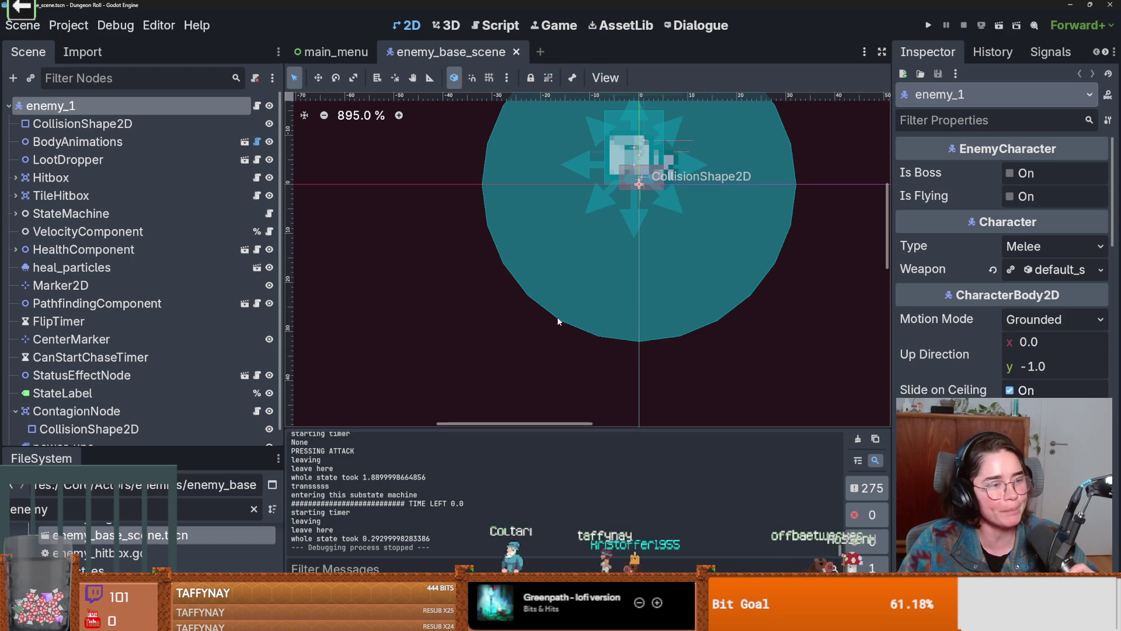
scroll(565, 323, up, 1)
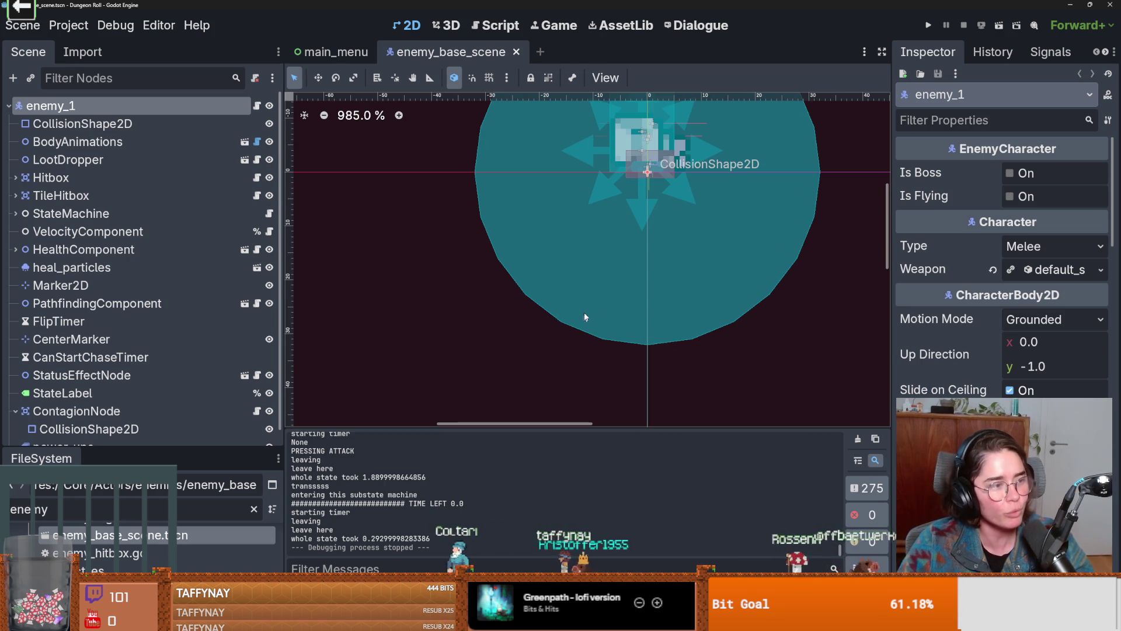
scroll(615, 291, up, 2)
key(ctrl+s)
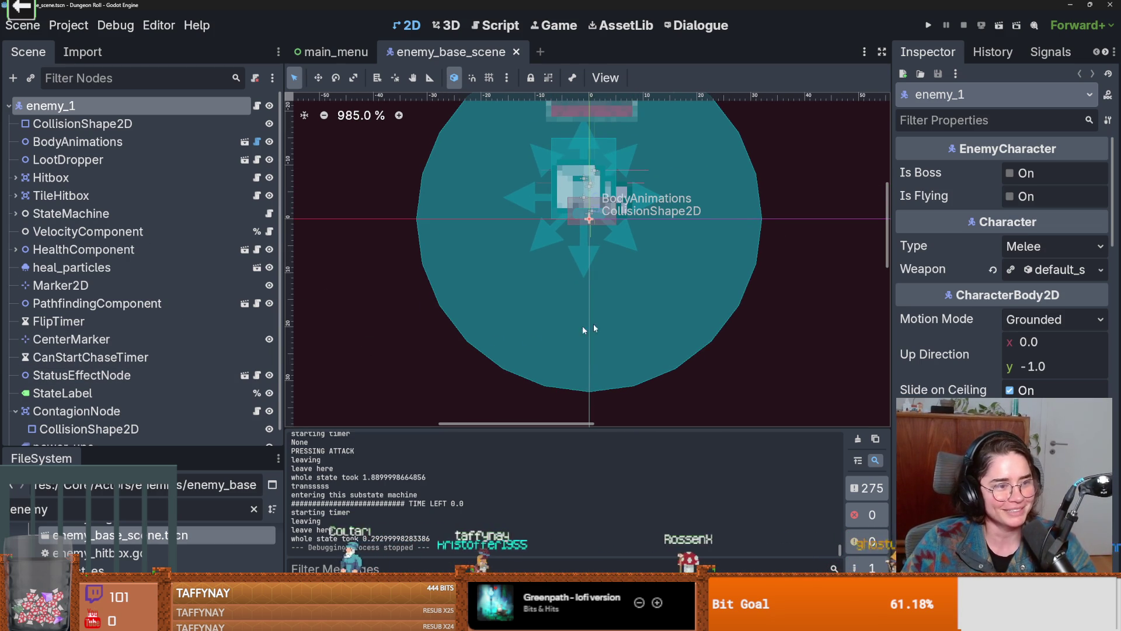
scroll(553, 320, up, 1)
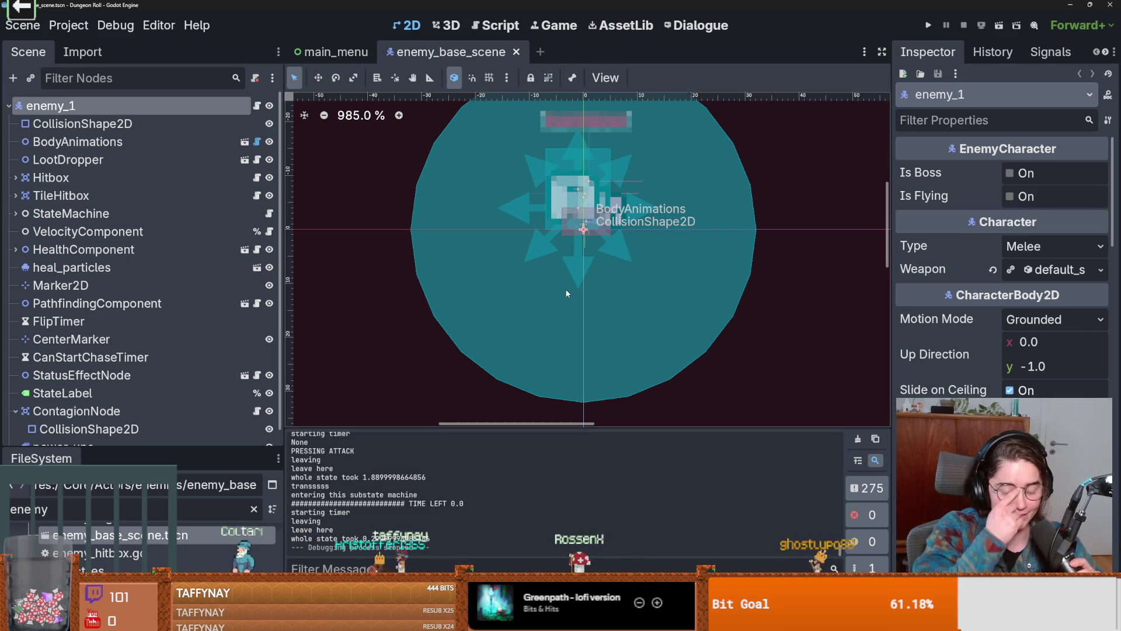
scroll(607, 298, up, 2)
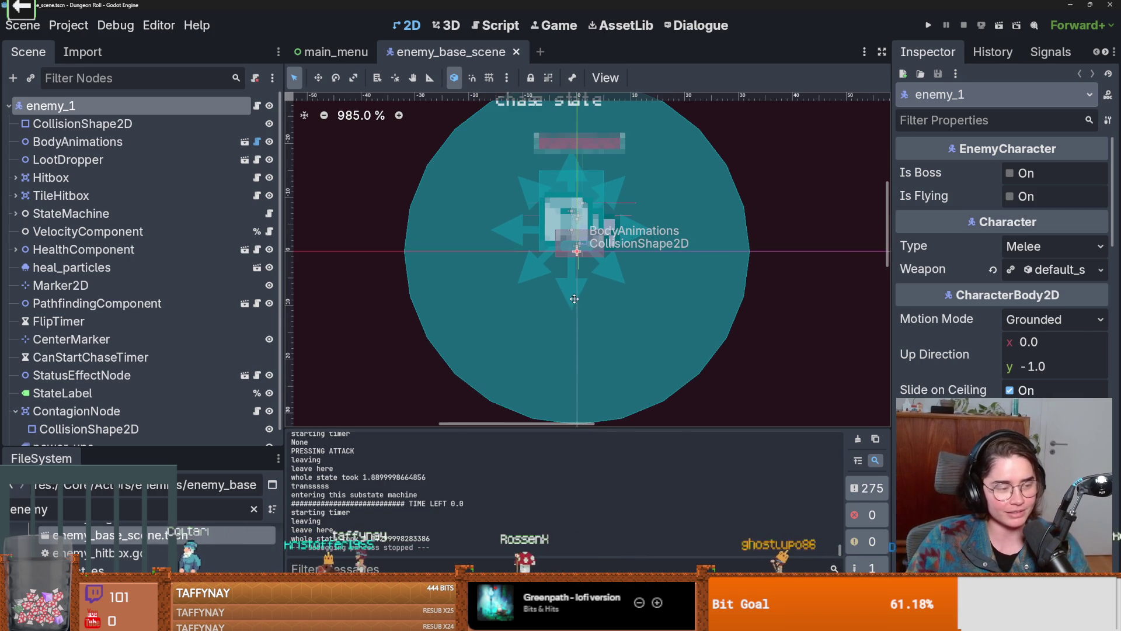
scroll(636, 351, up, 1)
scroll(639, 374, down, 1)
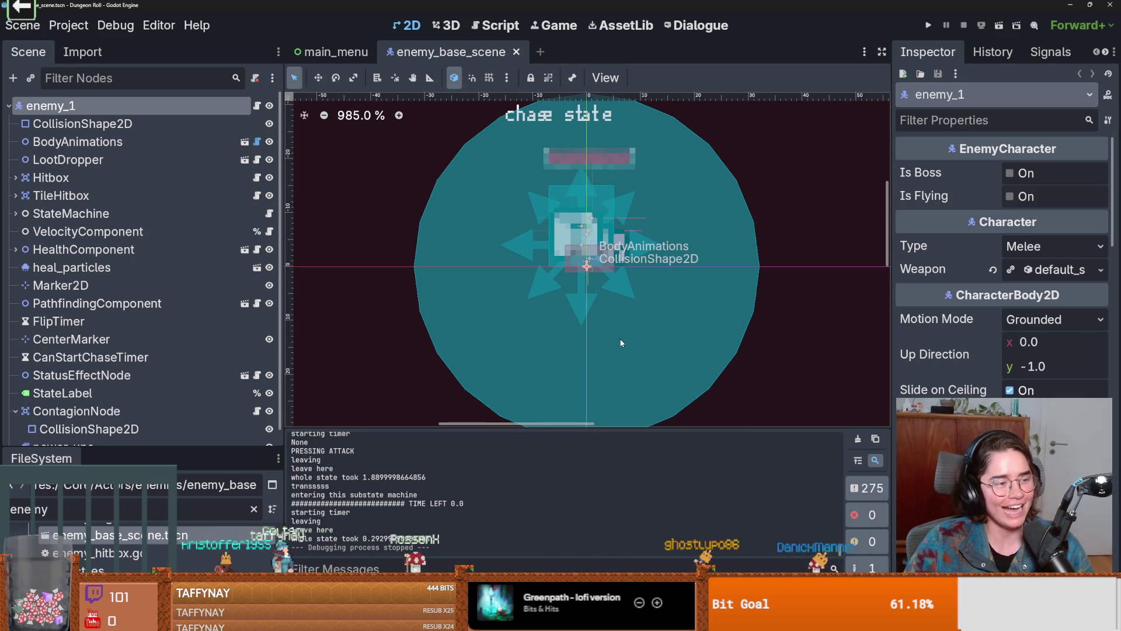
scroll(586, 325, up, 1)
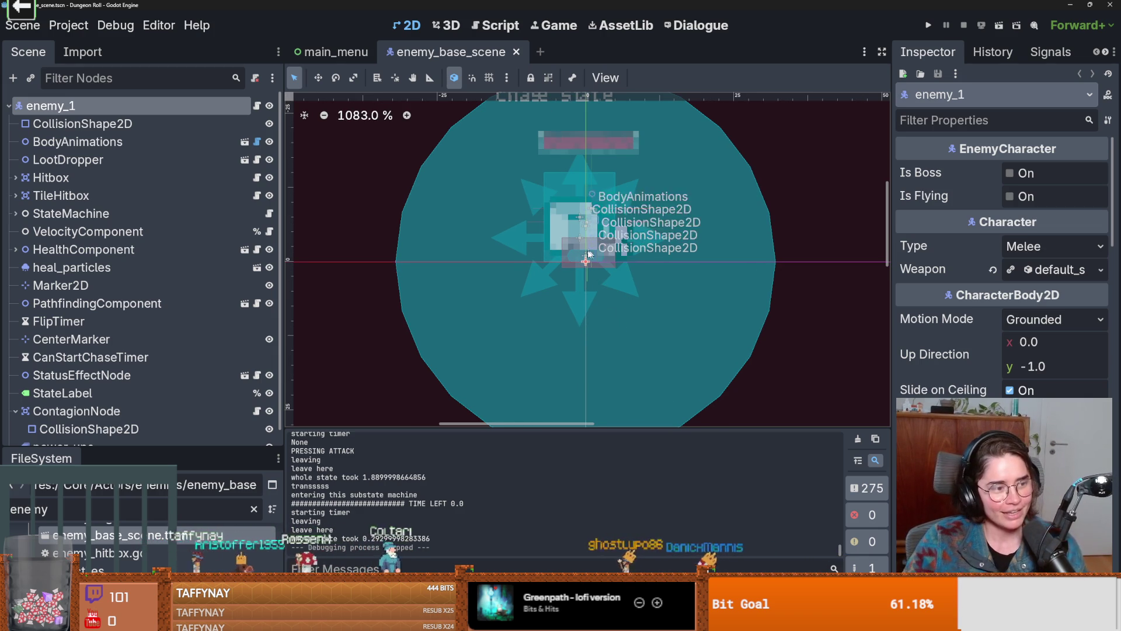
Zoom to about 1745% and recentre the enemy sprite with its collision shapes
scroll(596, 309, up, 2)
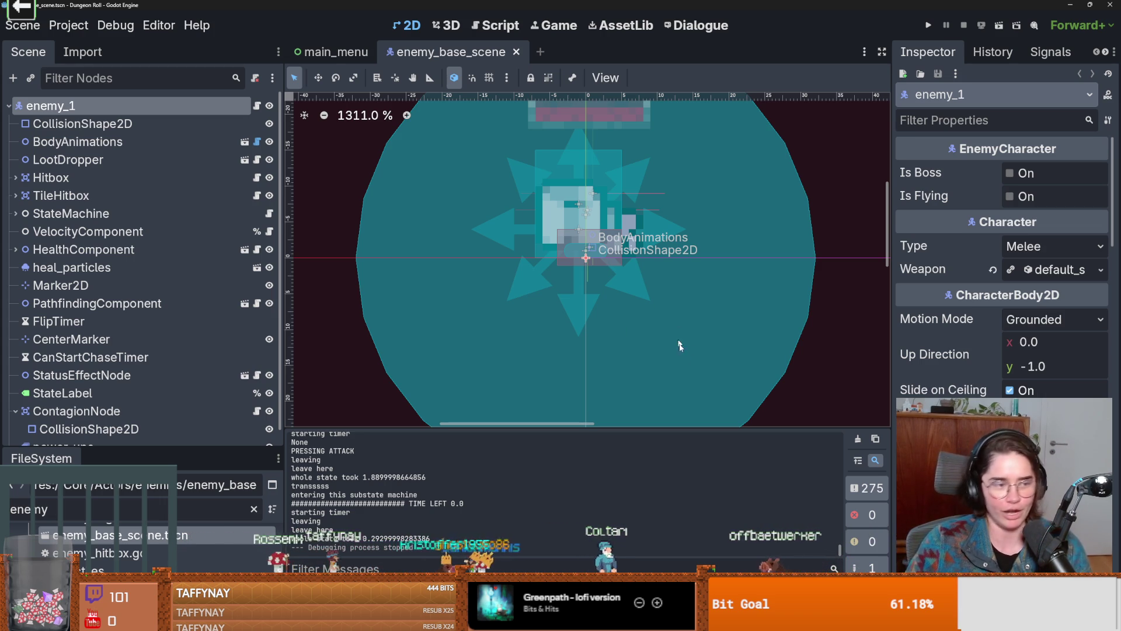
scroll(677, 310, down, 1)
scroll(649, 283, up, 1)
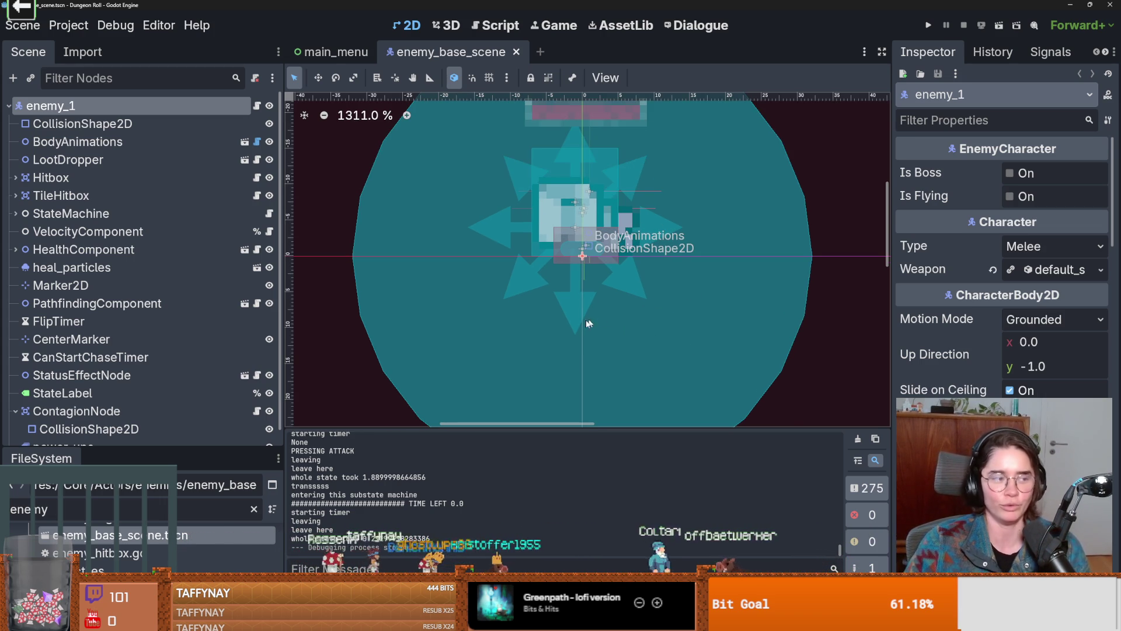
scroll(619, 300, up, 1)
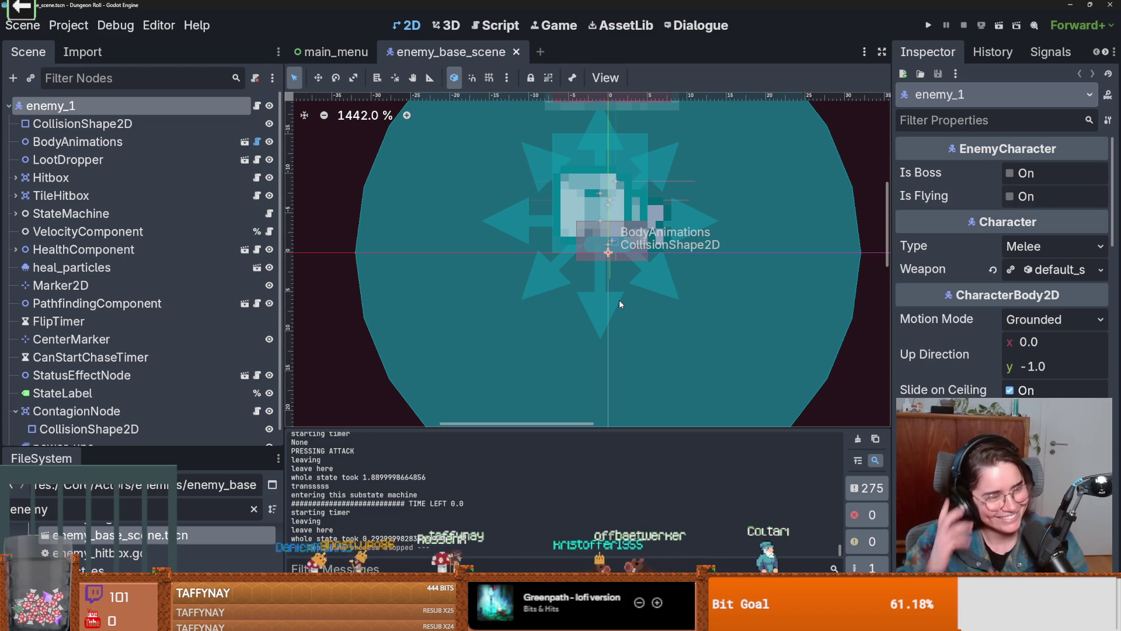
scroll(601, 316, up, 1)
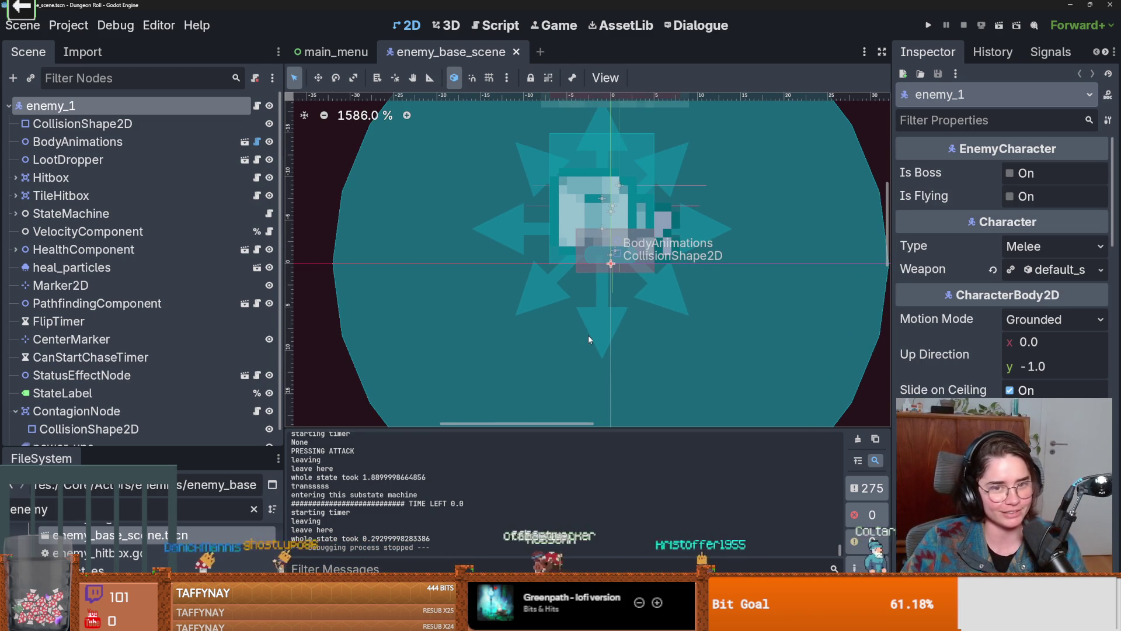
scroll(589, 342, up, 1)
drag(592, 347, 592, 354)
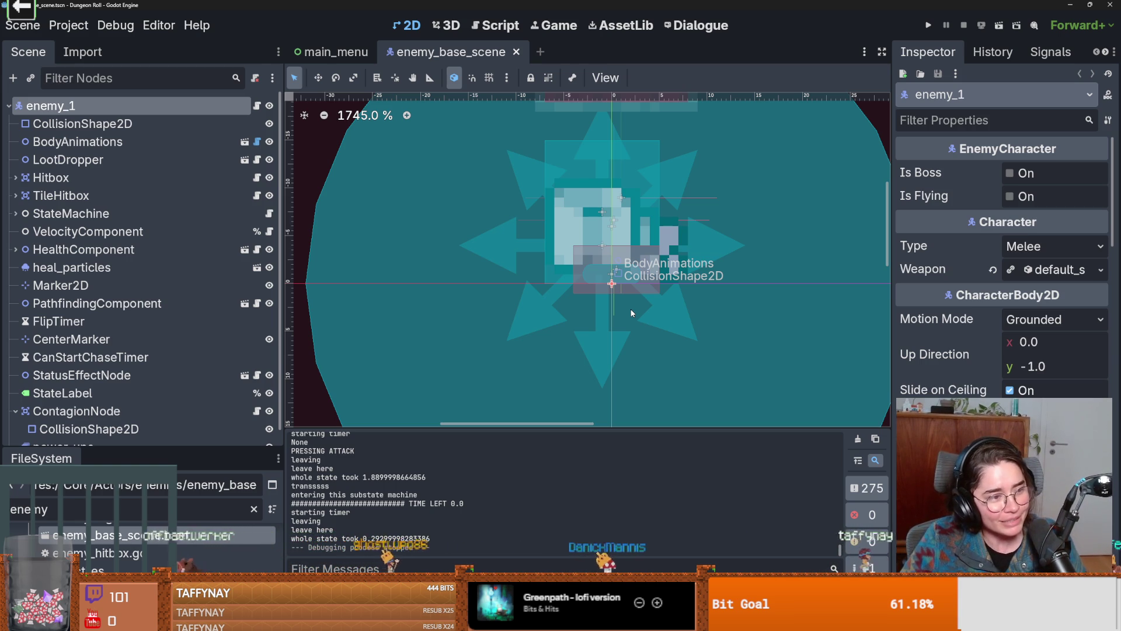
scroll(565, 216, up, 1)
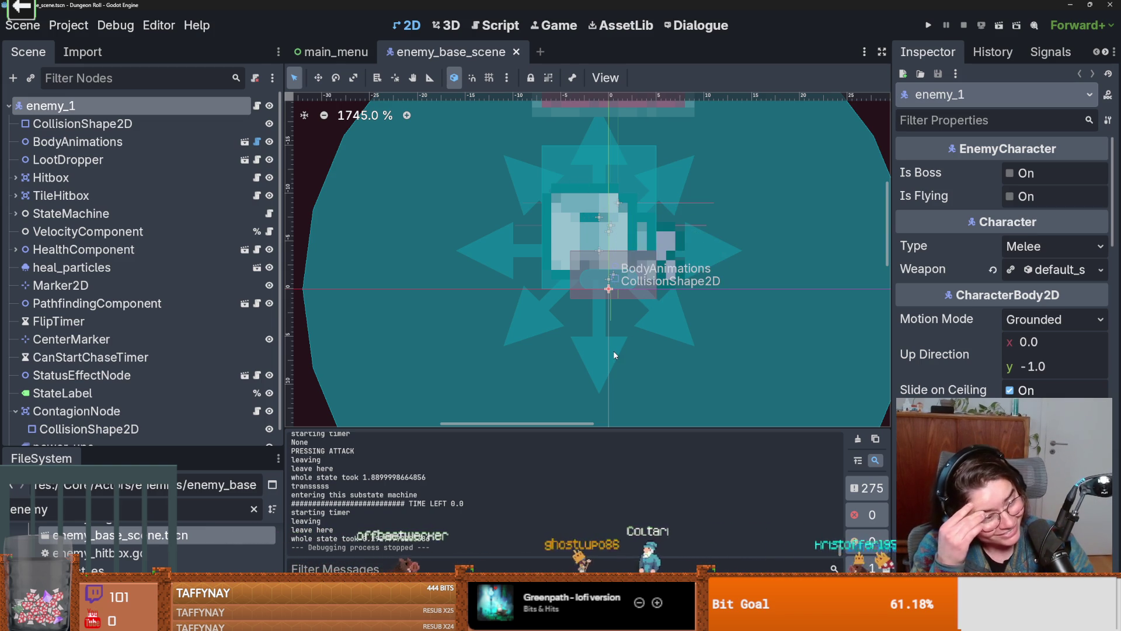
Zoom further to about 2323% and pan so the enemy sprite sits centred
scroll(640, 299, up, 2)
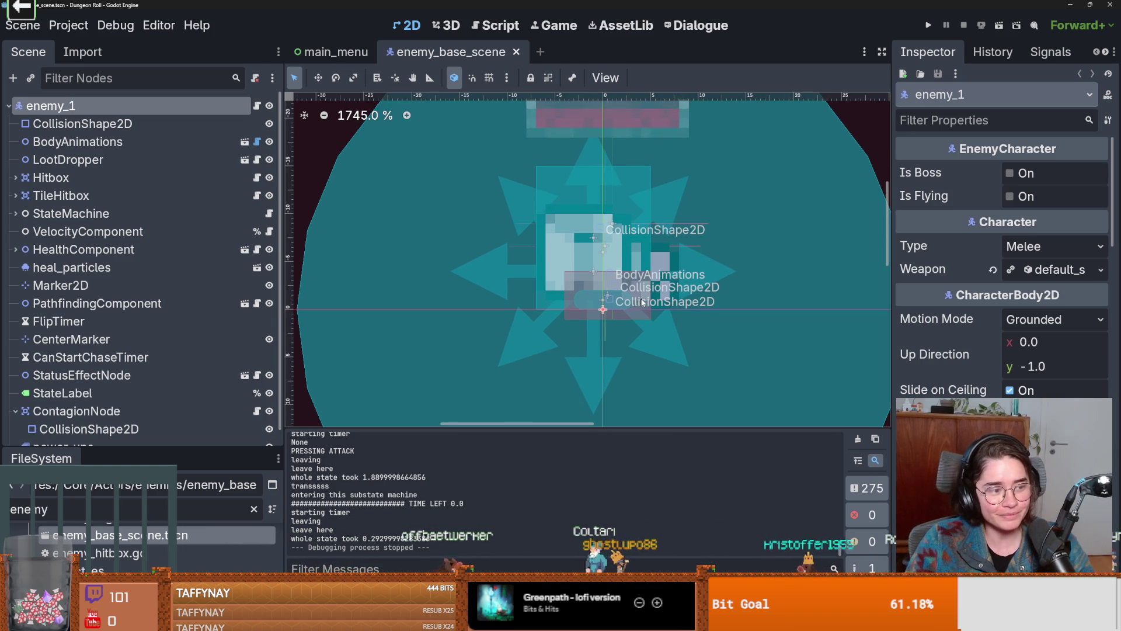
scroll(642, 298, down, 1)
scroll(642, 301, up, 1)
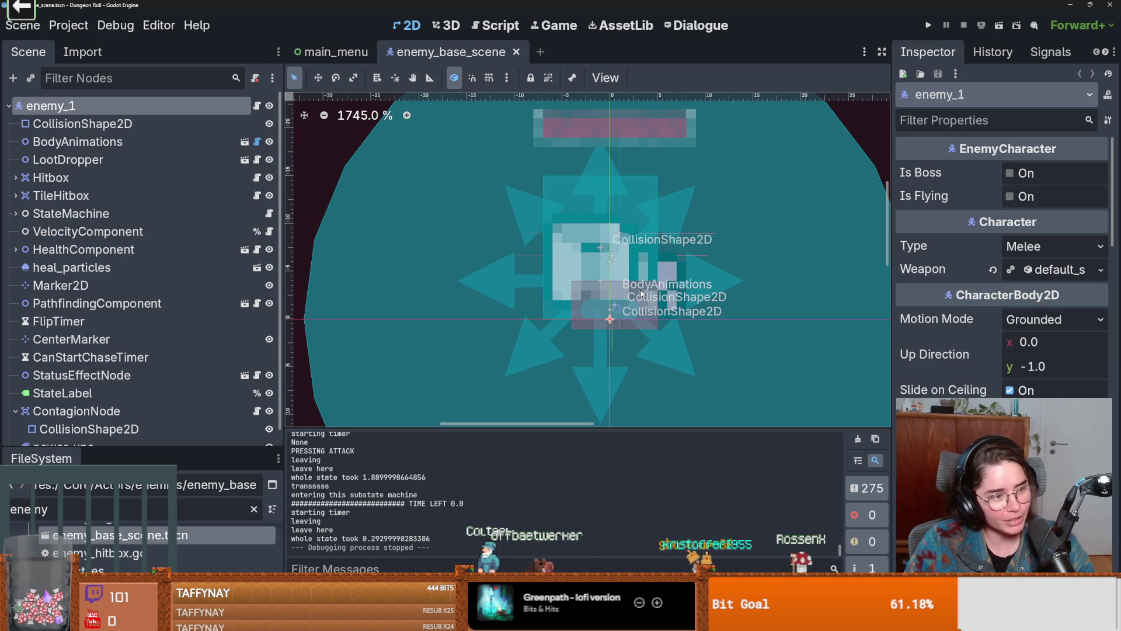
scroll(642, 293, down, 1)
scroll(667, 317, up, 2)
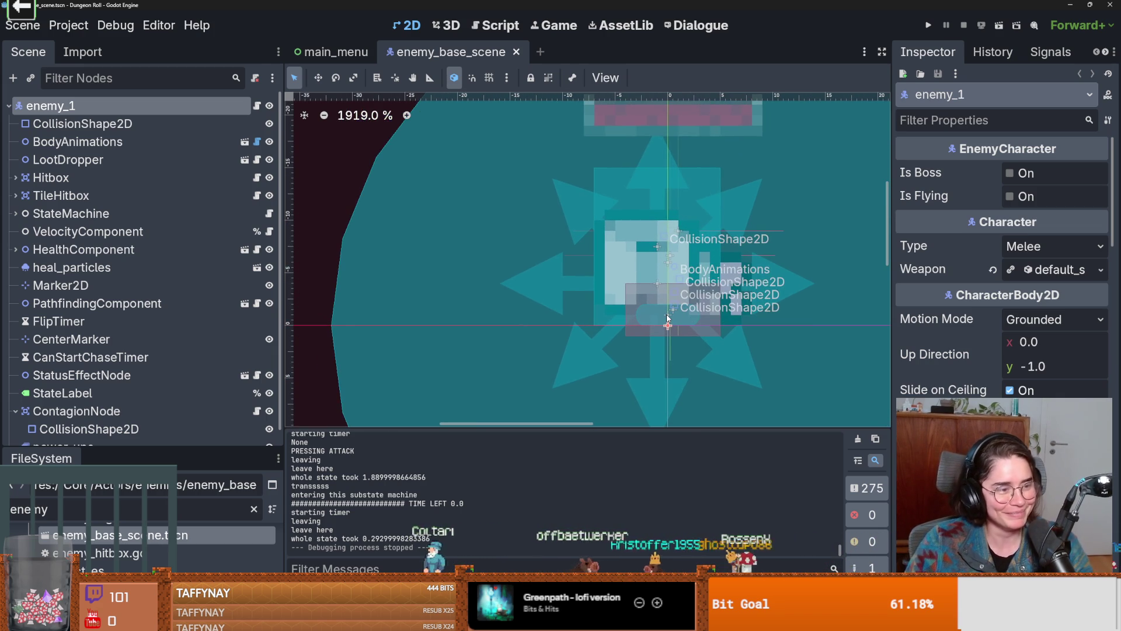
scroll(668, 318, right, 2)
scroll(676, 314, up, 1)
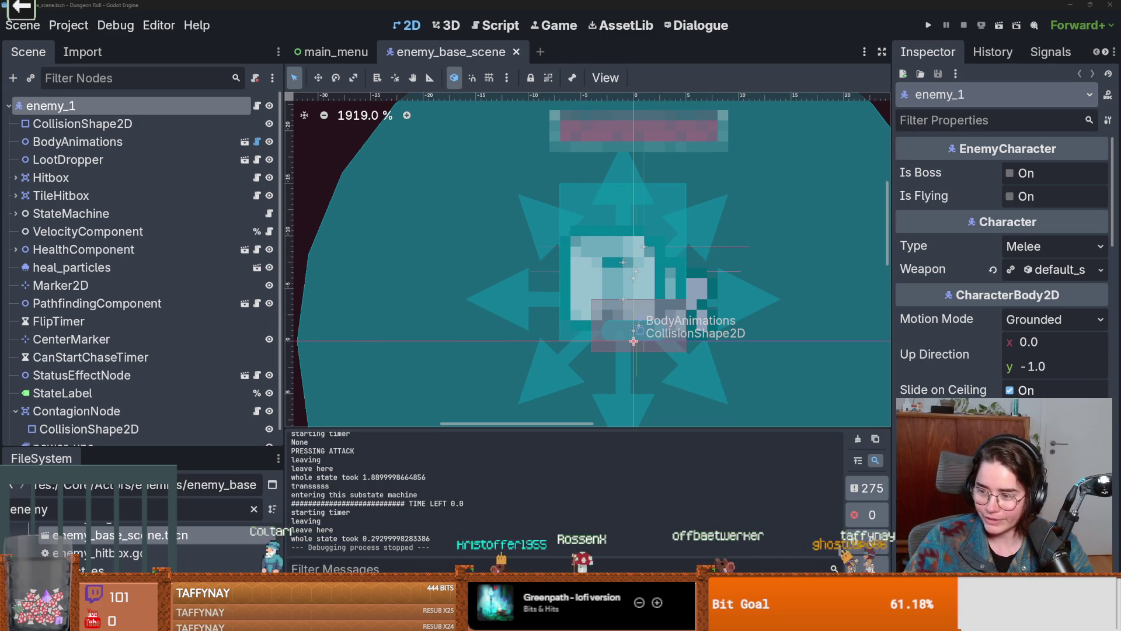
scroll(786, 324, up, 1)
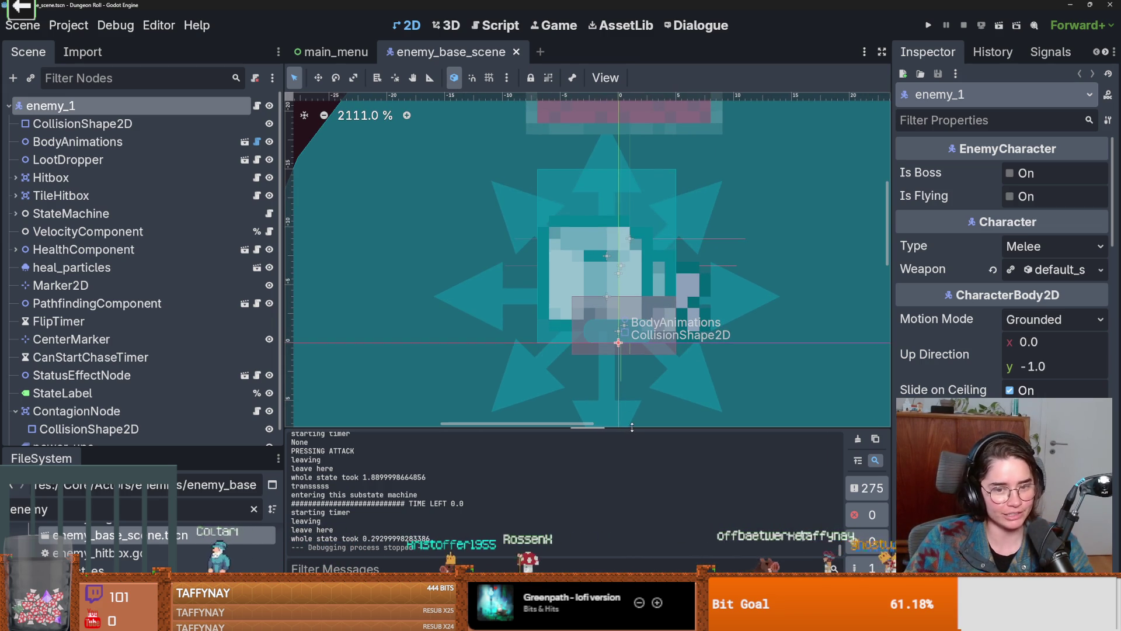
scroll(602, 351, right, 2)
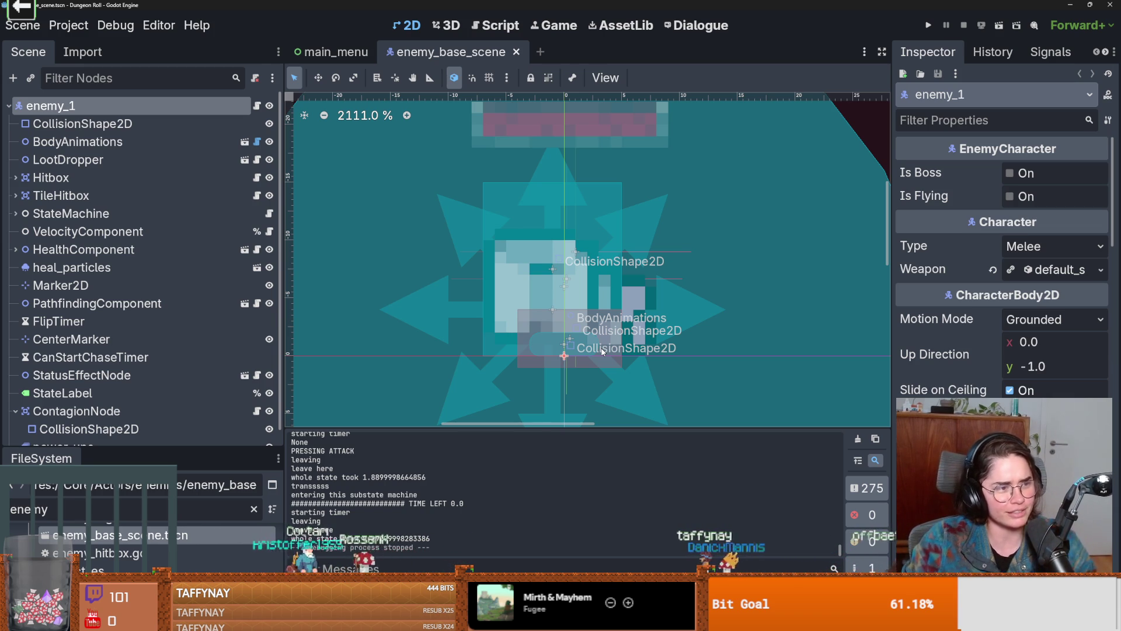
scroll(602, 352, up, 1)
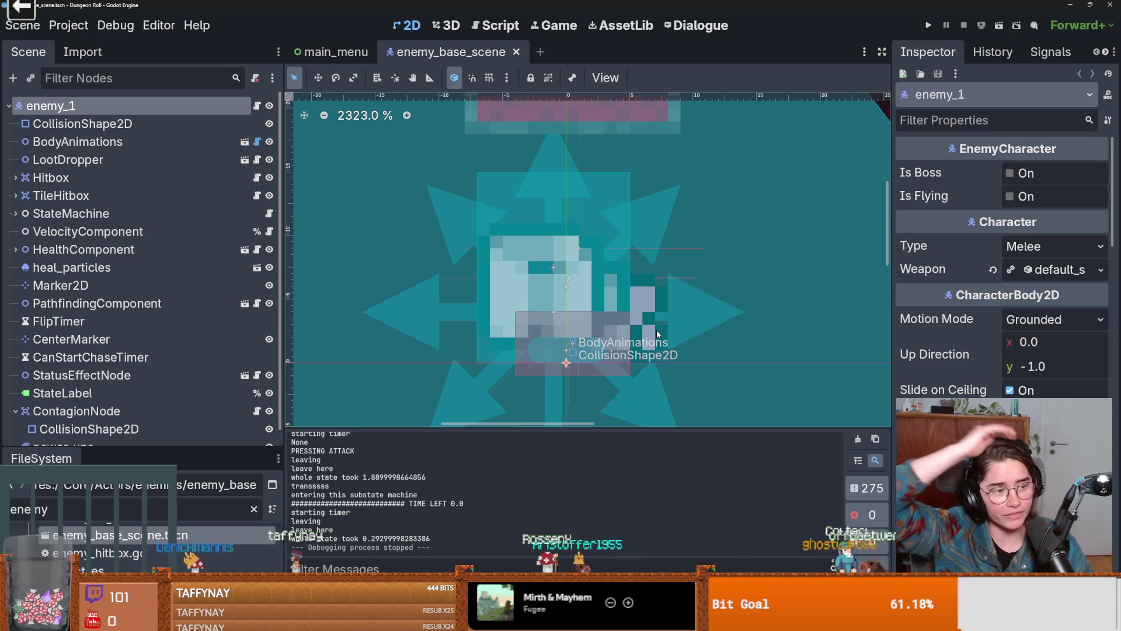
mouse_move(471, 388)
mouse_down()
mouse_move(522, 365)
mouse_move(478, 372)
mouse_up()
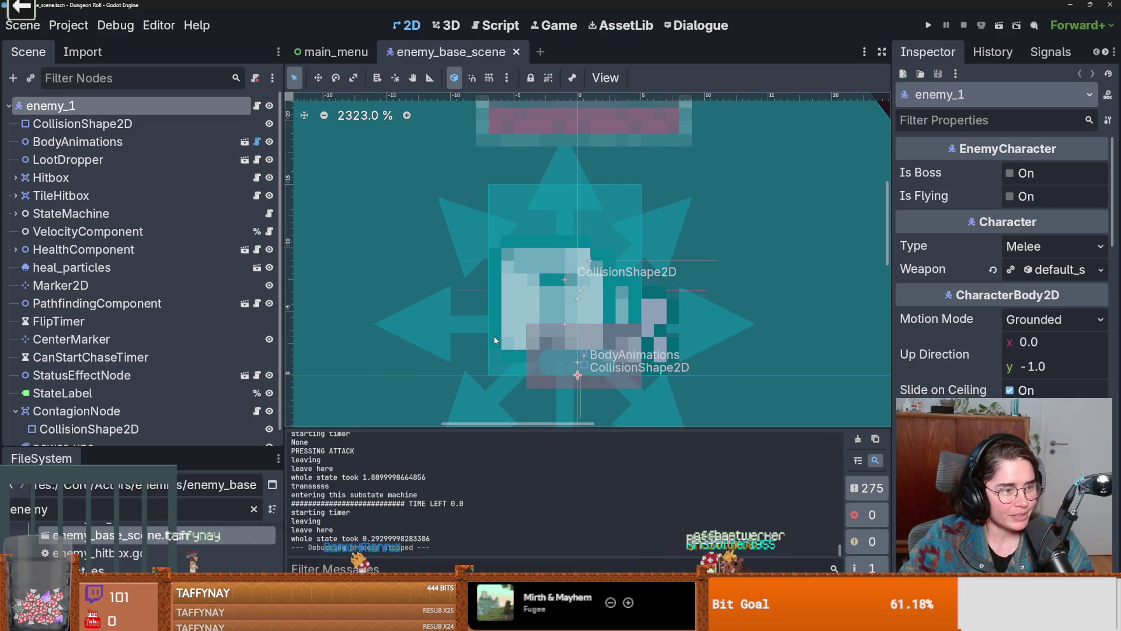
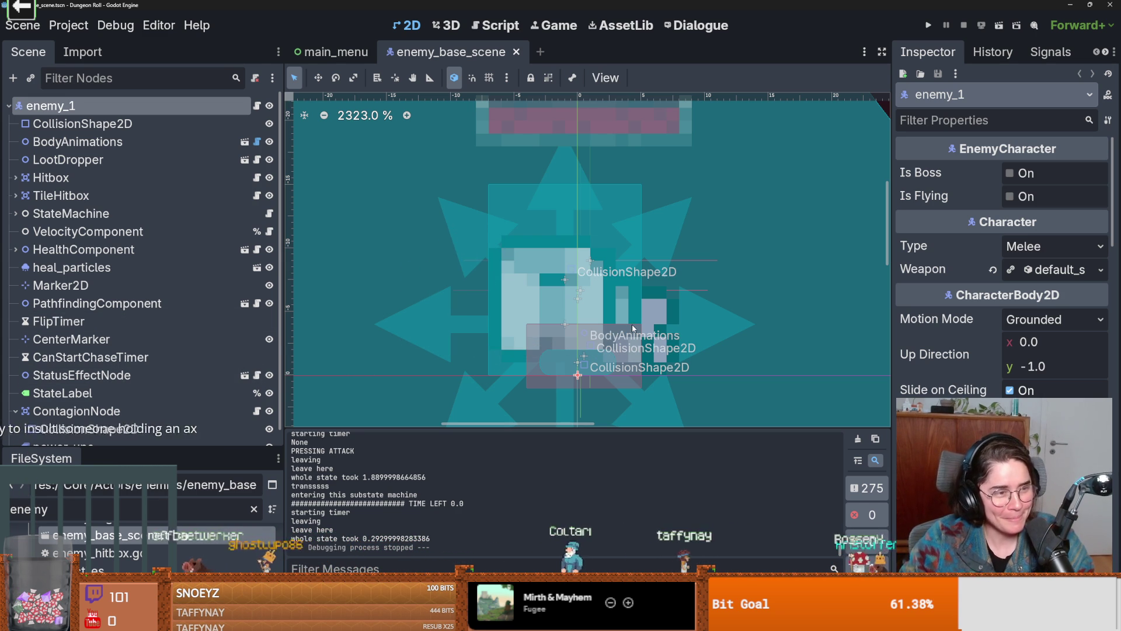
Zoom around the enemy_1 sprite and its collision shapes, then save enemy_base_scene
scroll(551, 332, up, 1)
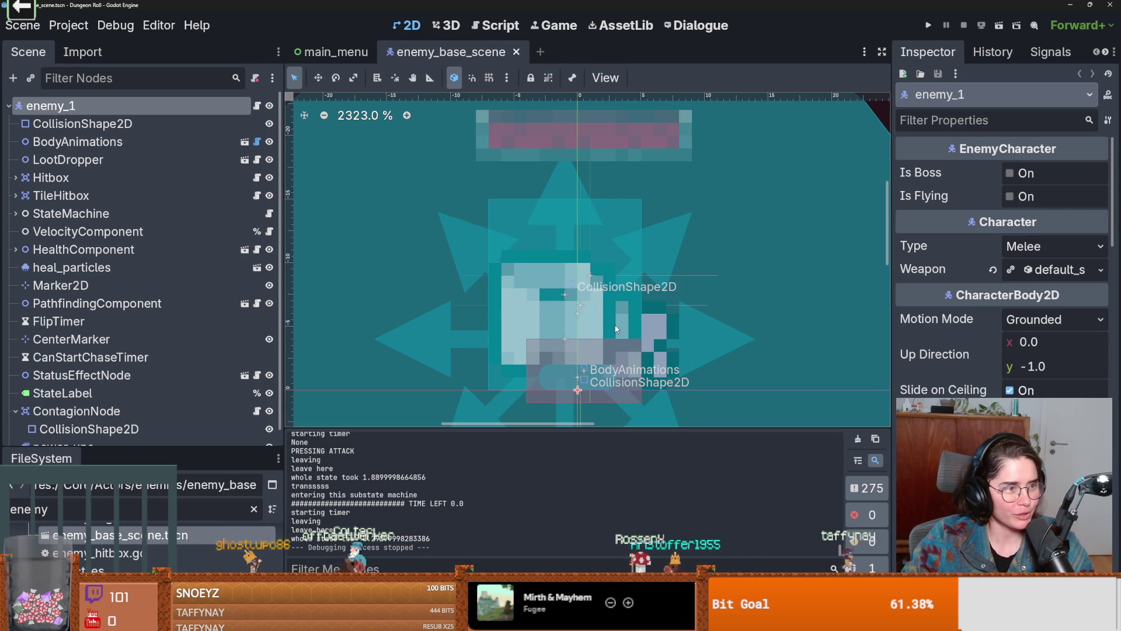
scroll(533, 350, up, 1)
scroll(534, 347, up, 1)
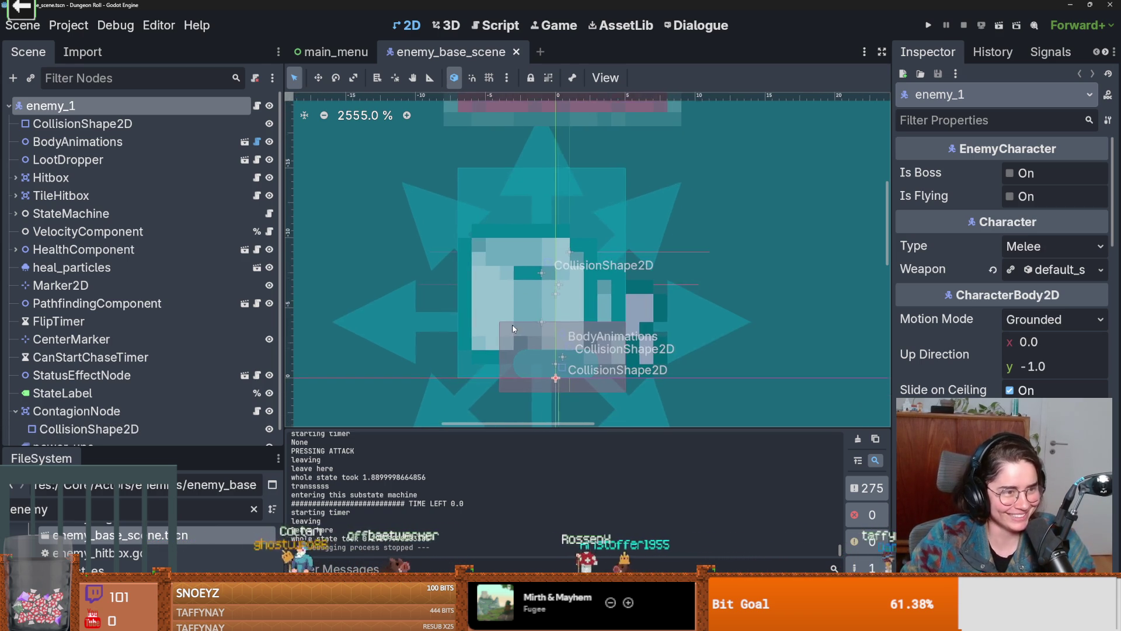
scroll(467, 316, down, 3)
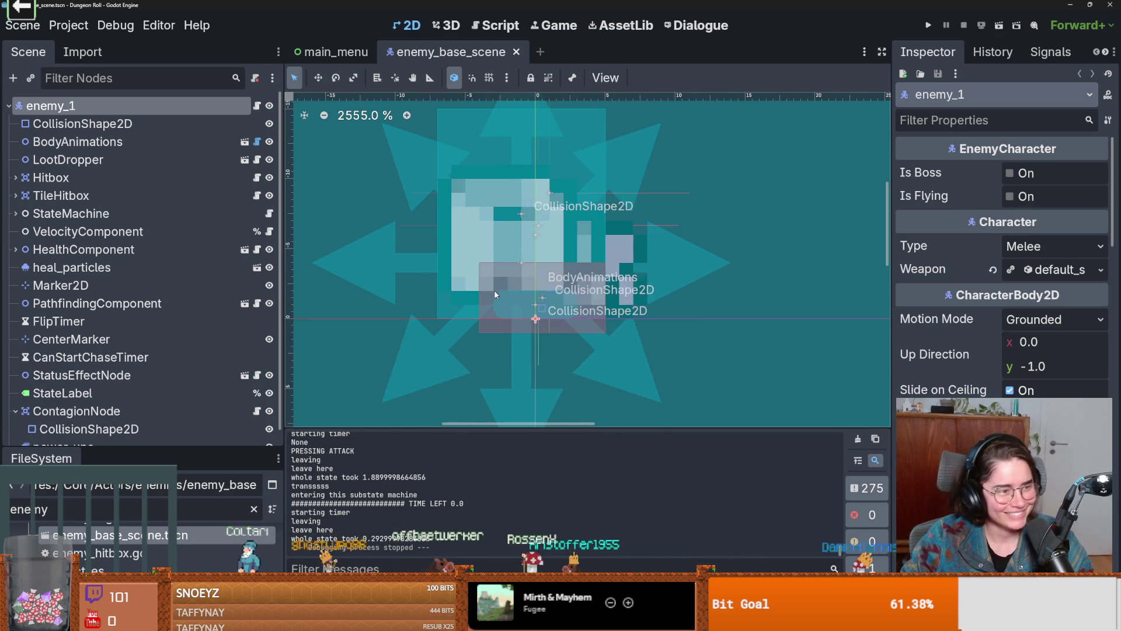
scroll(498, 349, down, 2)
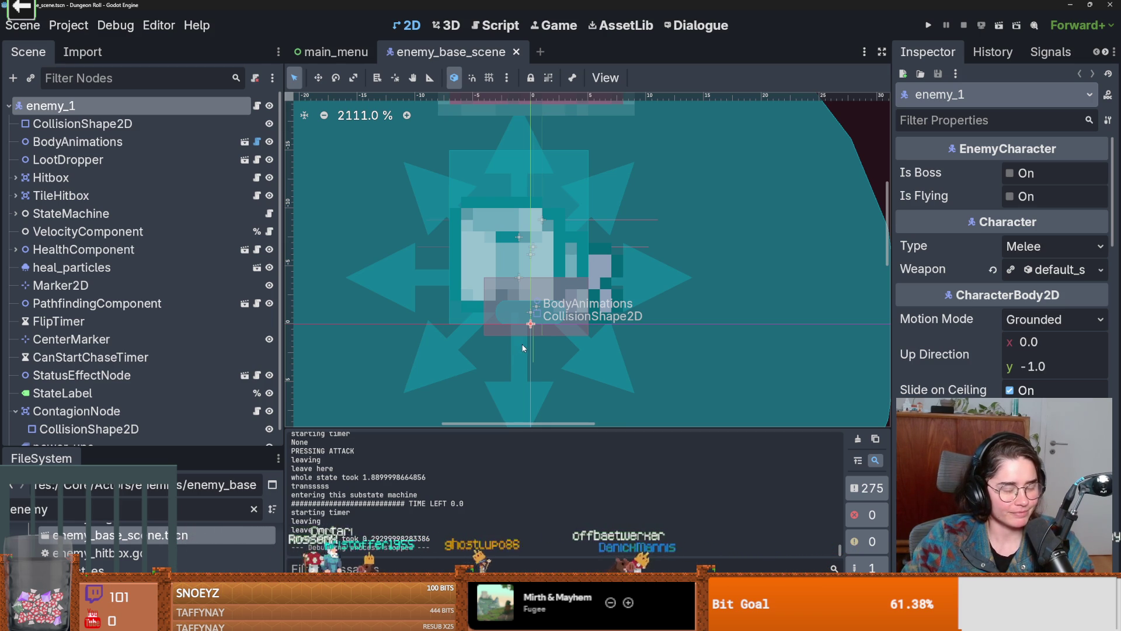
scroll(609, 346, up, 2)
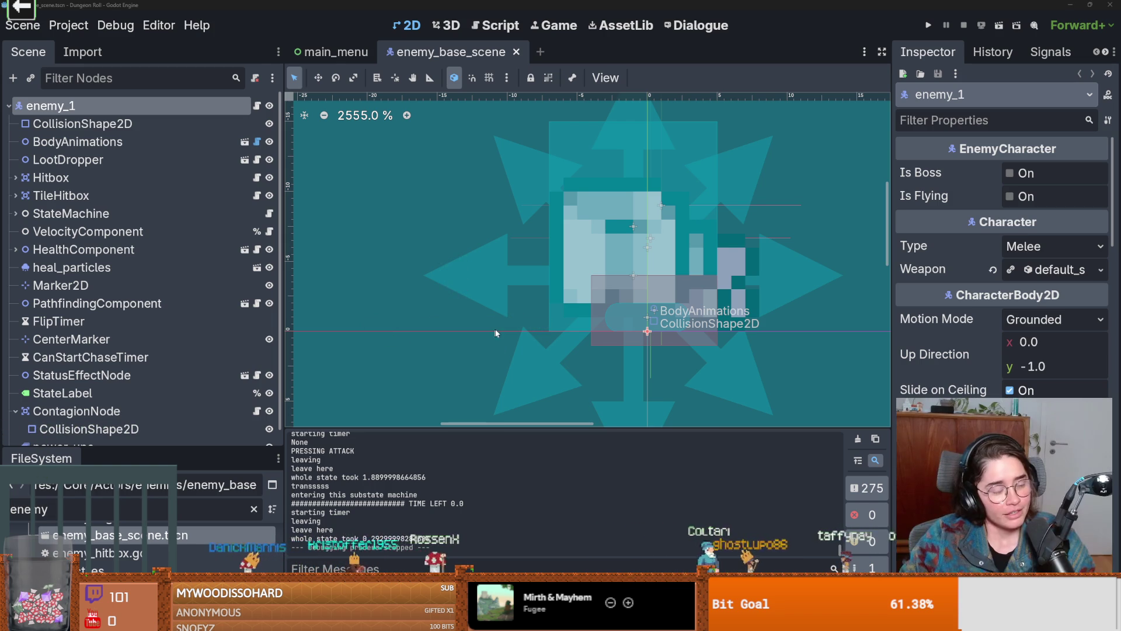
scroll(496, 328, up, 1)
scroll(507, 381, down, 1)
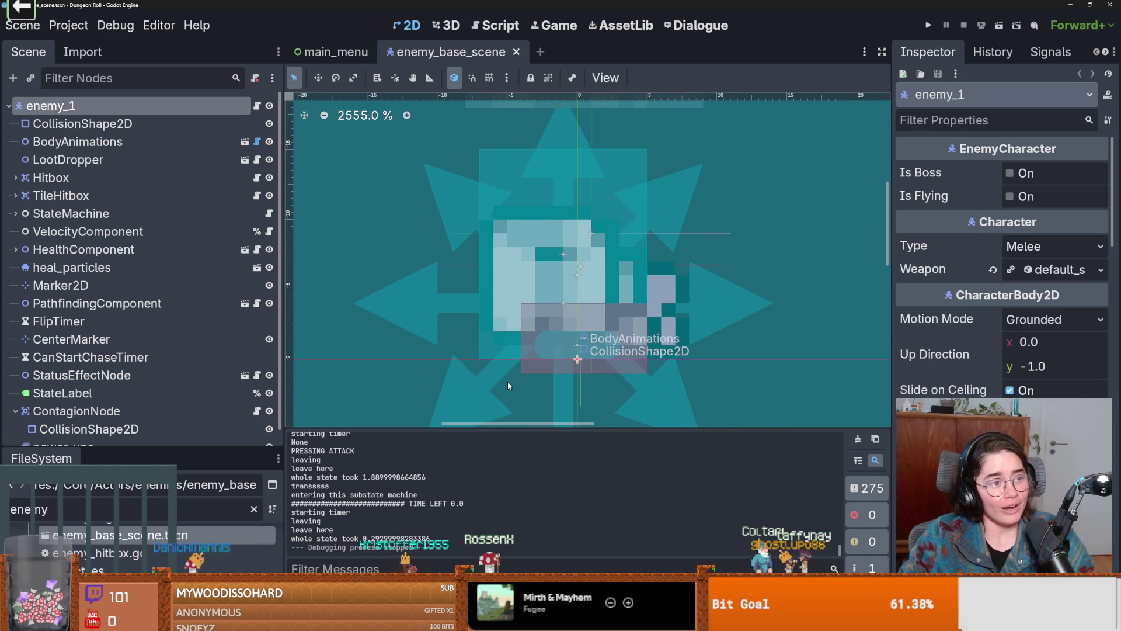
scroll(563, 362, up, 2)
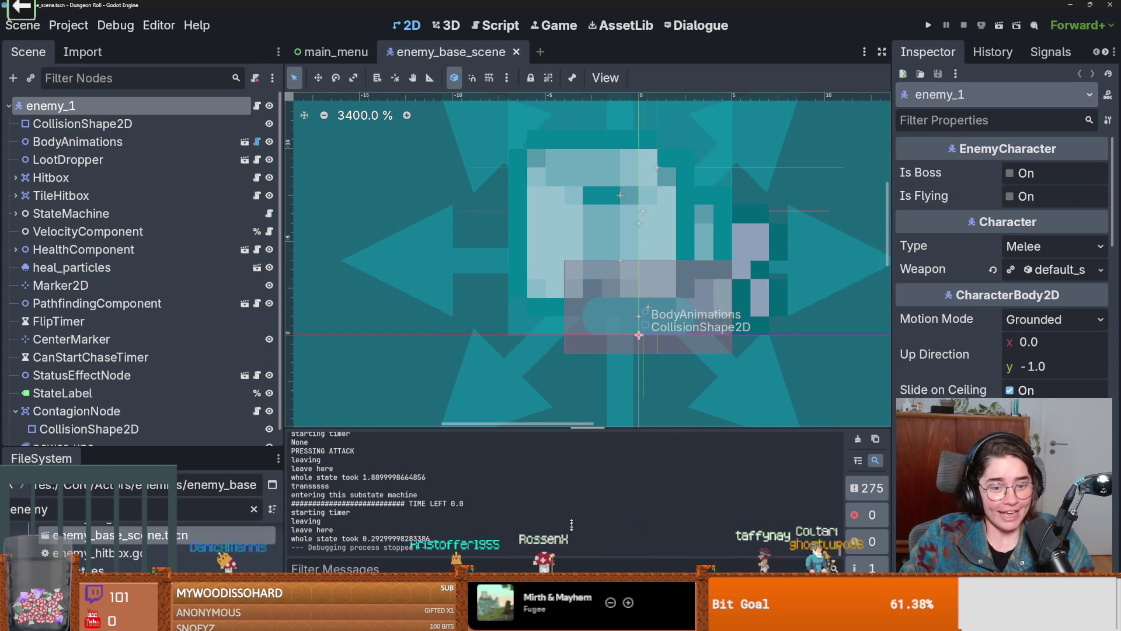
scroll(576, 314, down, 1)
scroll(705, 338, up, 1)
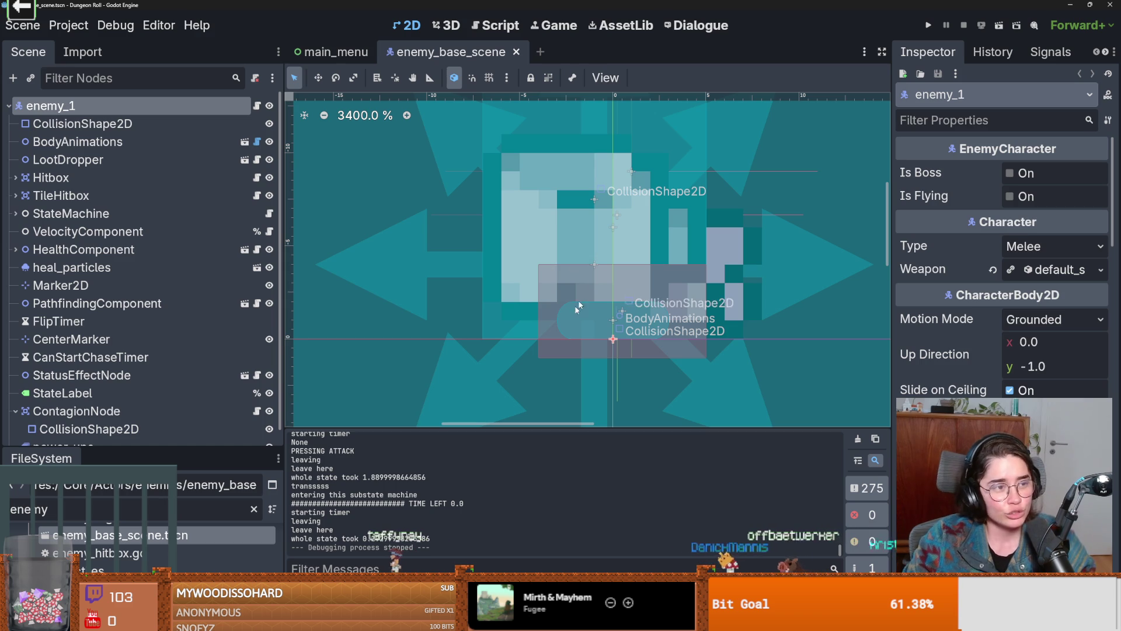
scroll(551, 332, up, 2)
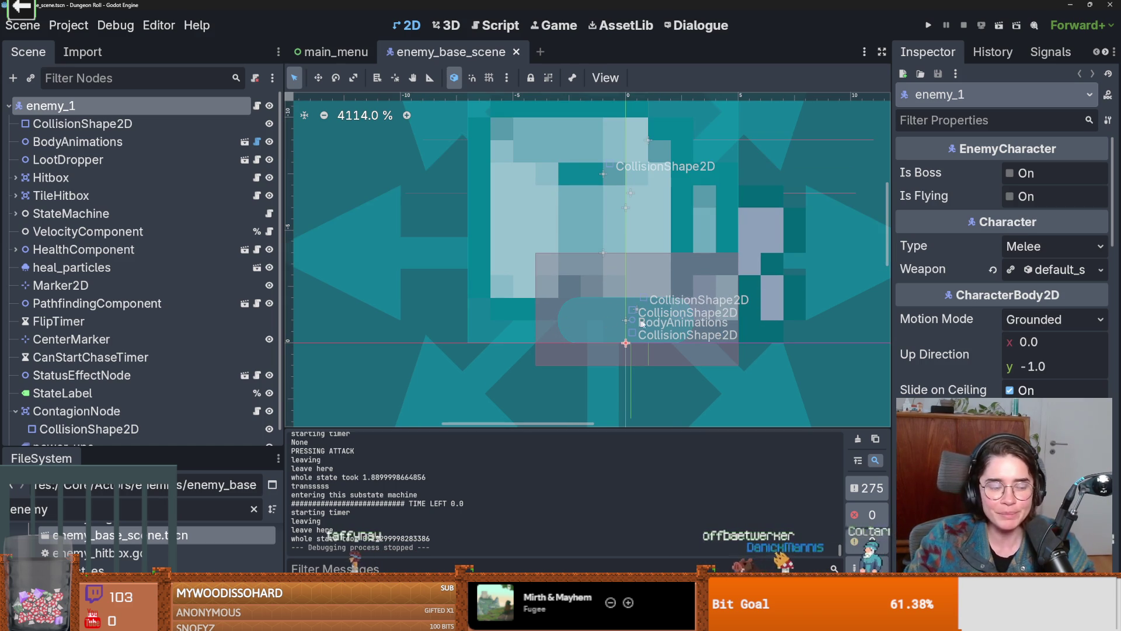
scroll(525, 295, down, 3)
key(ctrl+s)
scroll(566, 306, down, 2)
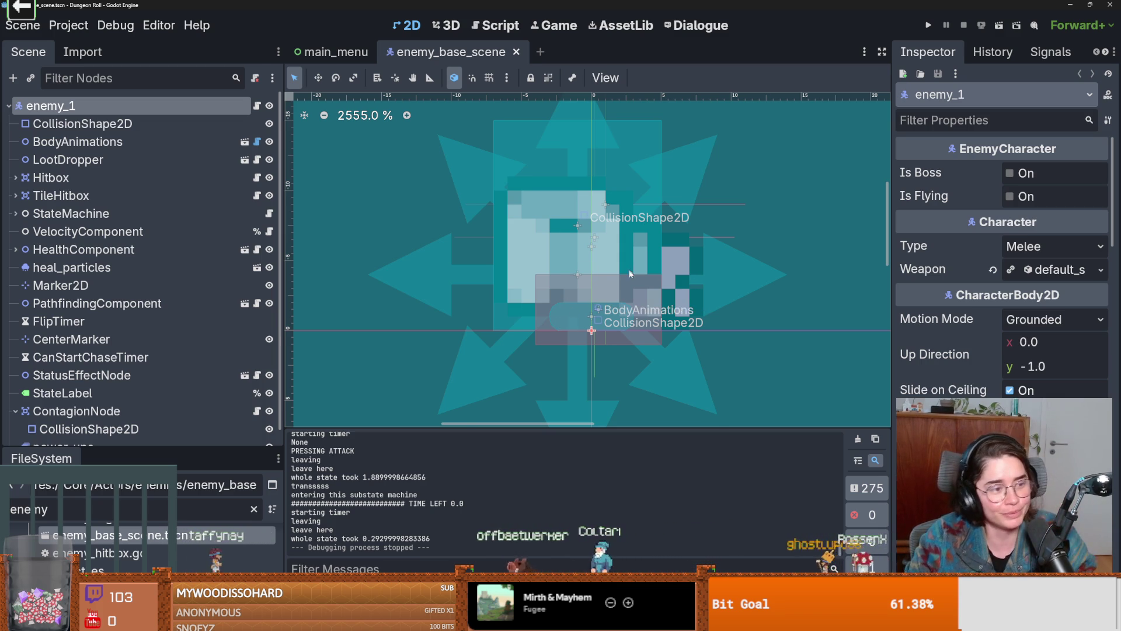
scroll(635, 290, up, 1)
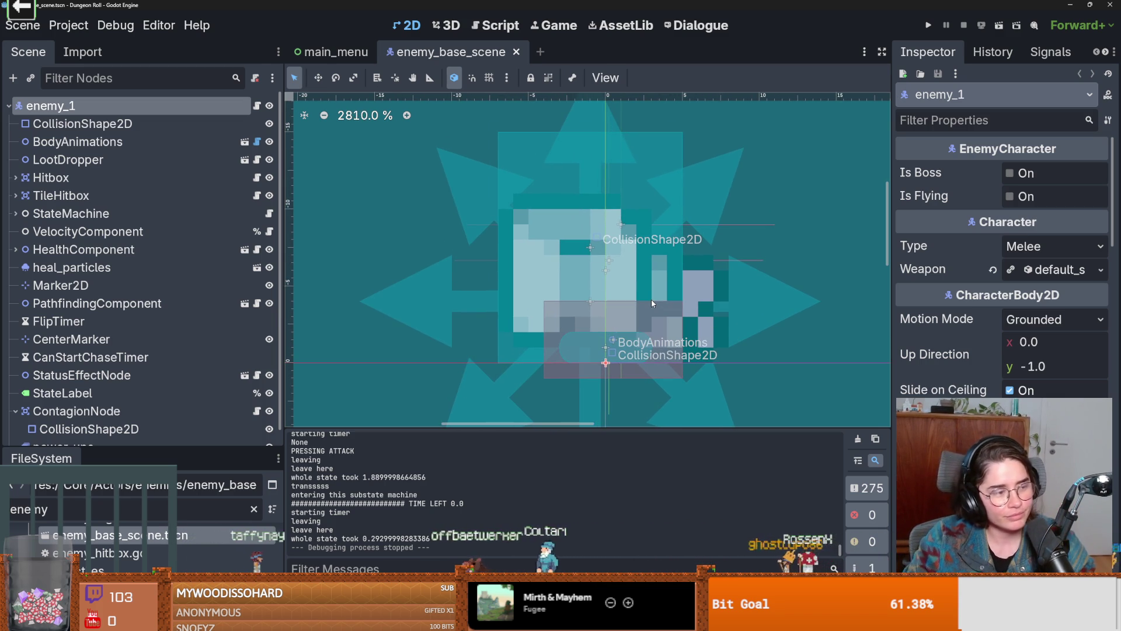
scroll(652, 312, down, 1)
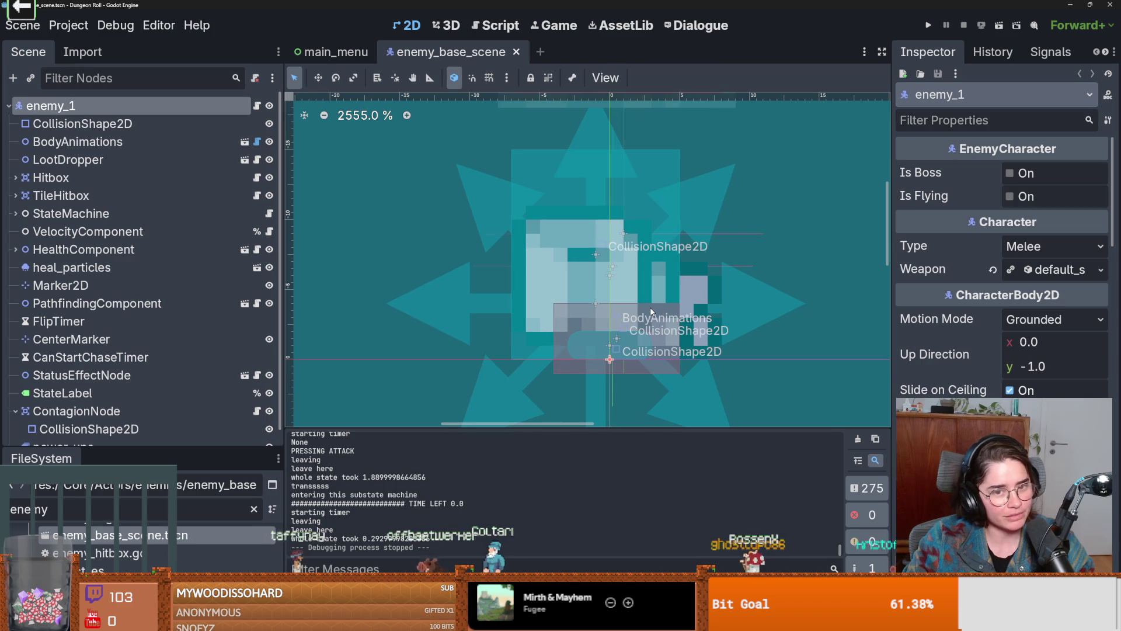
scroll(652, 309, up, 2)
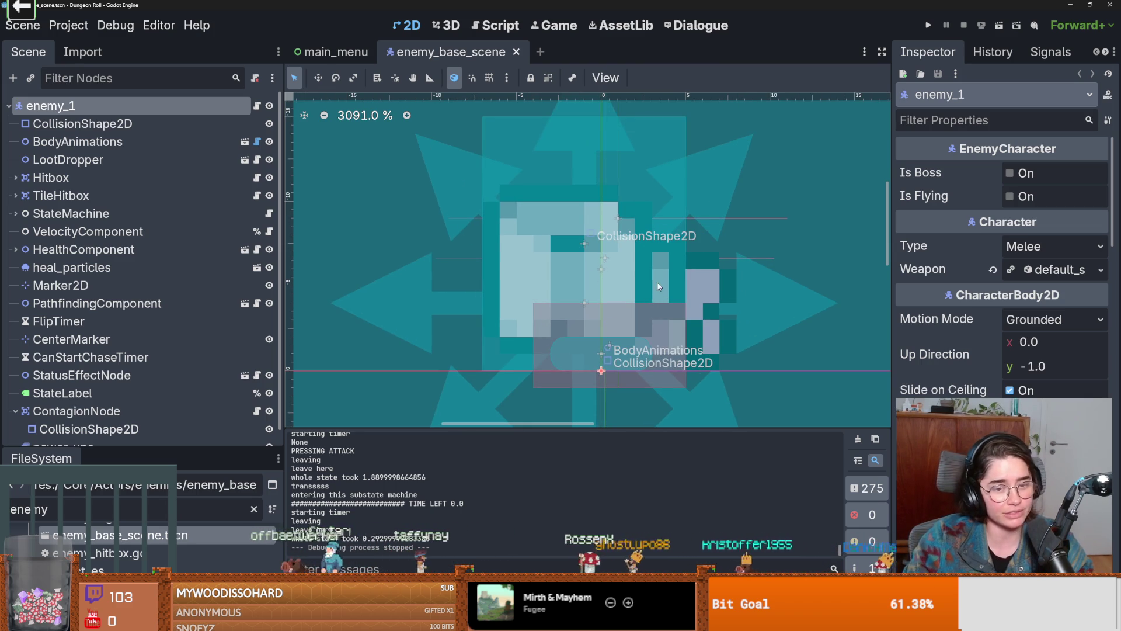
scroll(545, 275, down, 1)
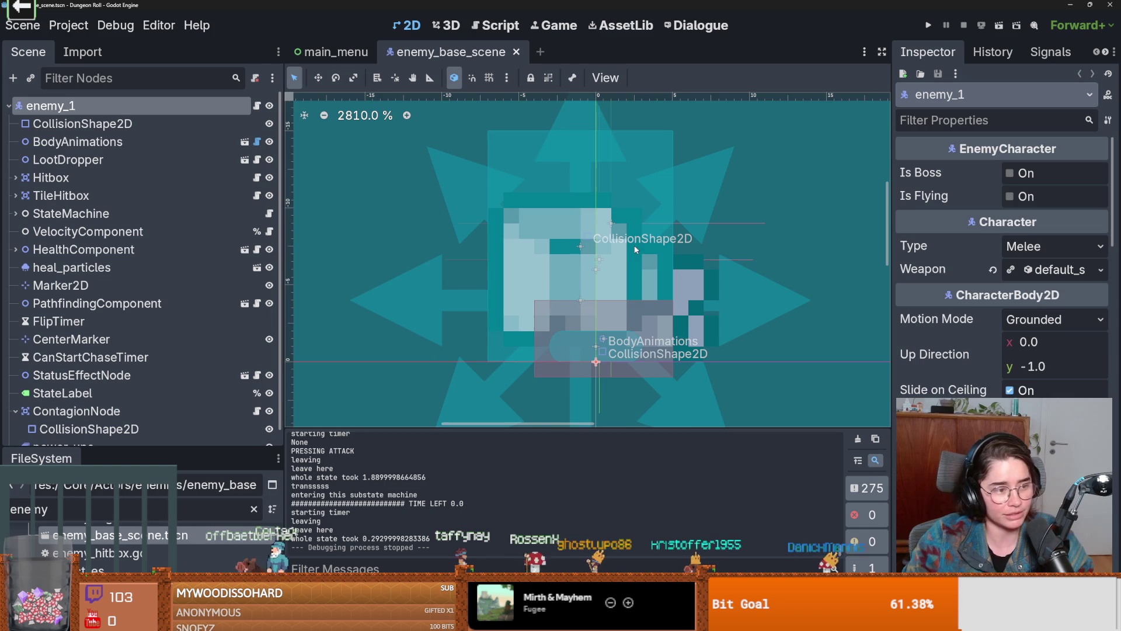
scroll(634, 257, down, 1)
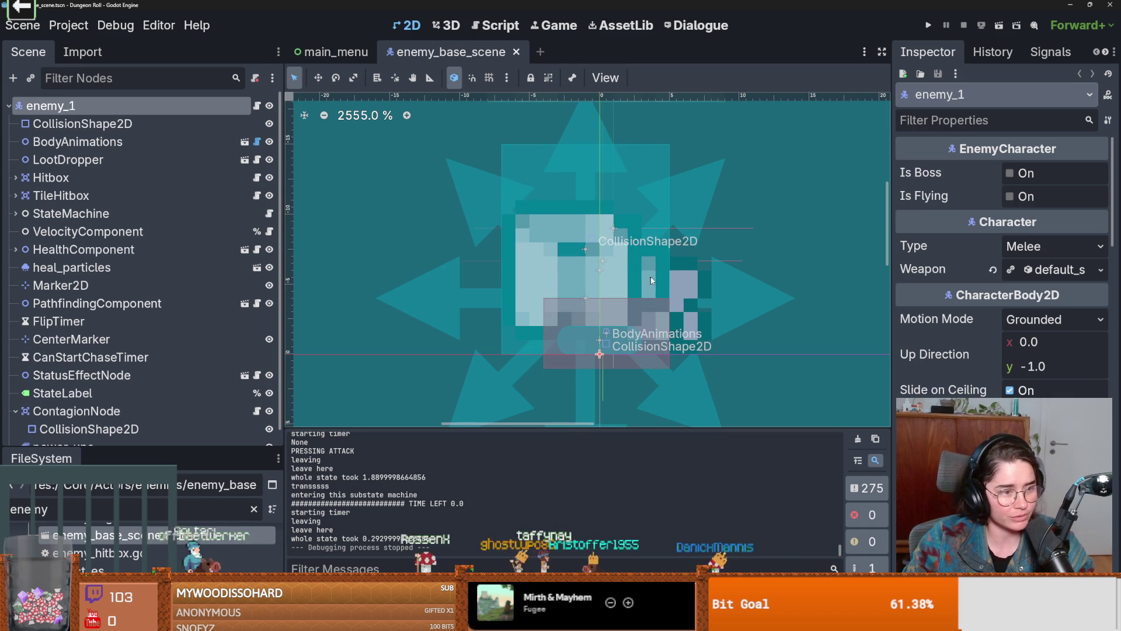
scroll(643, 273, up, 1)
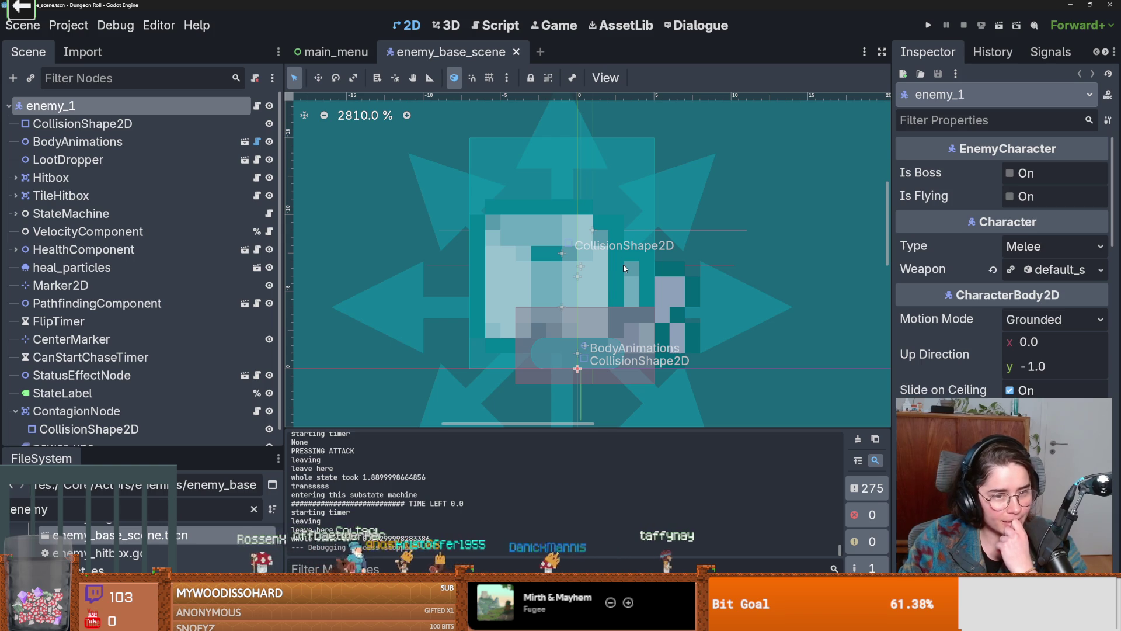
scroll(610, 268, down, 1)
scroll(611, 283, down, 1)
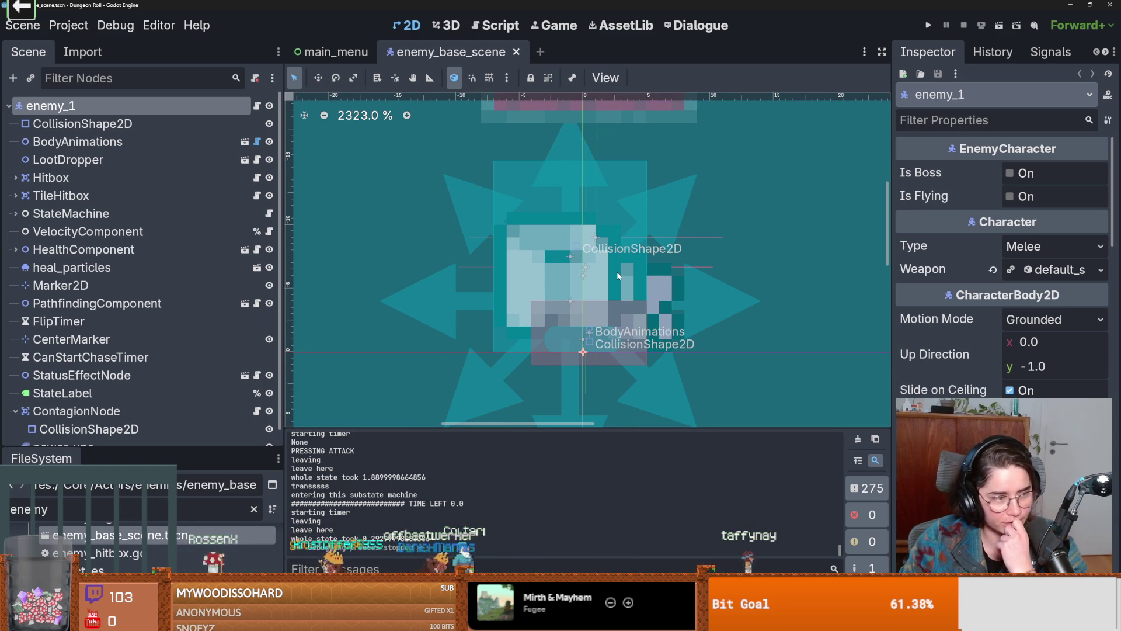
scroll(618, 276, down, 1)
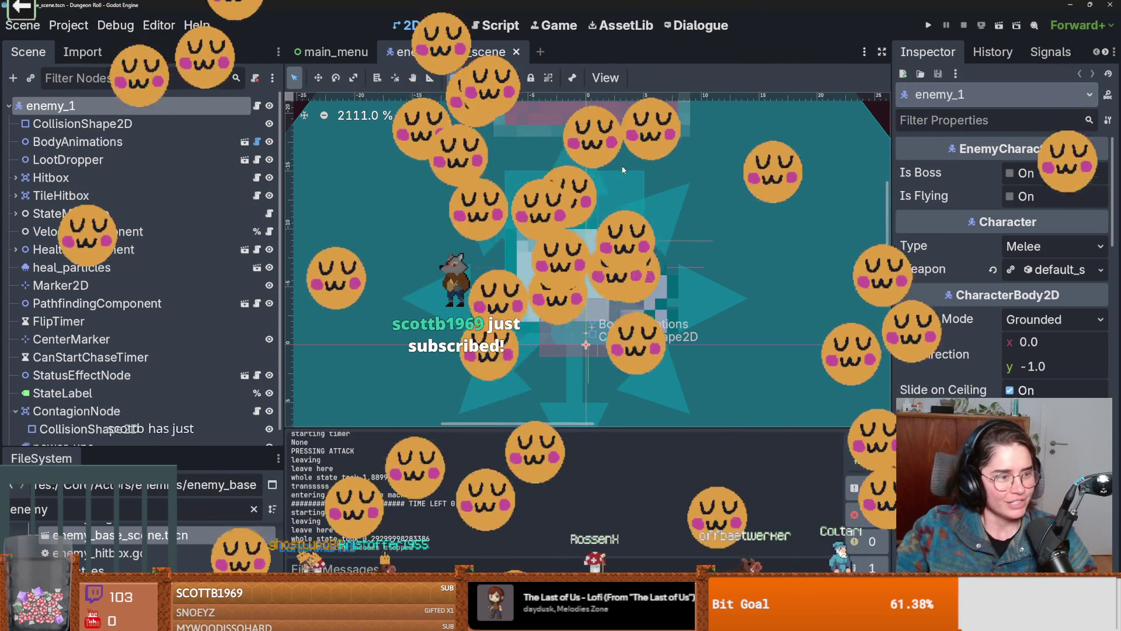
scroll(525, 228, down, 1)
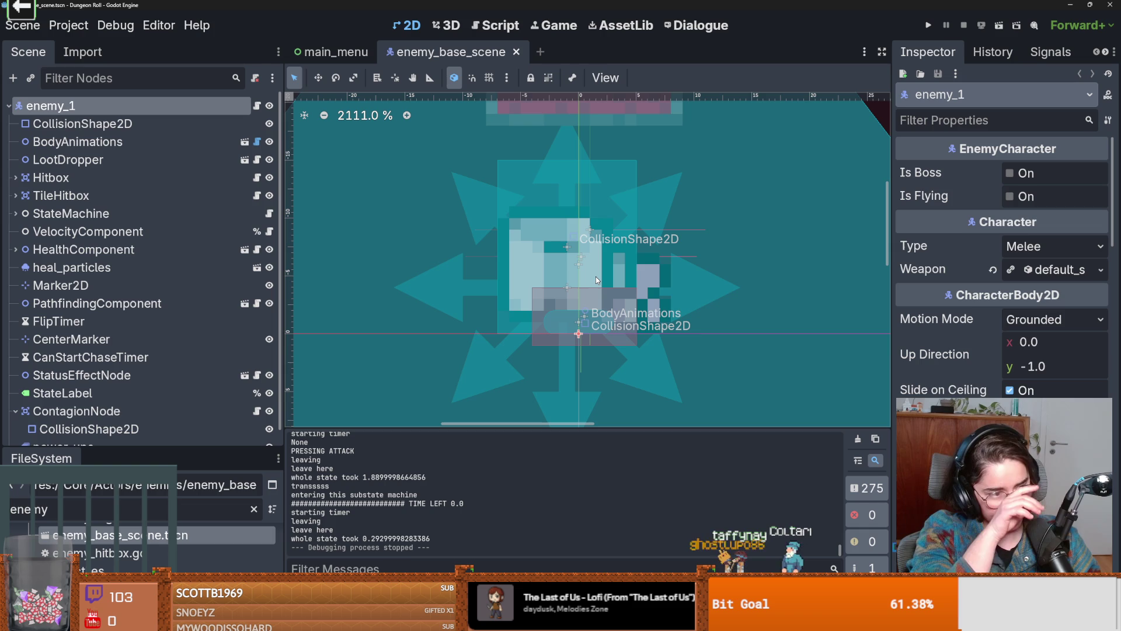
Save enemy_base_scene twice and zoom out to 814% to show the whole detection circle
scroll(596, 276, down, 2)
key(ctrl+s)
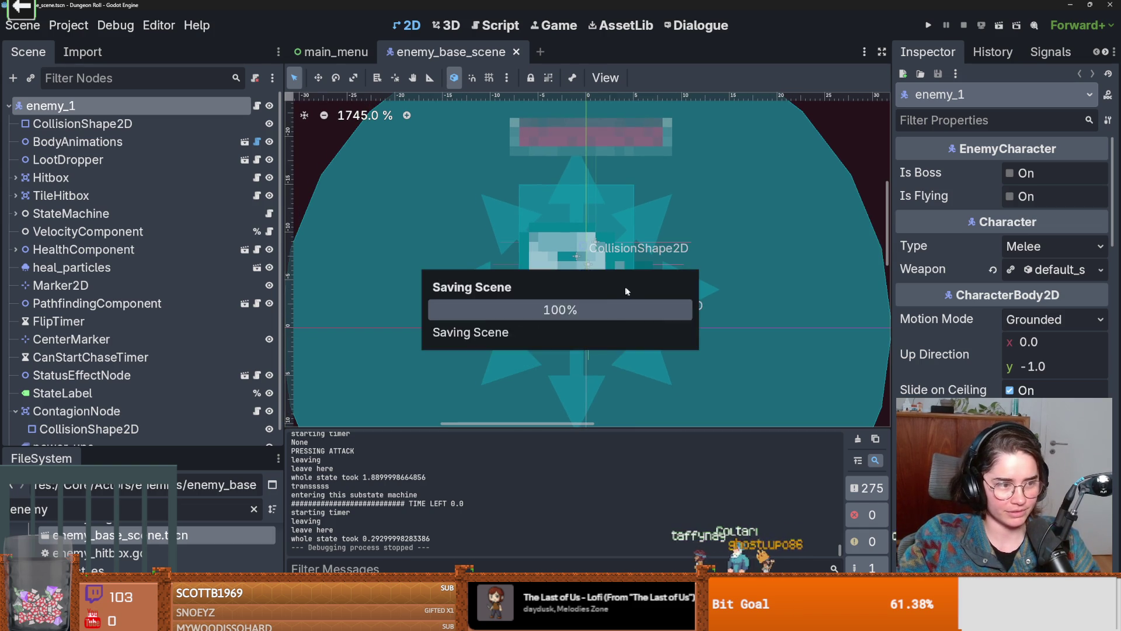
scroll(628, 322, down, 1)
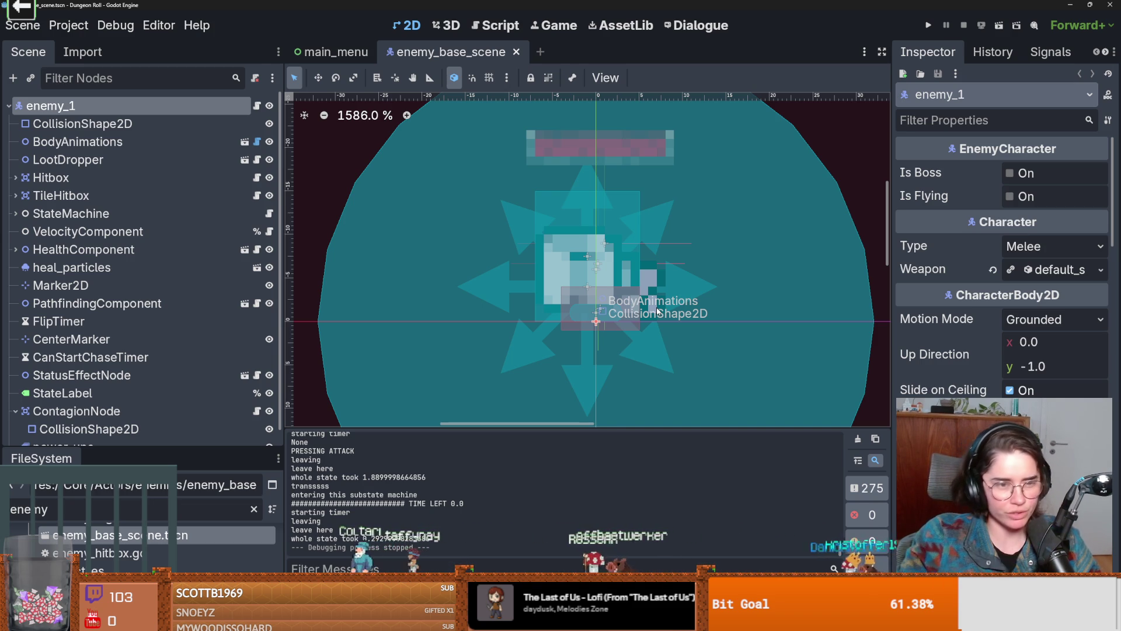
scroll(719, 372, down, 1)
scroll(717, 367, down, 1)
key(ctrl+s)
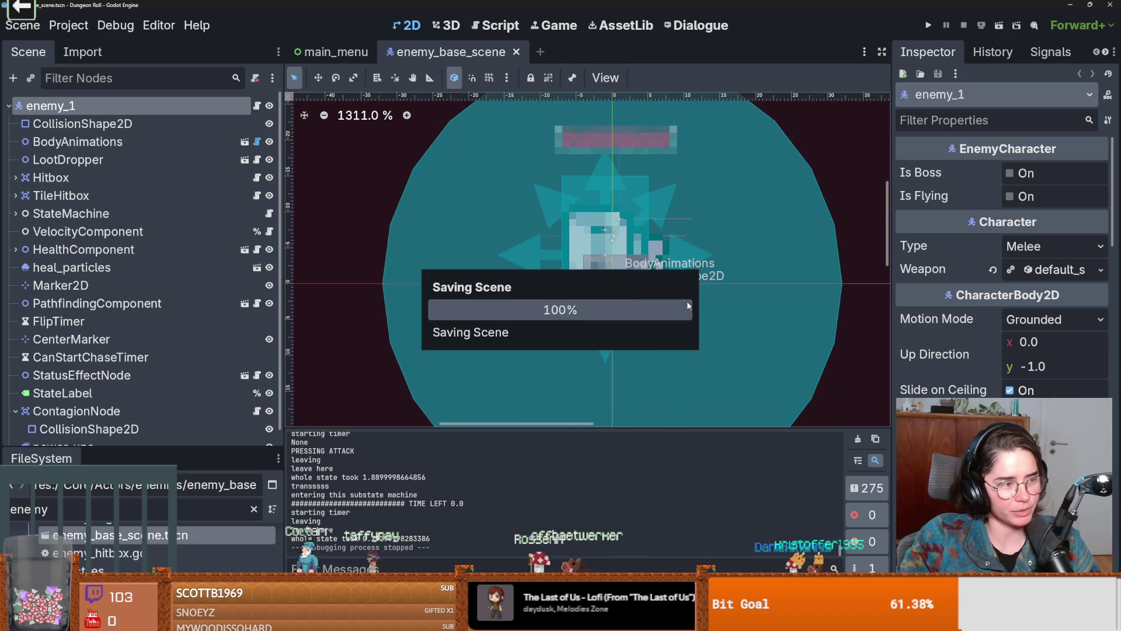
scroll(601, 299, up, 1)
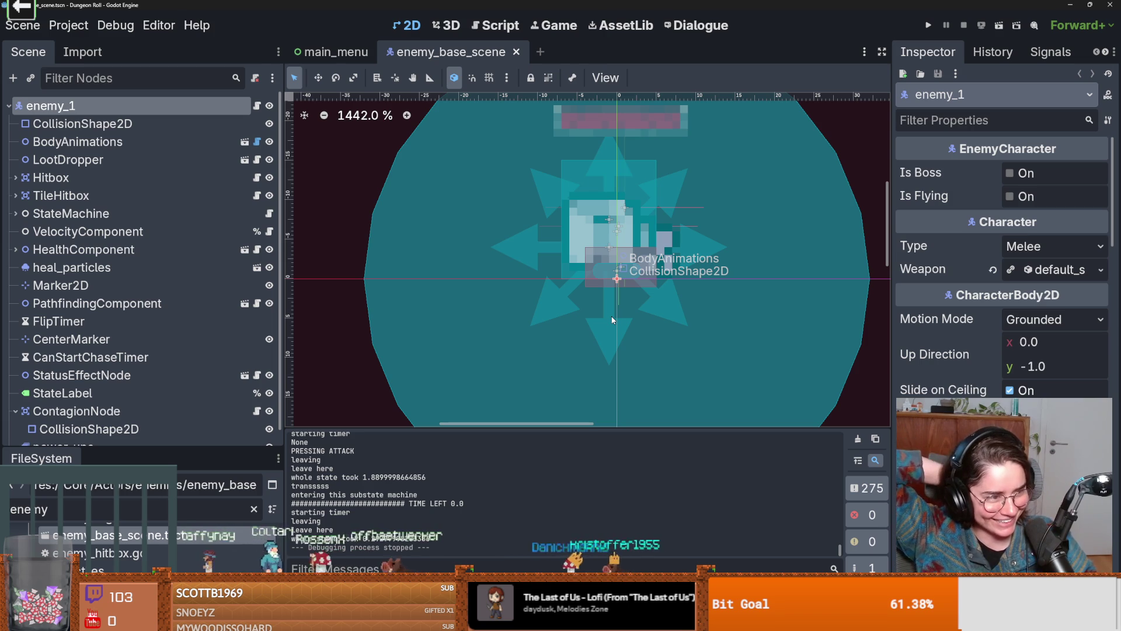
scroll(562, 278, down, 1)
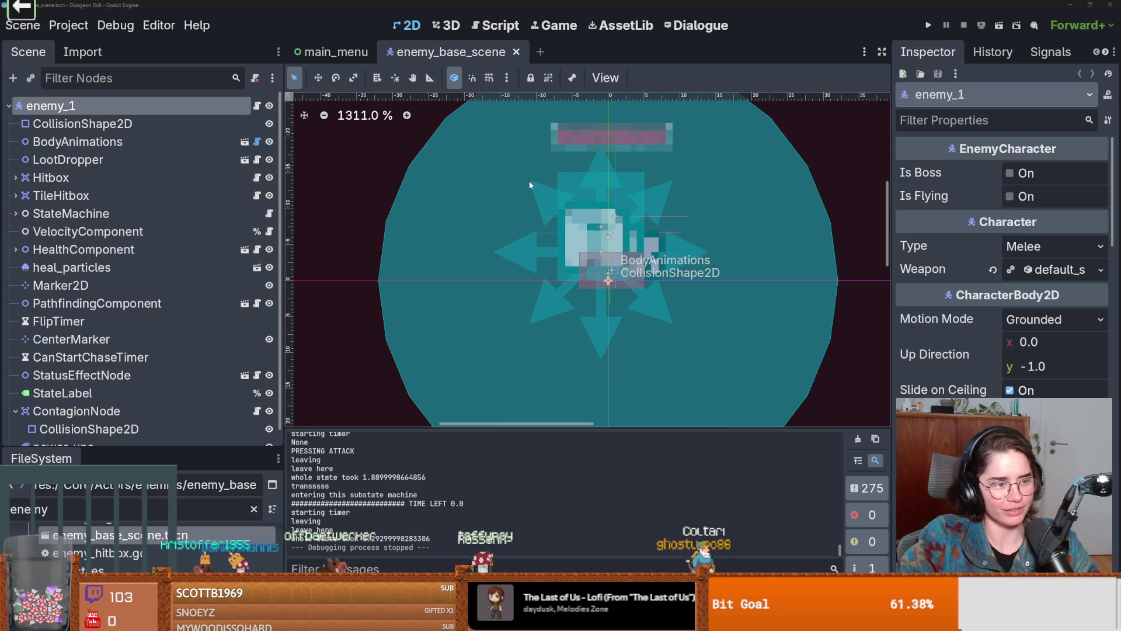
scroll(400, 344, down, 2)
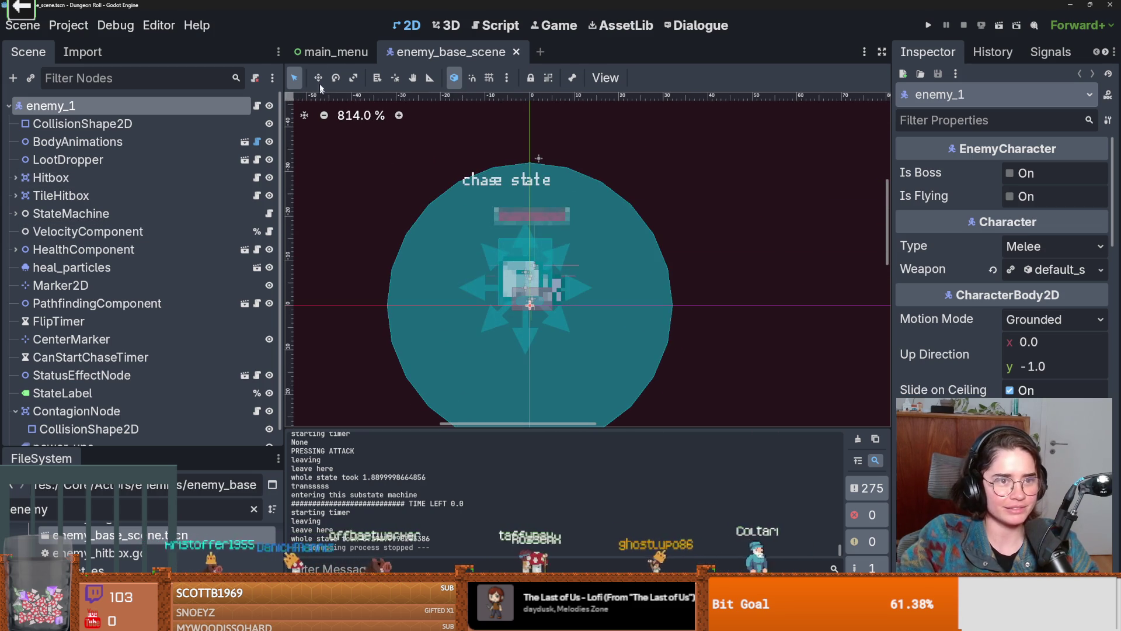
Enlarge the FileSystem panel and clear the file filter to list every file
drag(118, 449, 128, 327)
click(254, 387)
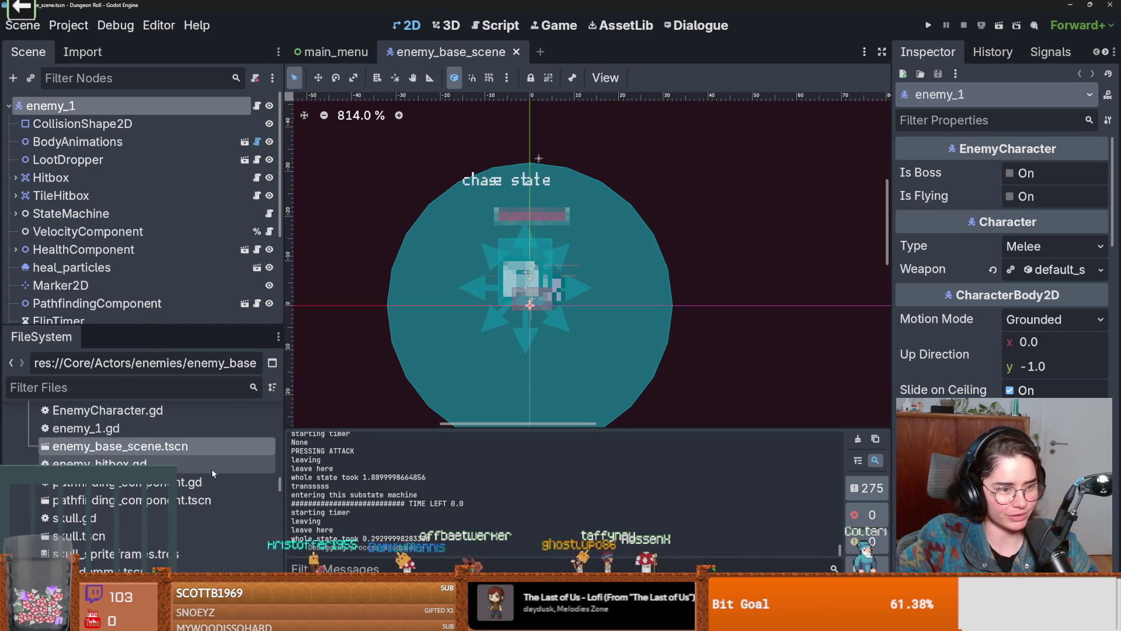
drag(146, 329, 146, 514)
scroll(206, 142, down, 1)
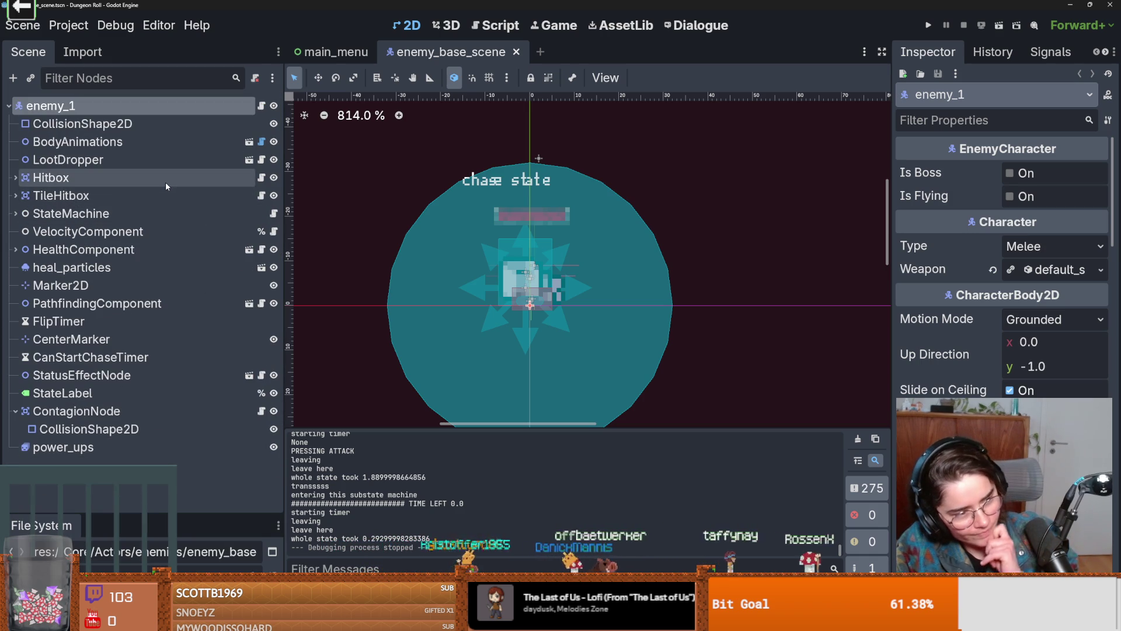
scroll(450, 303, up, 1)
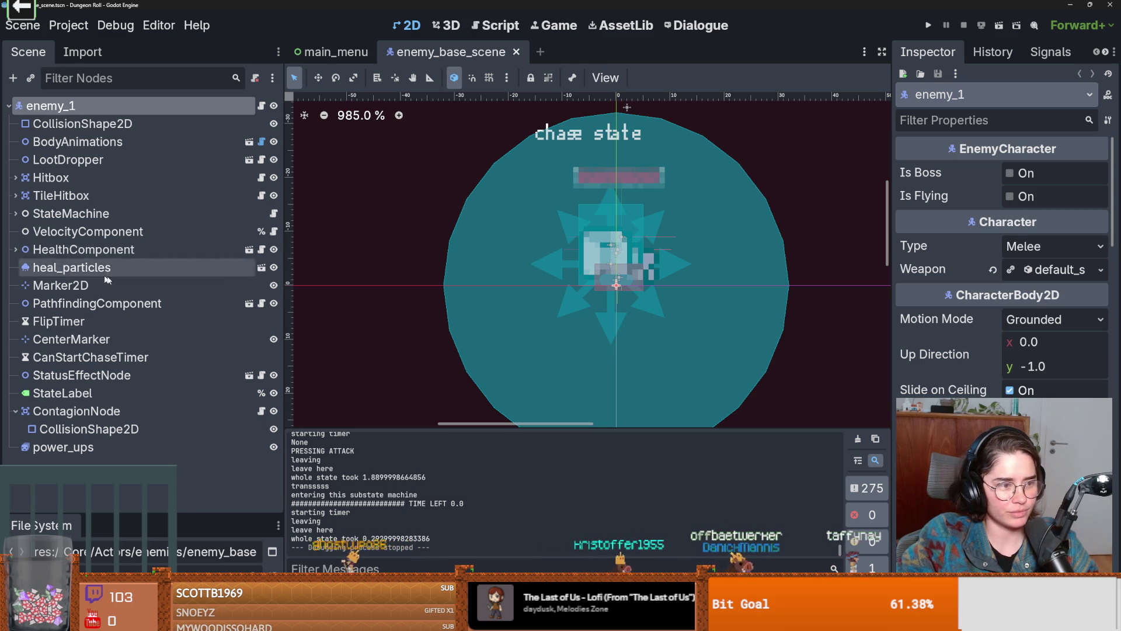
Open idle_state.gd from StateMachine, highlight its player uses, and select the StateLabel node
click(16, 214)
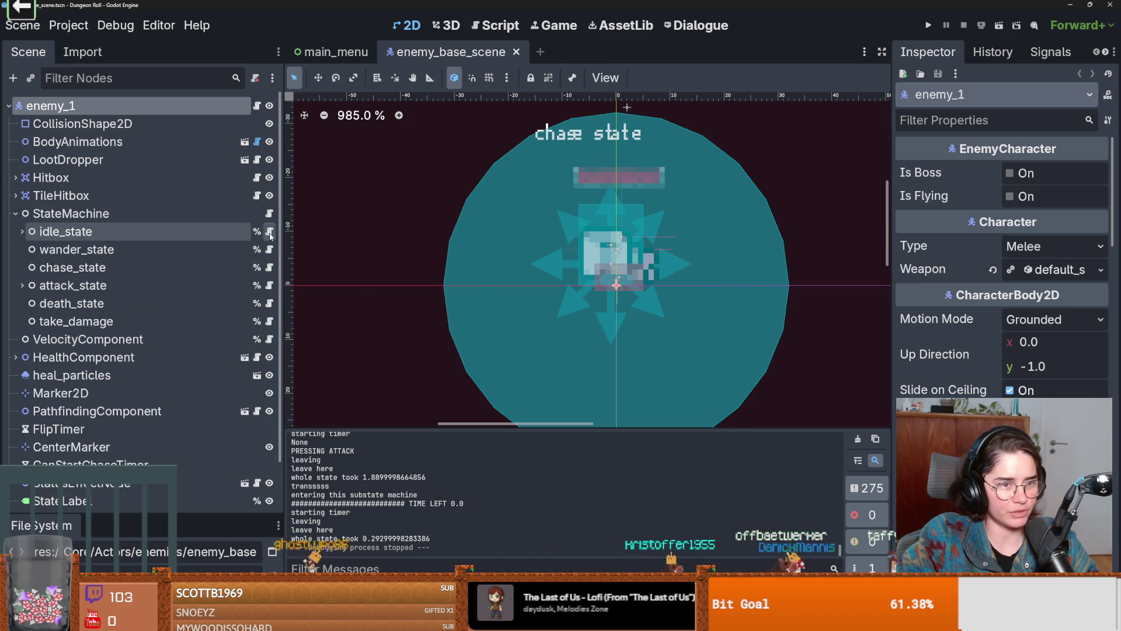
click(269, 231)
scroll(593, 262, down, 2)
double_click(488, 216)
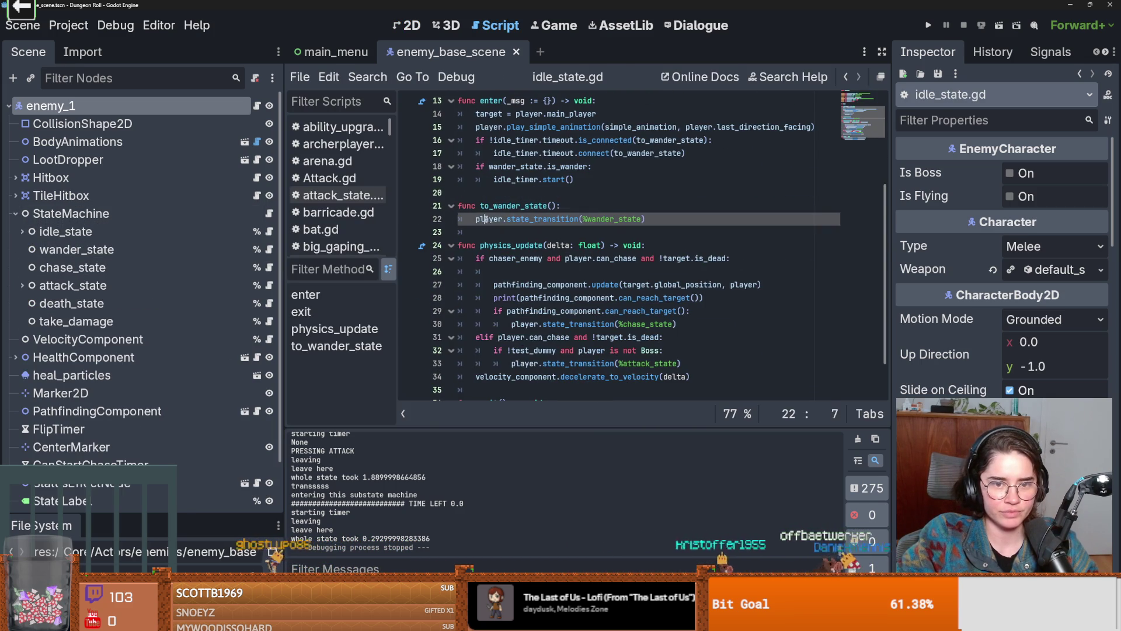
scroll(597, 272, down, 1)
double_click(591, 219)
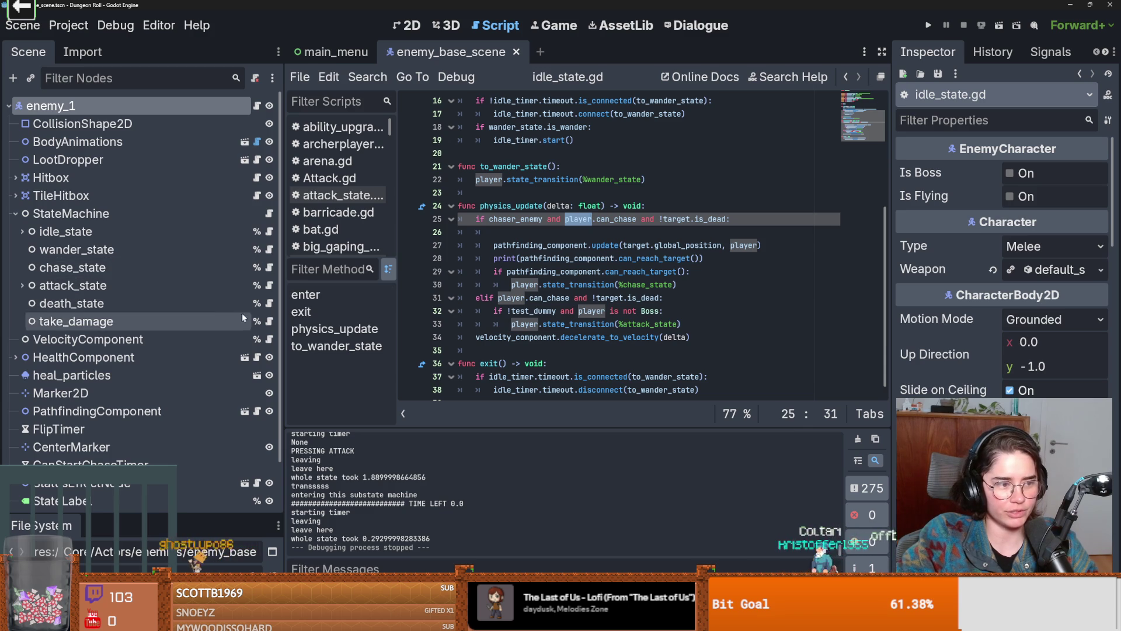
scroll(216, 429, down, 1)
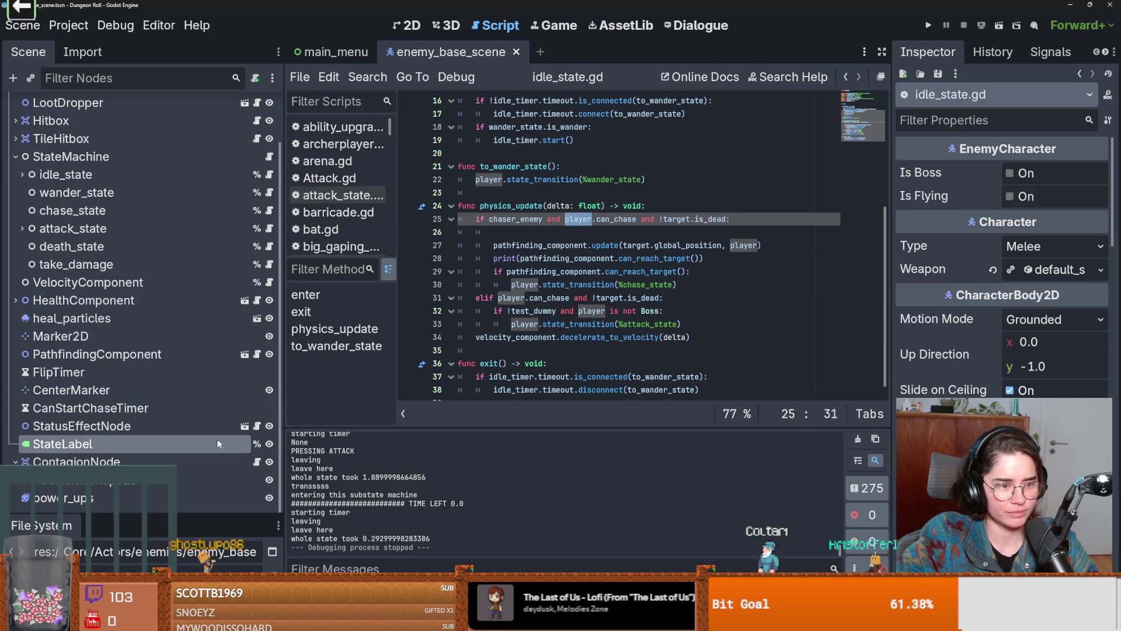
click(213, 448)
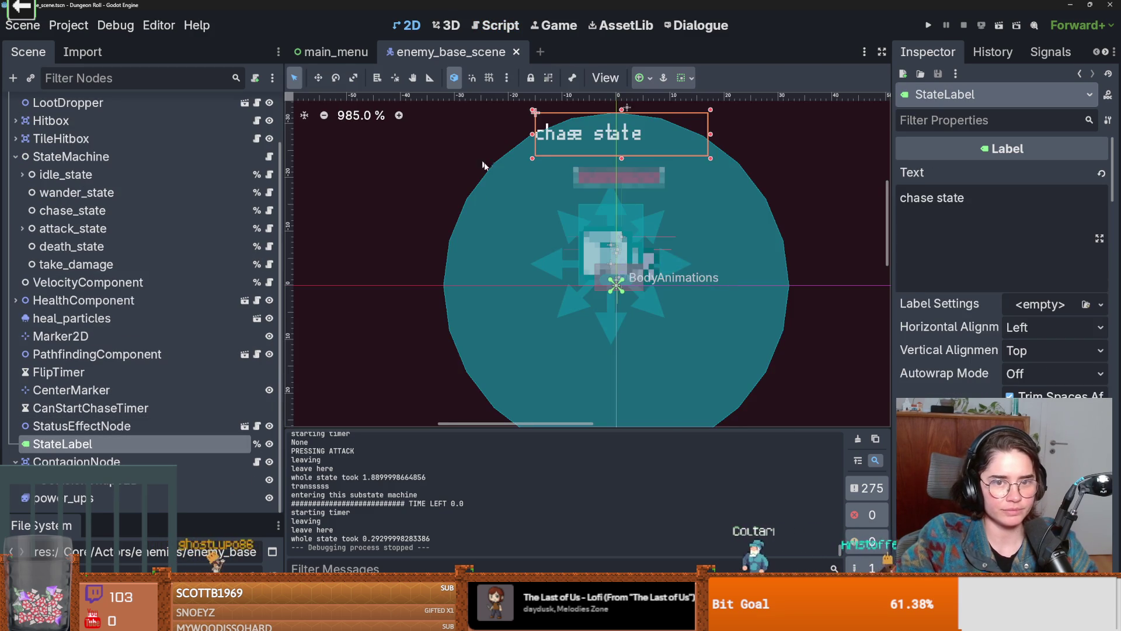
Run the project and start a new game as the Crusader
click(928, 25)
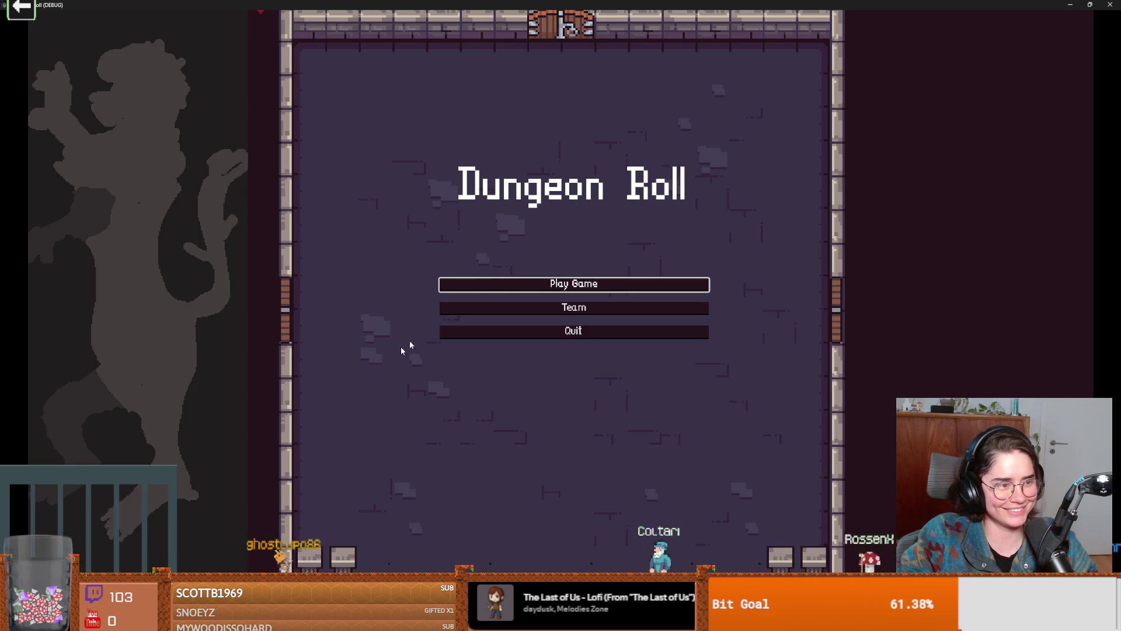
click(612, 286)
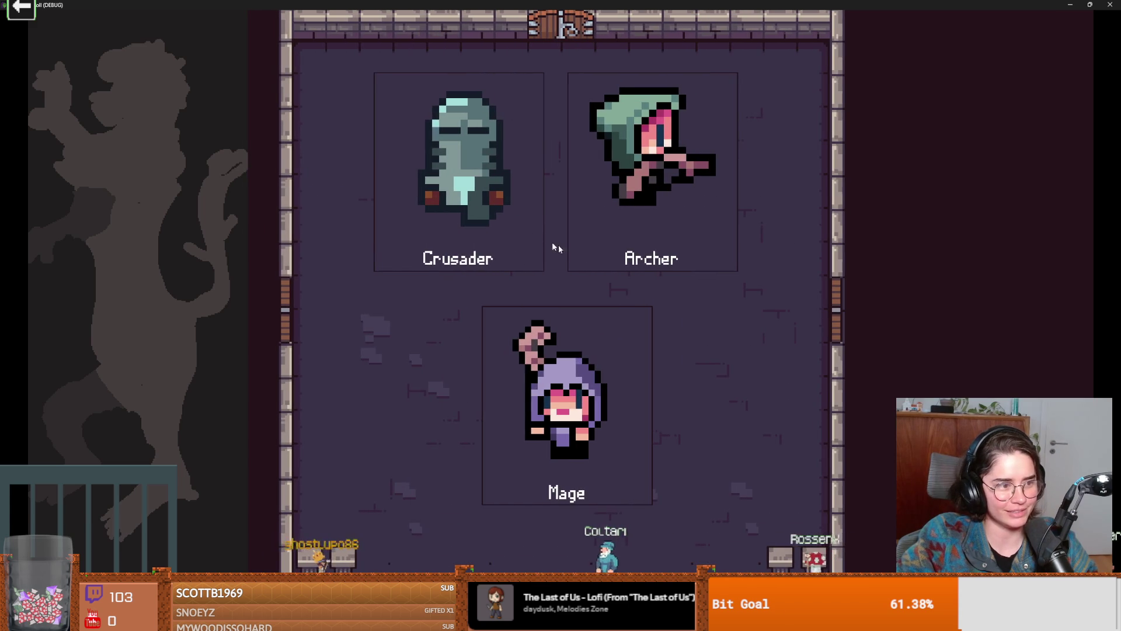
click(503, 268)
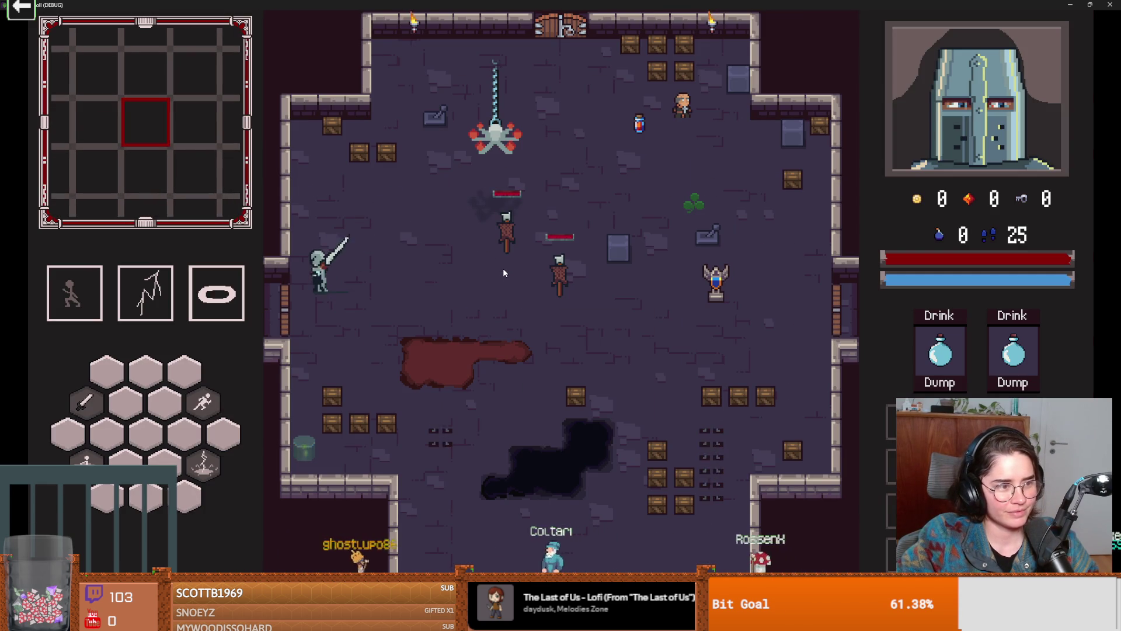
Walk the Crusader to the left door and enter a room picked from the list
key(a)
key(s)
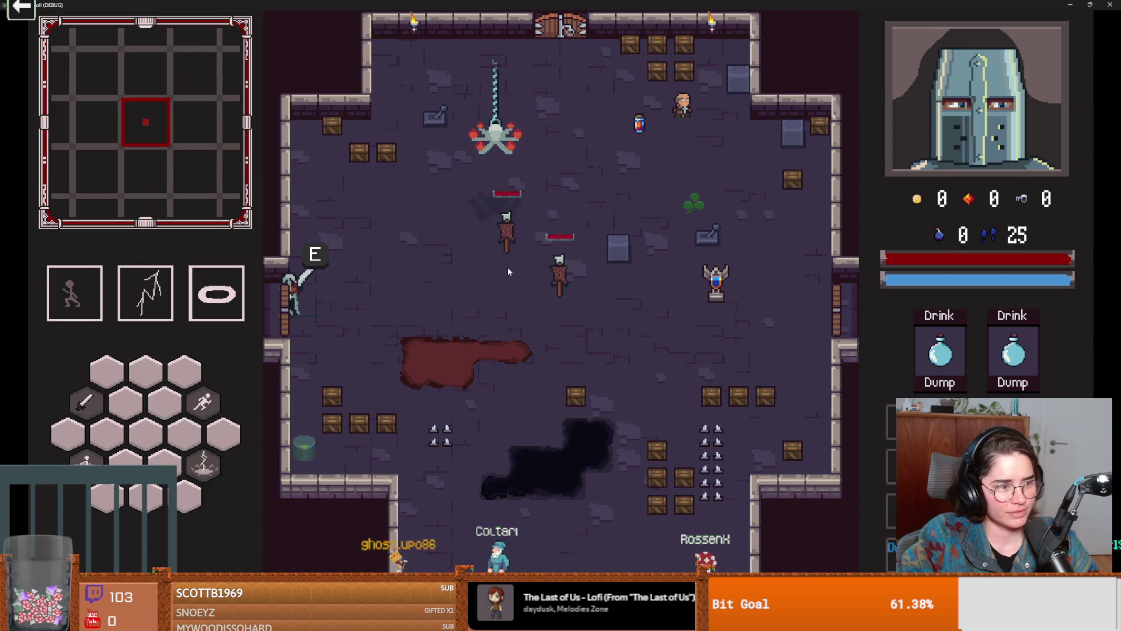
key(s)
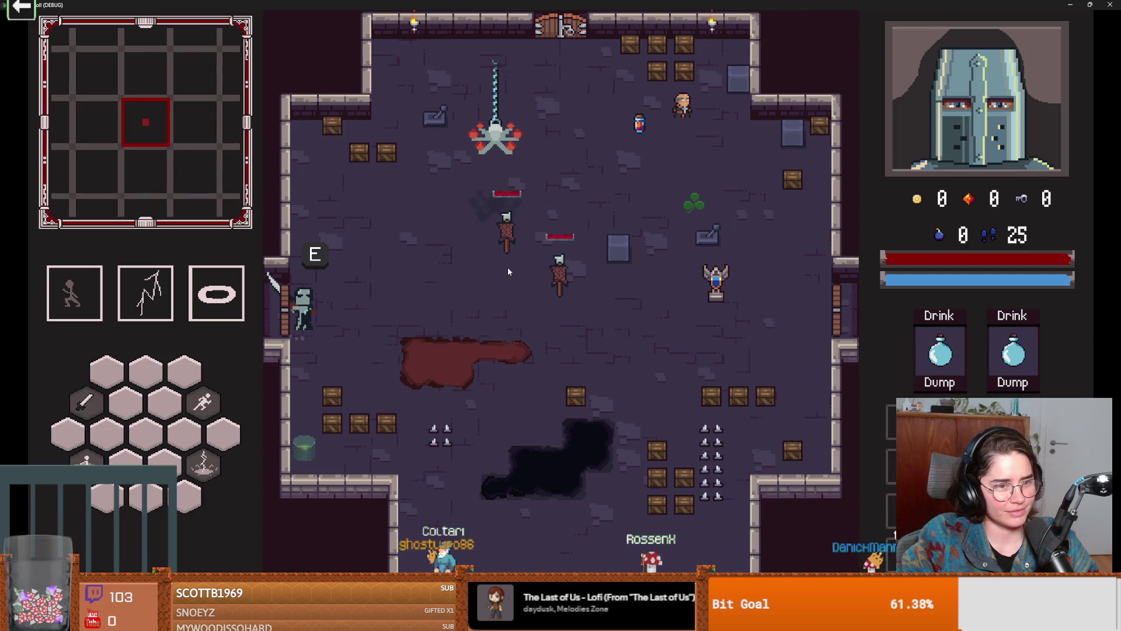
key(e)
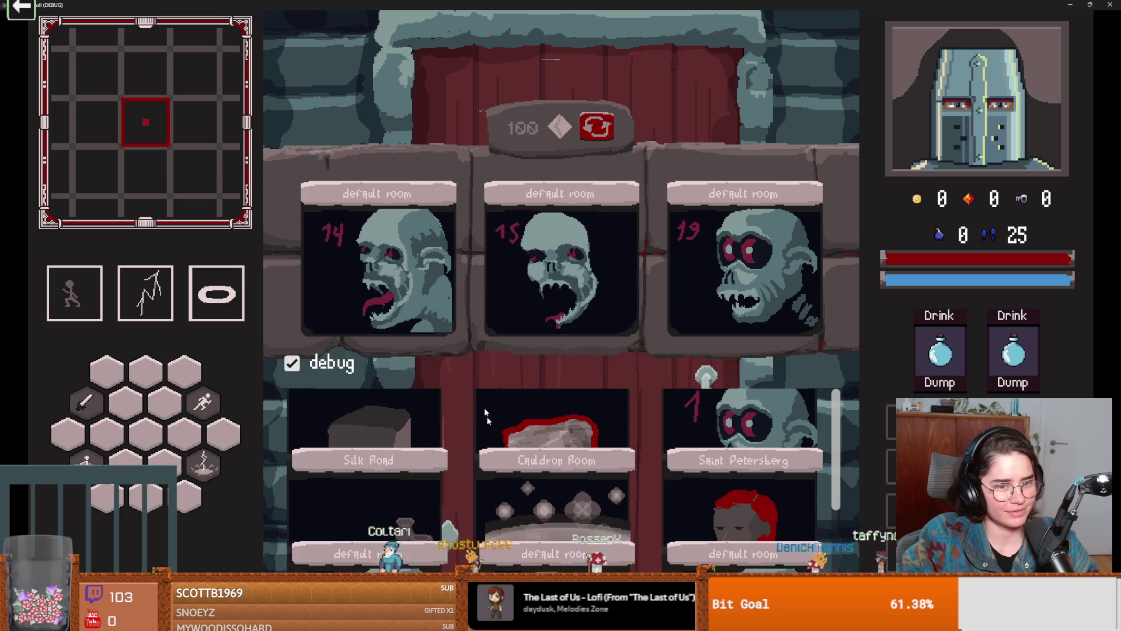
scroll(439, 498, down, 3)
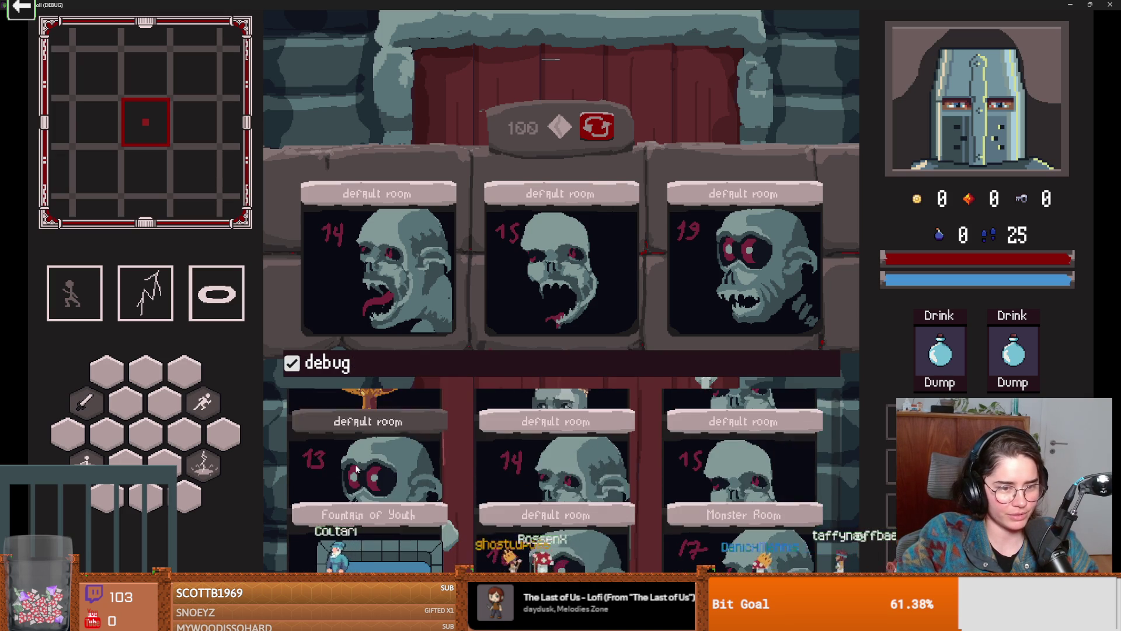
click(357, 469)
key(d)
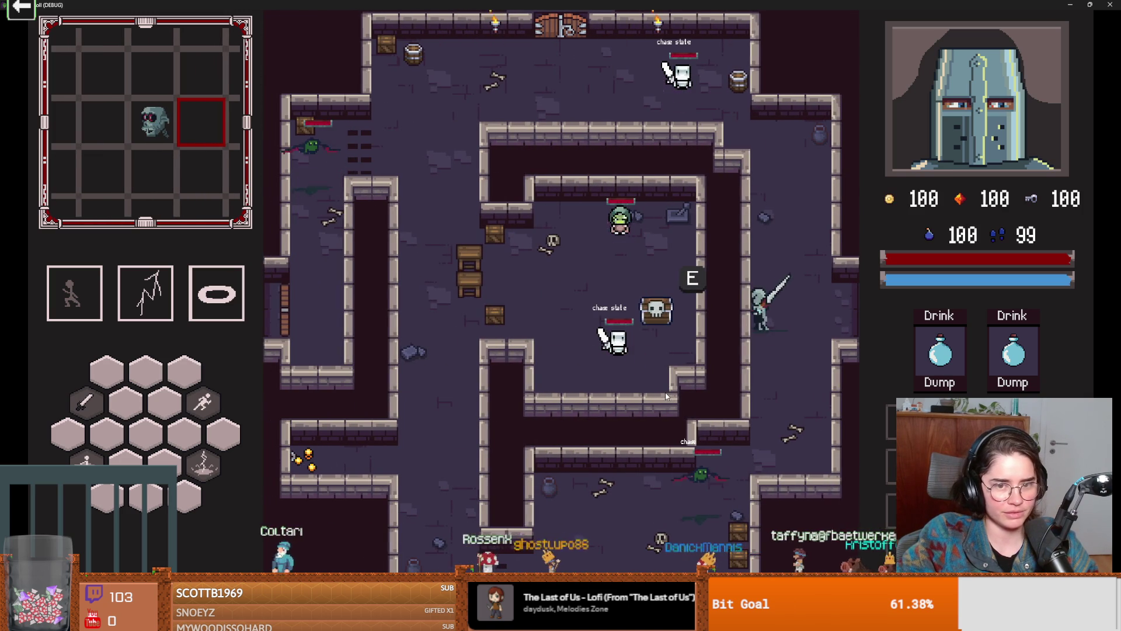
Stop the running game and reopen idle_state.gd
key(F11)
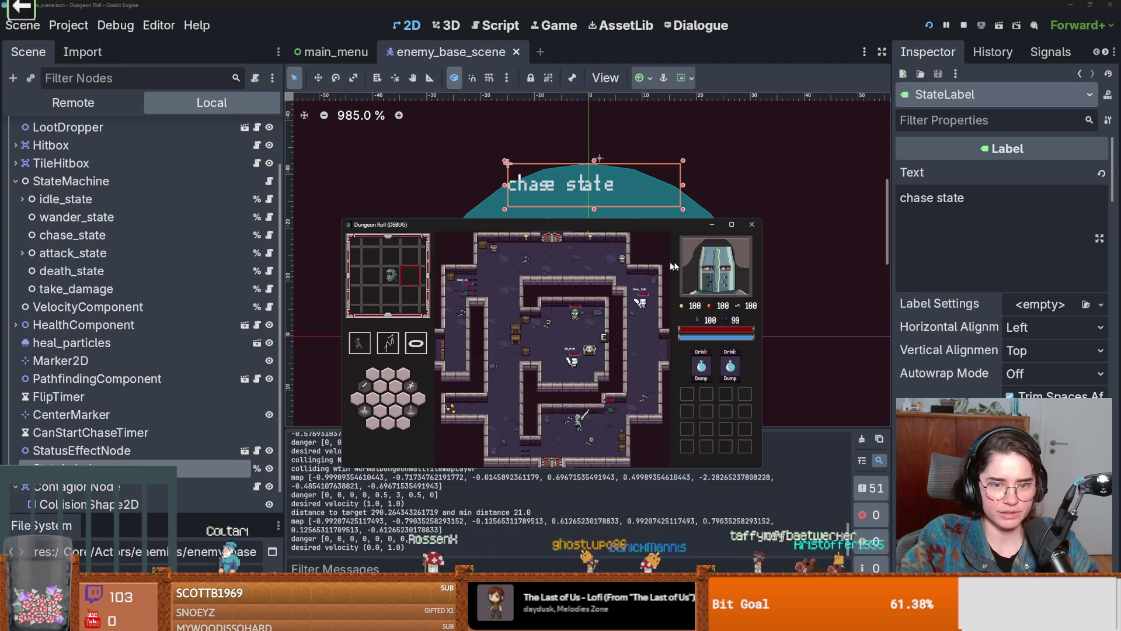
key(alt+F4)
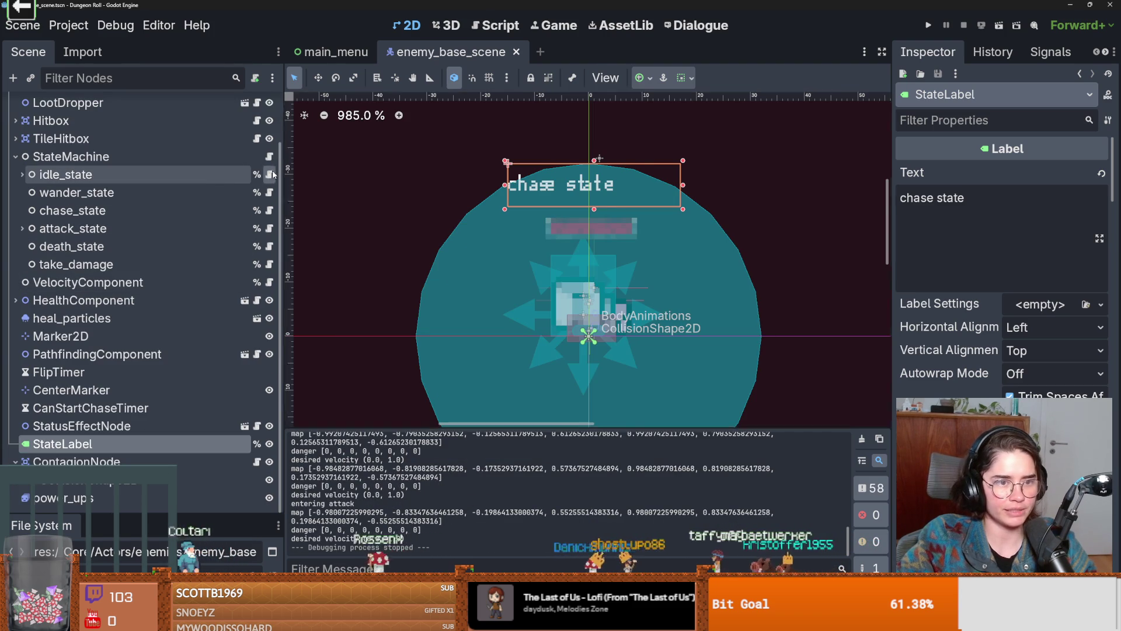
click(273, 174)
scroll(480, 214, up, 2)
scroll(480, 214, down, 2)
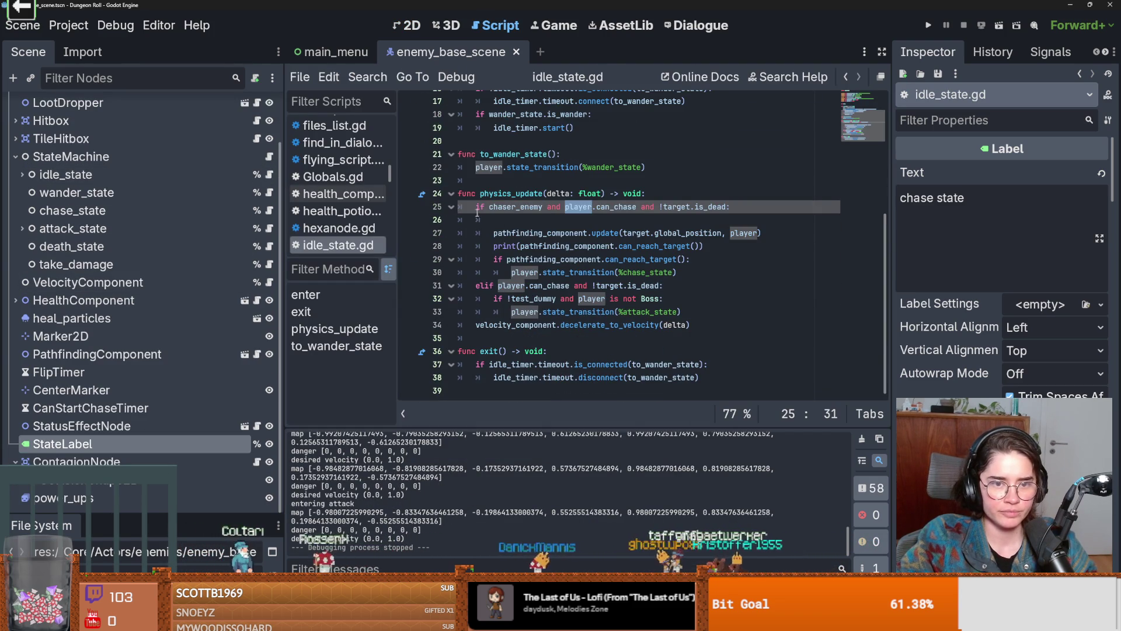
Highlight can_chase in idle_state.gd and open chase_state.gd
click(615, 207)
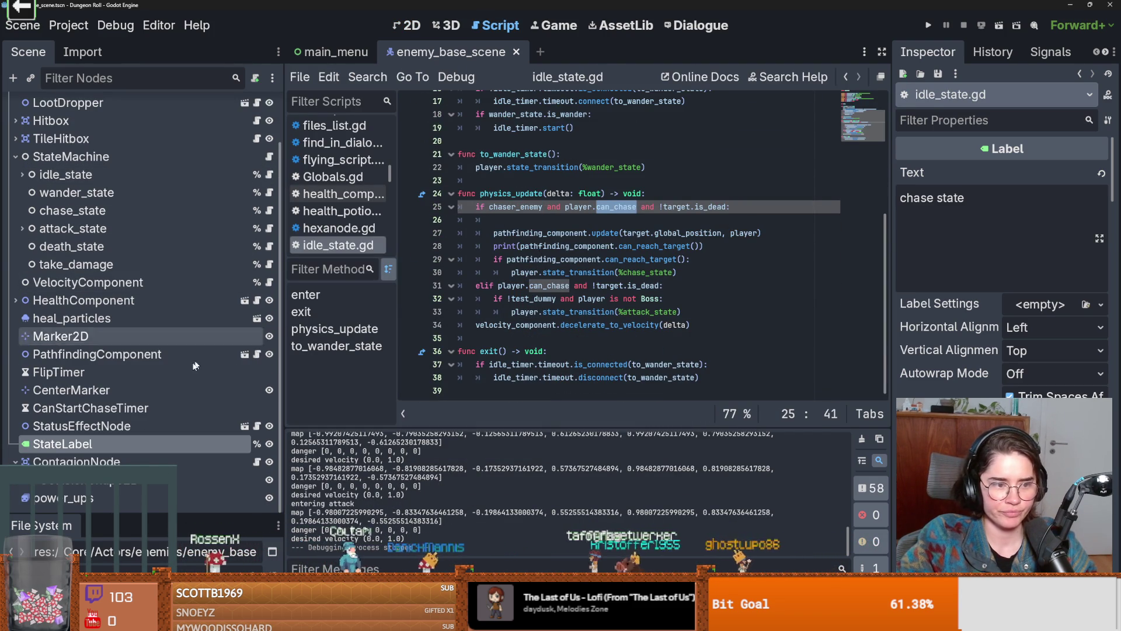
click(269, 210)
scroll(565, 250, down, 6)
scroll(618, 342, down, 1)
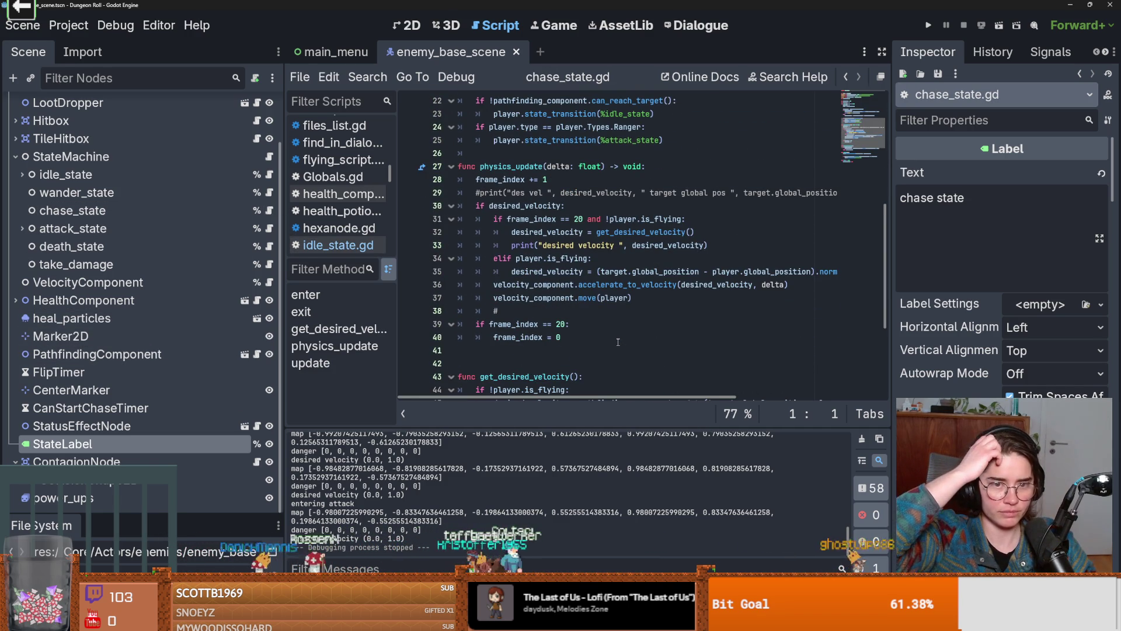
scroll(620, 341, up, 1)
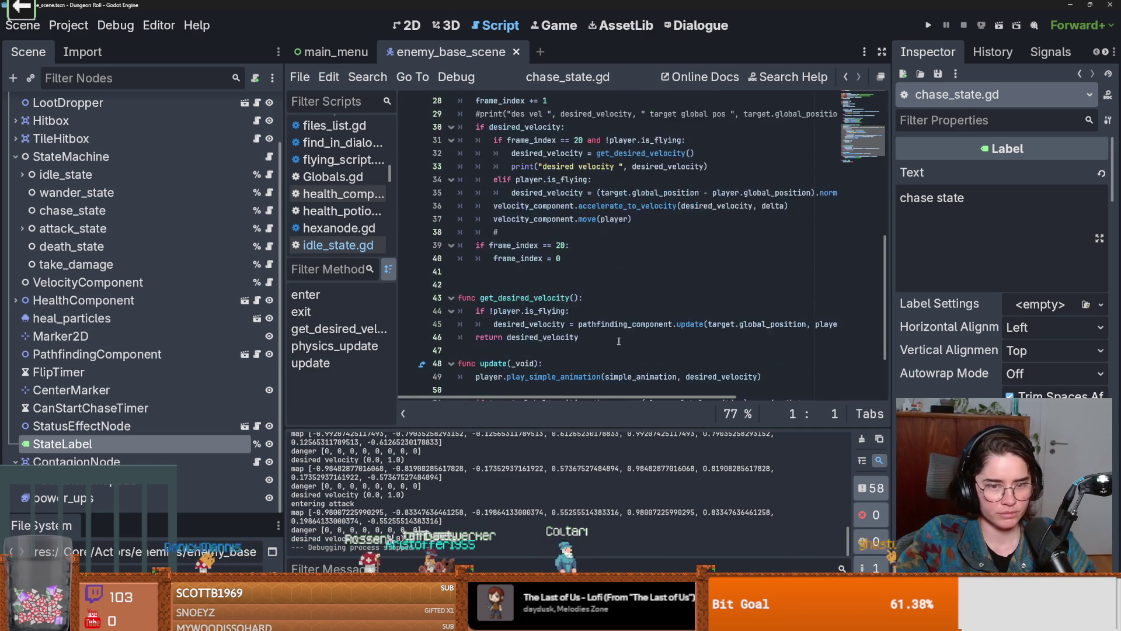
scroll(622, 339, up, 3)
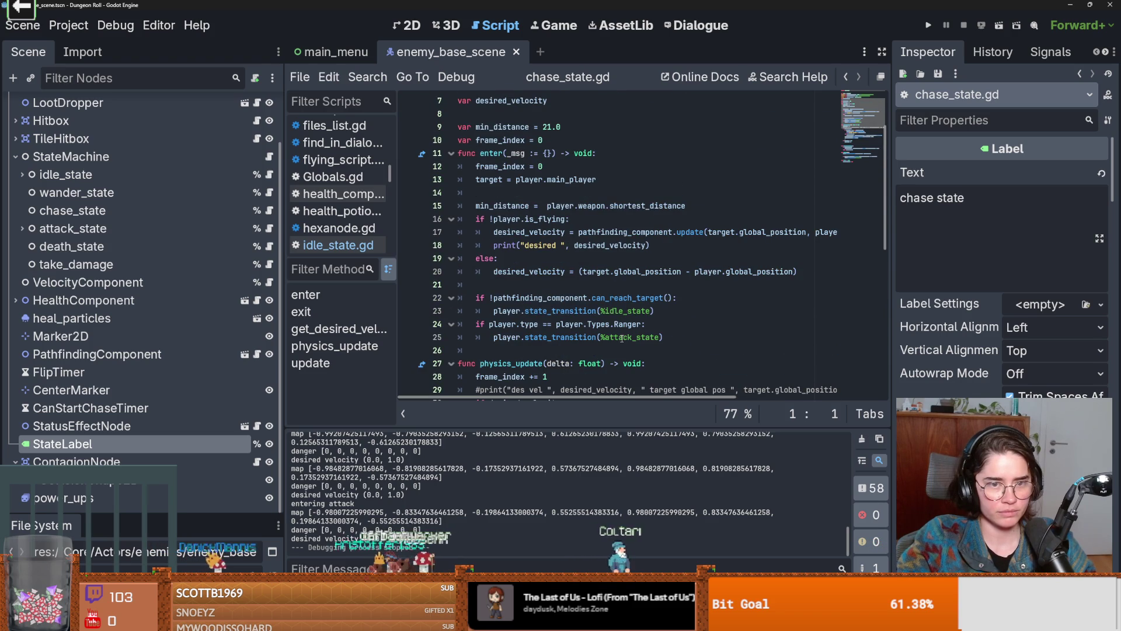
Delete the desired velocity print from chase_state.gd's enter function and save
click(621, 140)
key(Return)
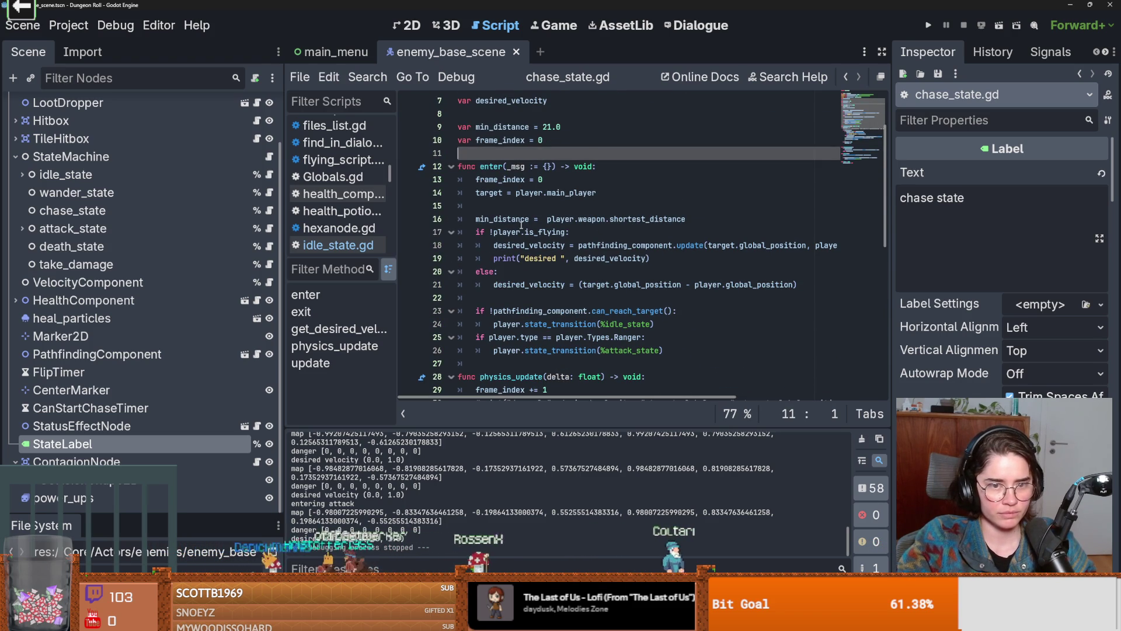
drag(650, 258, 403, 264)
key(BackSpace)
key(BackSpace)
key(ctrl+s)
scroll(535, 298, down, 3)
scroll(585, 263, up, 1)
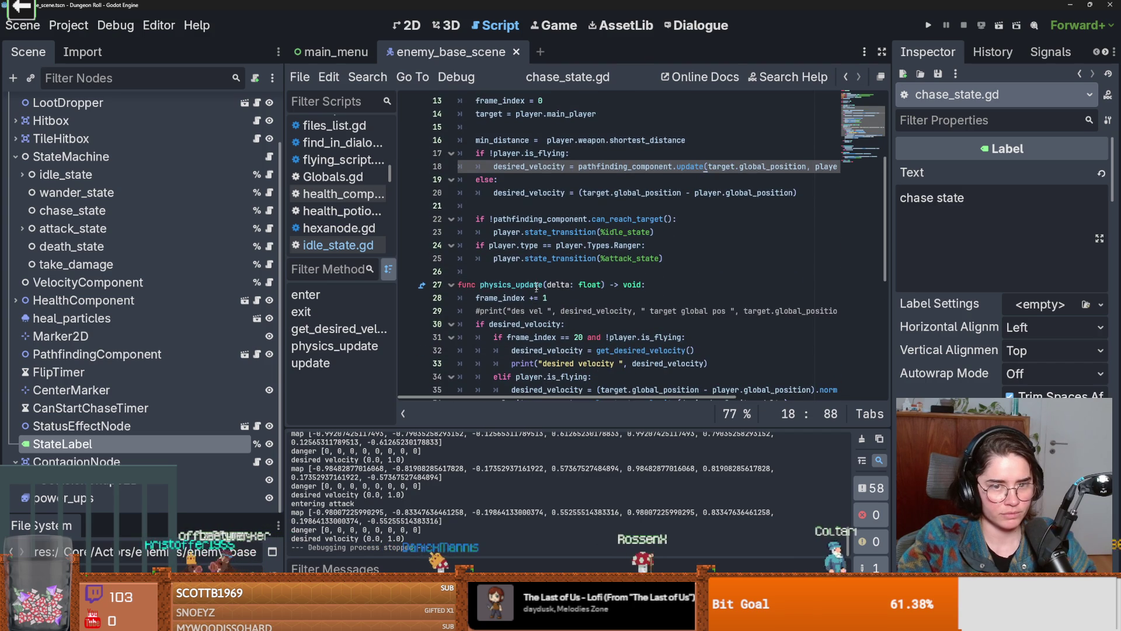
Check the can_reach_target call on line 22, then return to idle_state.gd
double_click(618, 220)
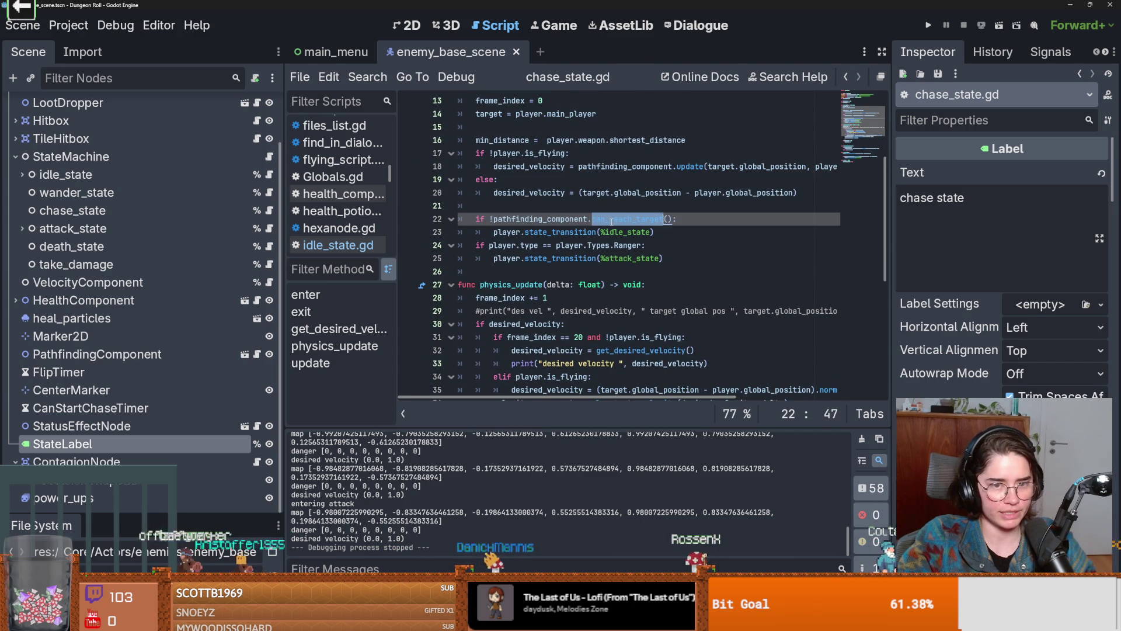
click(667, 220)
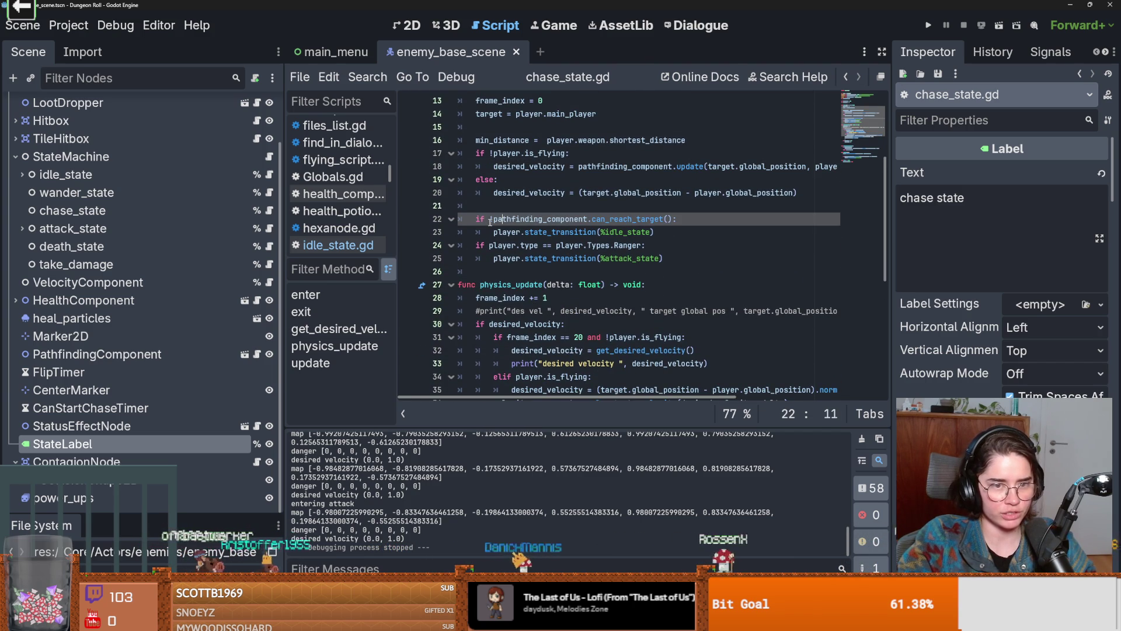
double_click(659, 220)
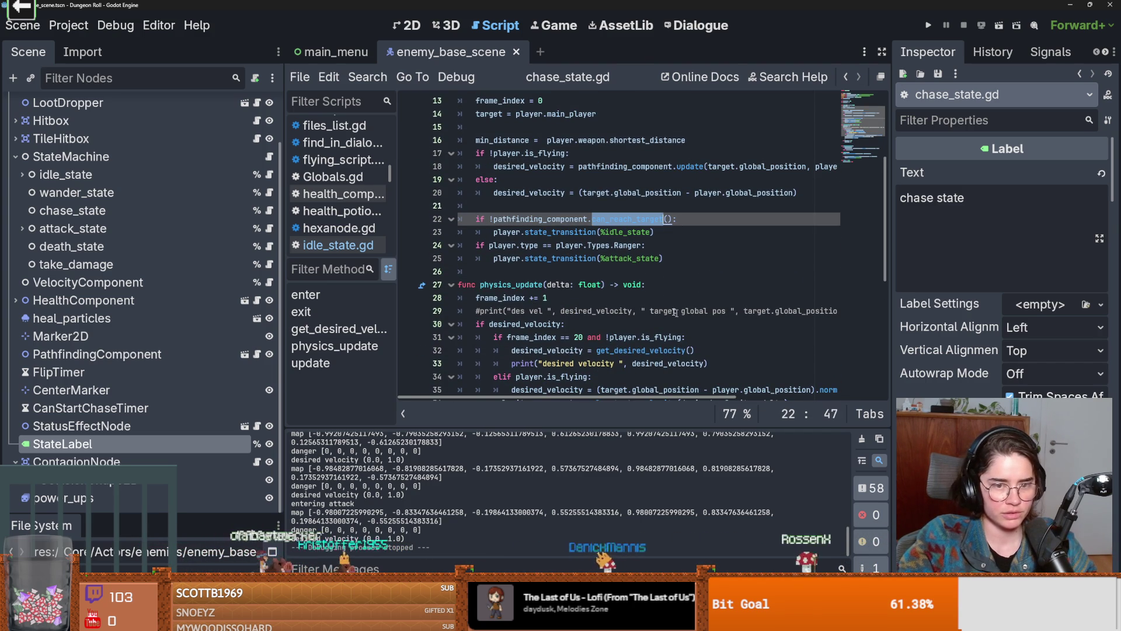
scroll(690, 316, down, 6)
scroll(690, 316, up, 5)
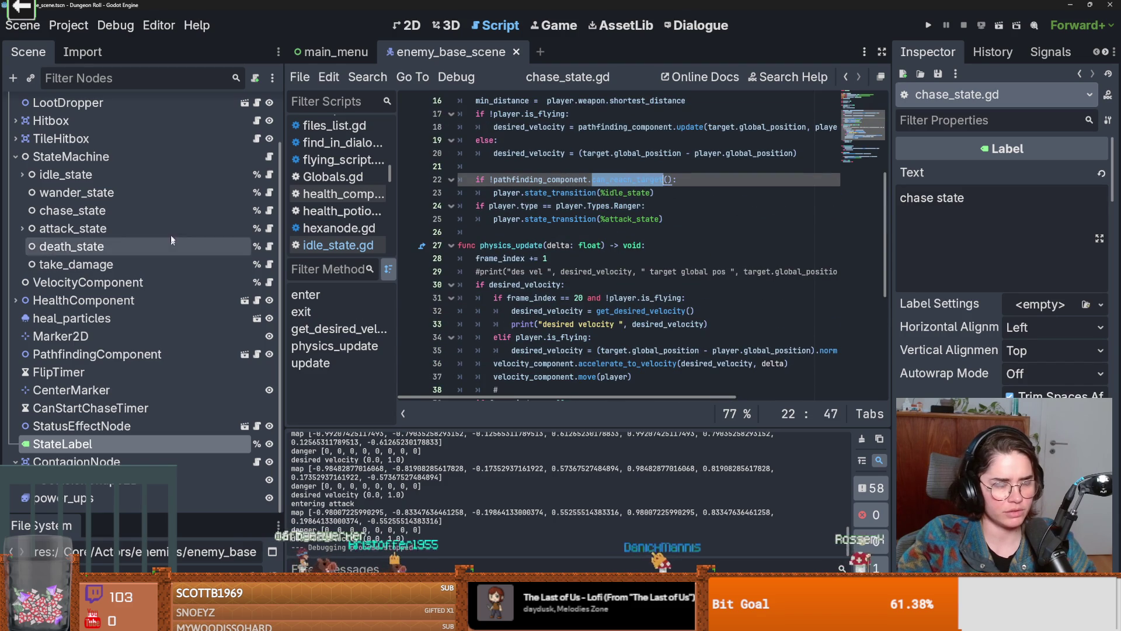
click(269, 175)
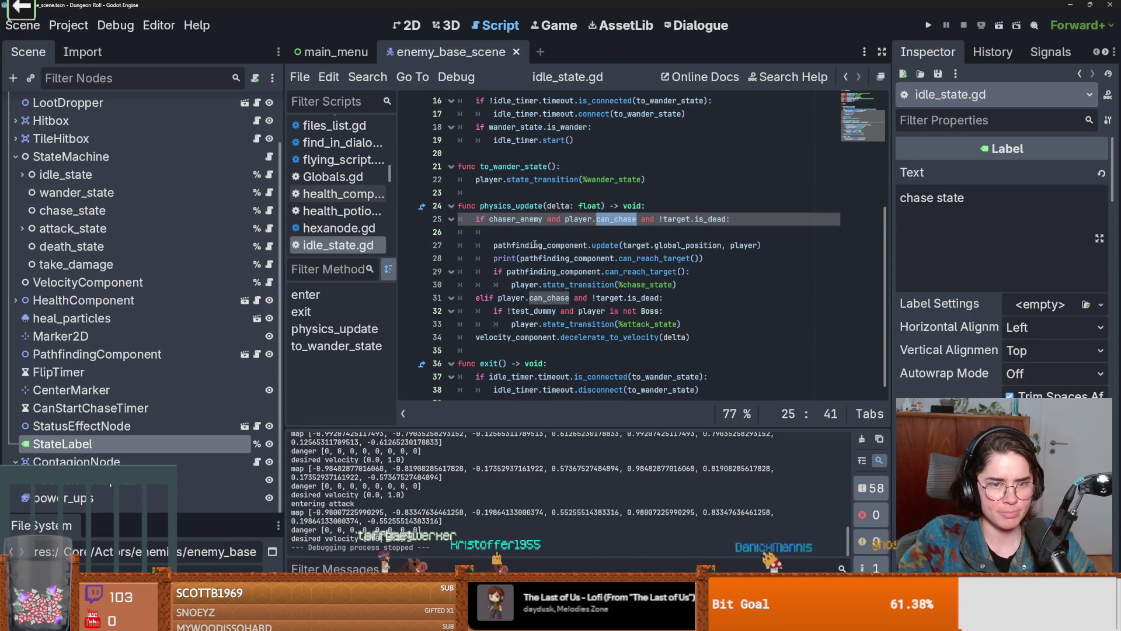
Trace chaser_enemy and can_chase in idle_state.gd's chase condition, adding a line after the attack transition
double_click(510, 219)
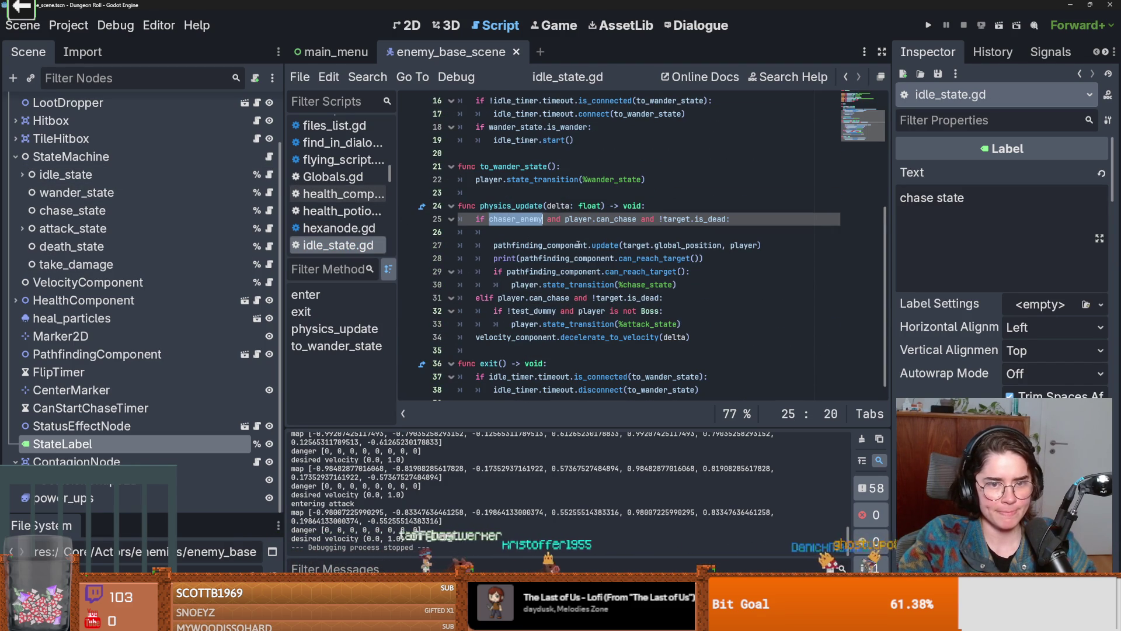
click(680, 325)
key(Return)
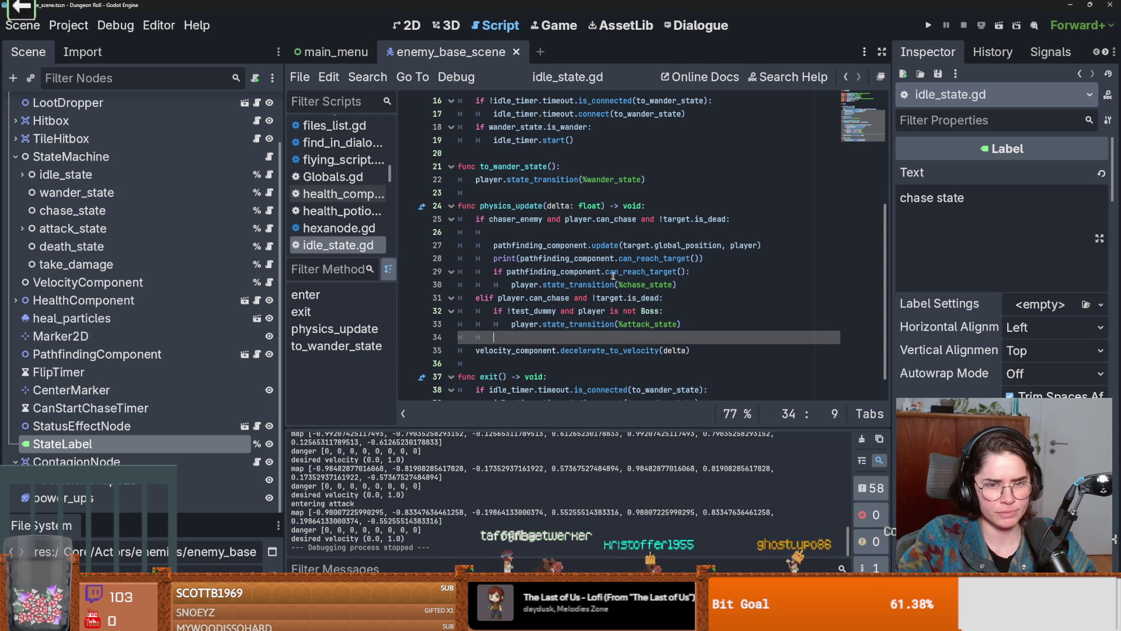
click(609, 272)
double_click(499, 219)
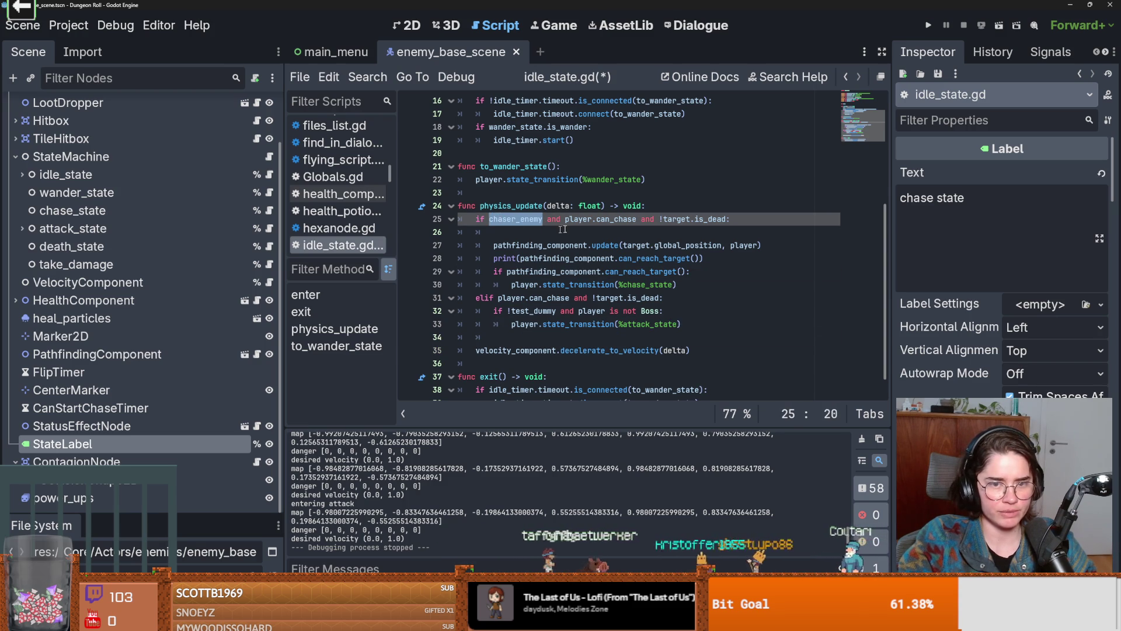
double_click(614, 220)
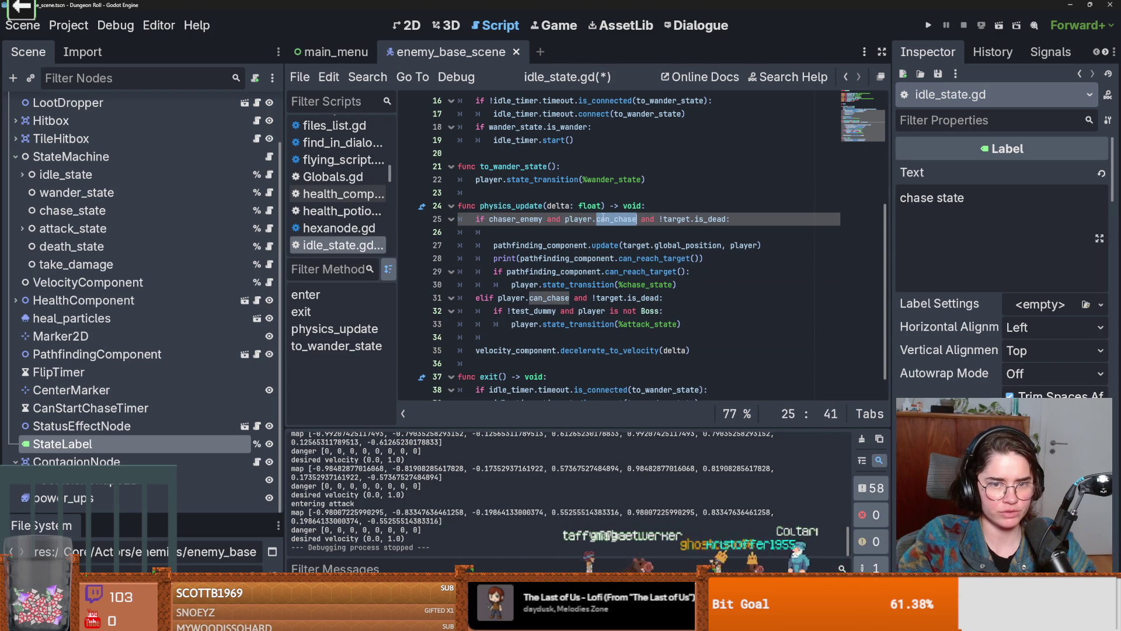
click(612, 219)
click(590, 233)
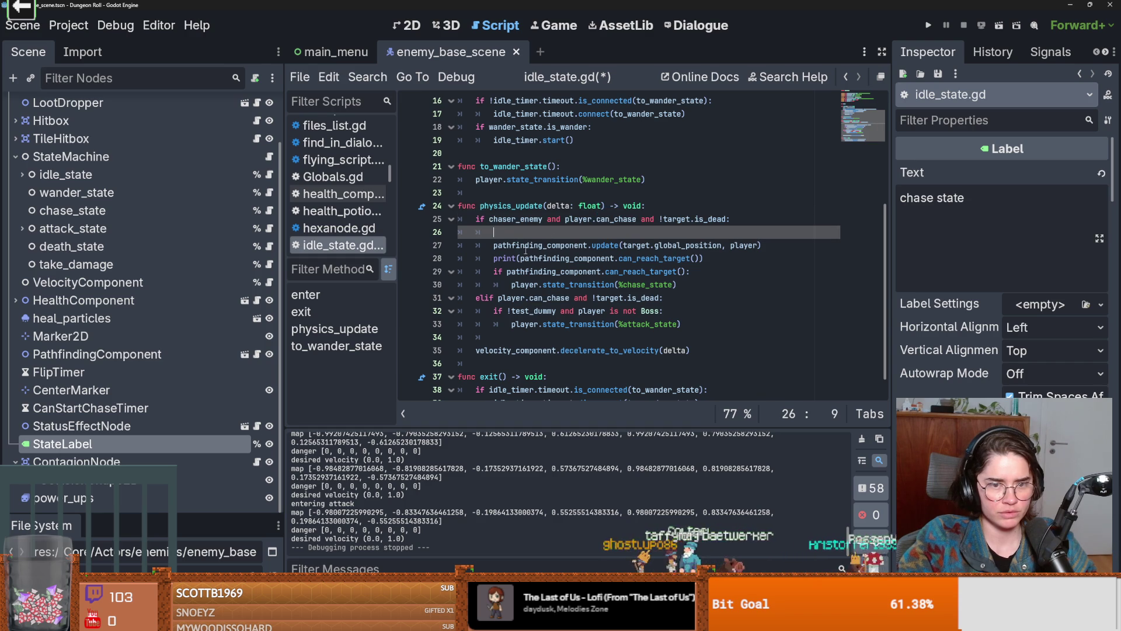
drag(710, 263, 458, 260)
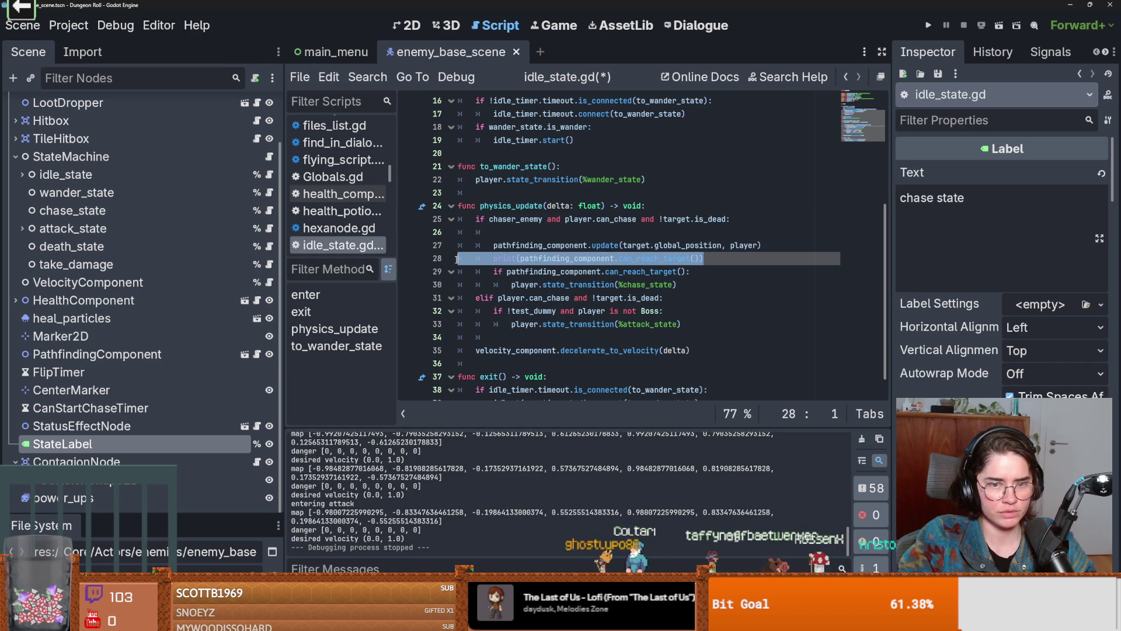
double_click(514, 219)
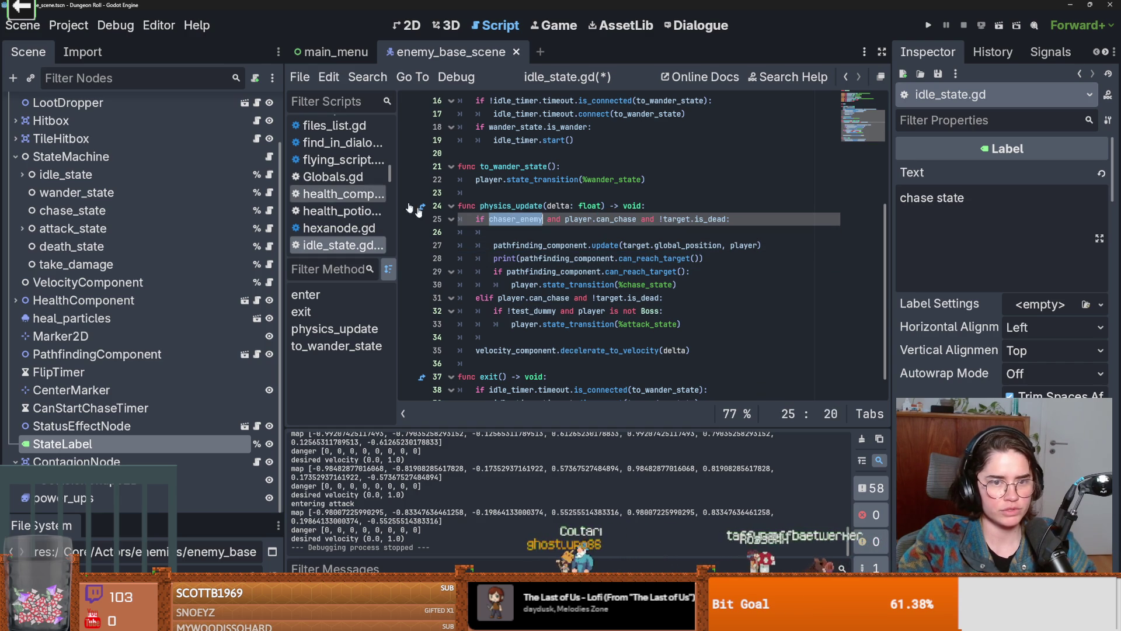
scroll(576, 243, up, 1)
scroll(575, 243, up, 5)
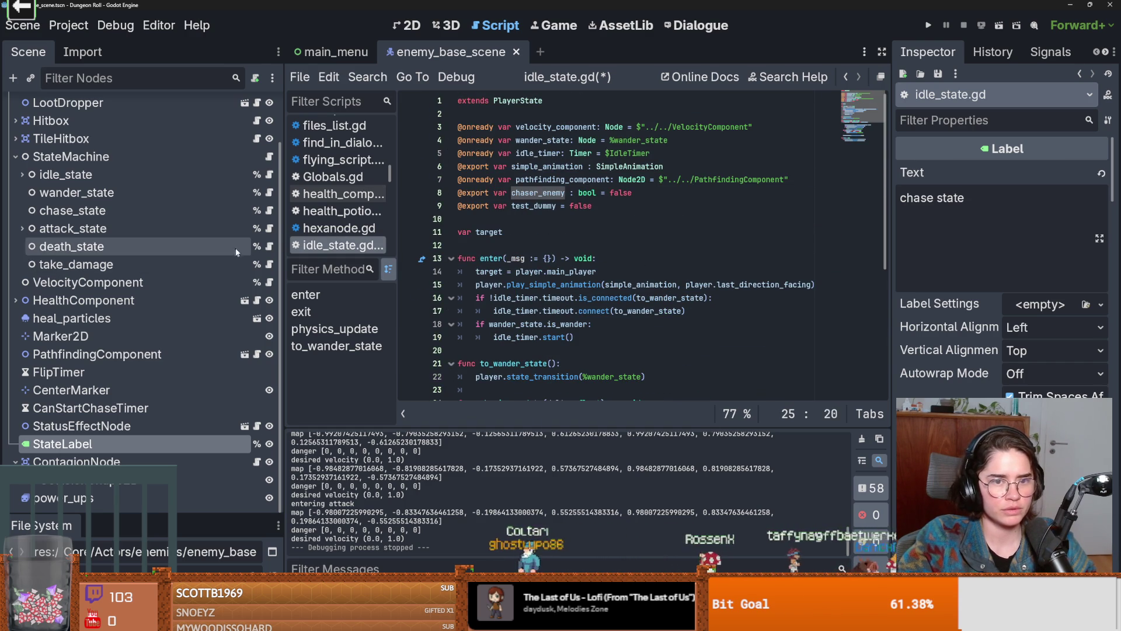
Check Chaser Enemy on chase_state and idle_state in the Inspector, then open enemy_1's script
click(107, 211)
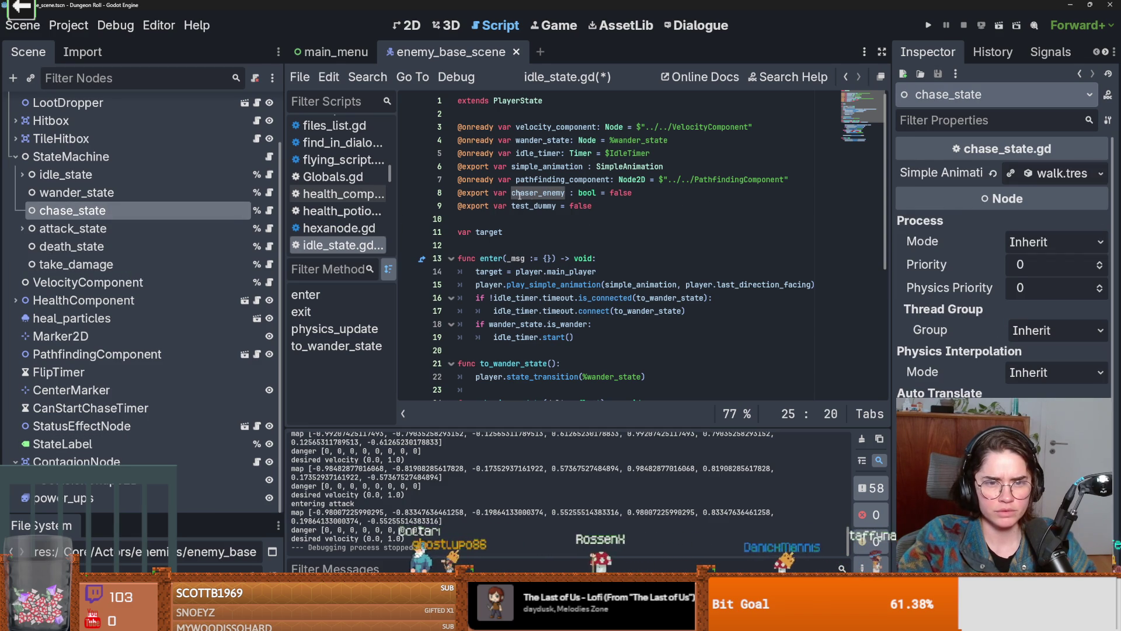
click(128, 229)
click(115, 177)
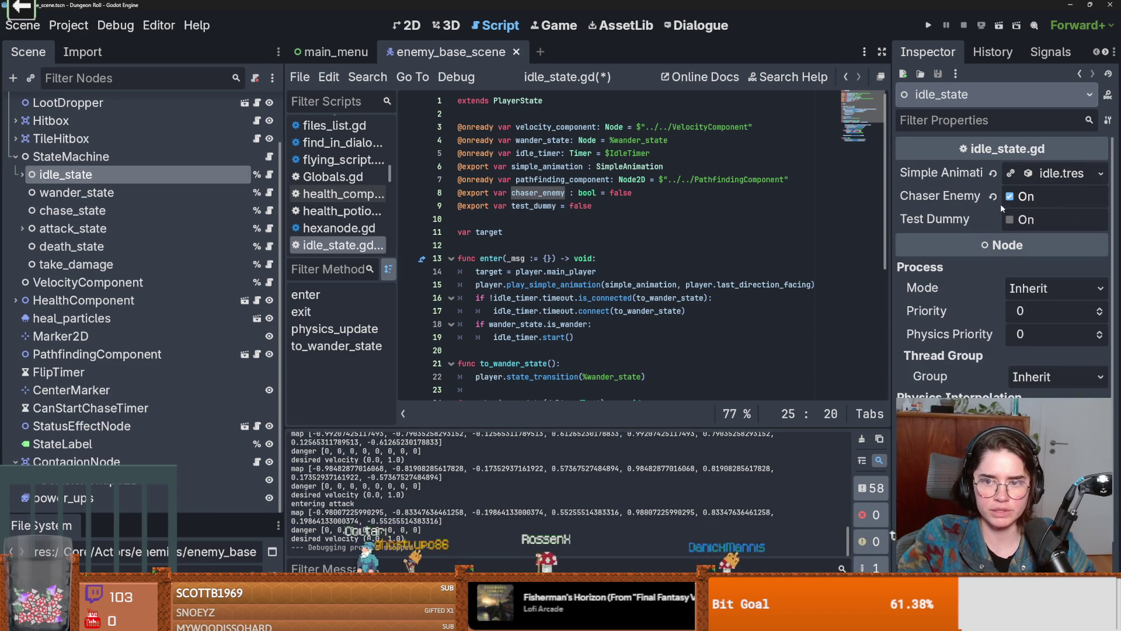
scroll(611, 283, down, 3)
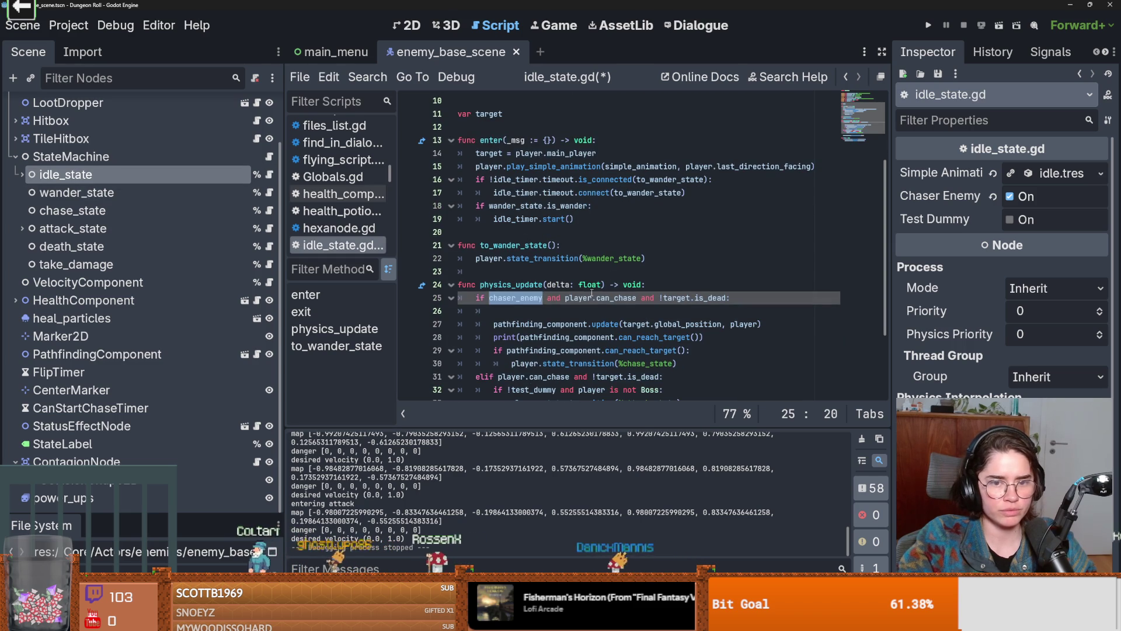
double_click(602, 297)
scroll(602, 301, up, 3)
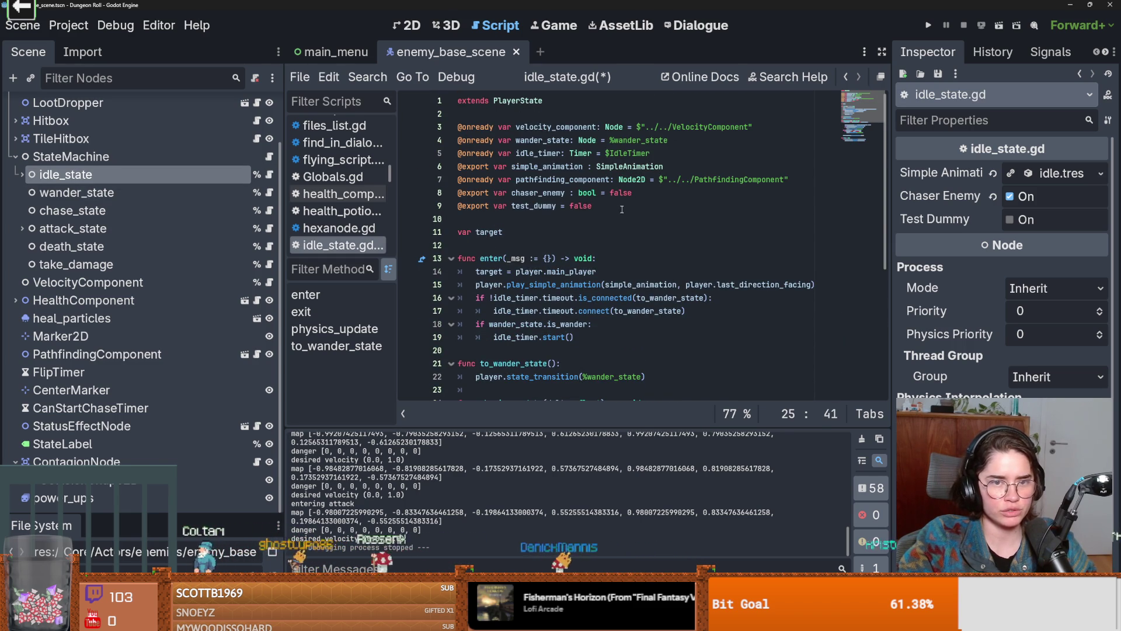
scroll(257, 146, up, 3)
click(257, 106)
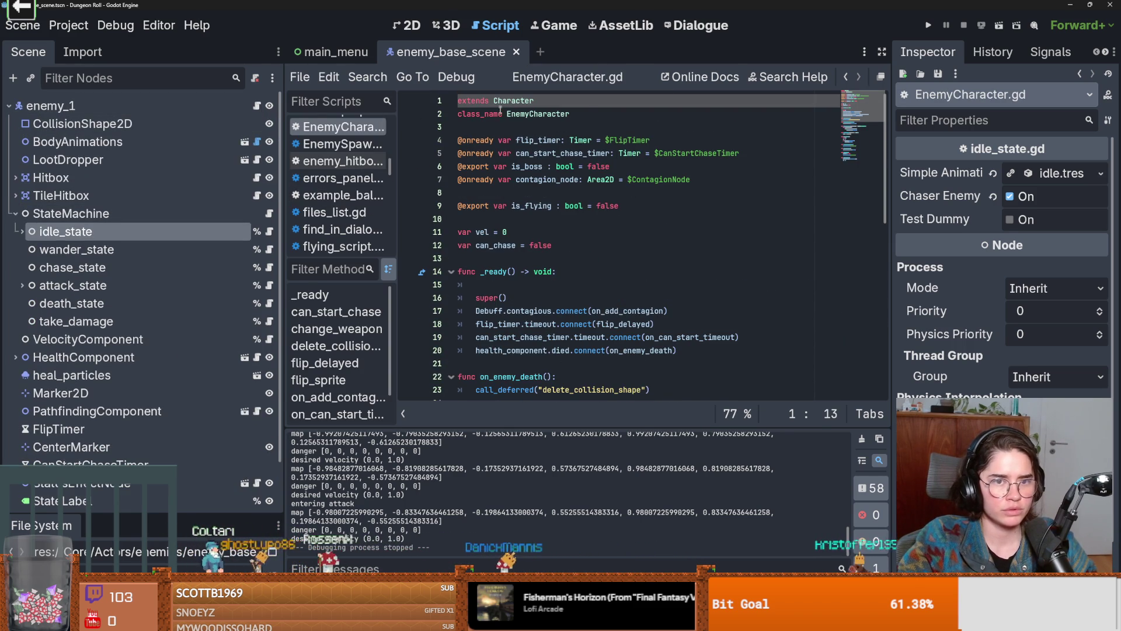
Jump into the parent Characters.gd and search it for 'can_chase'
ctrl+click(514, 101)
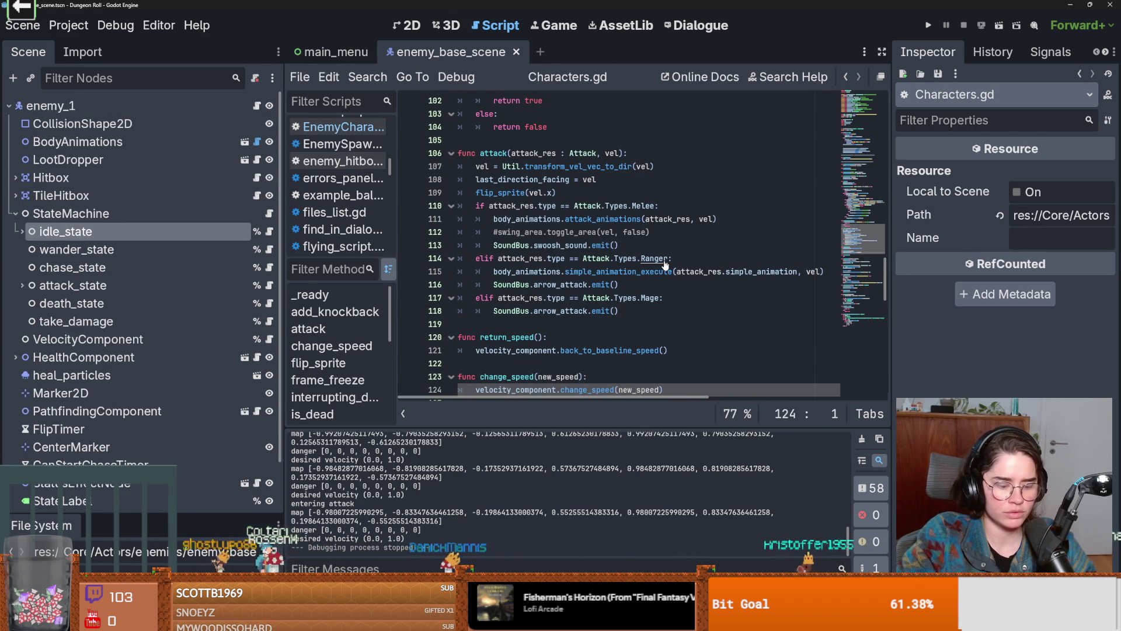
key(ctrl+f)
text(can_chase)
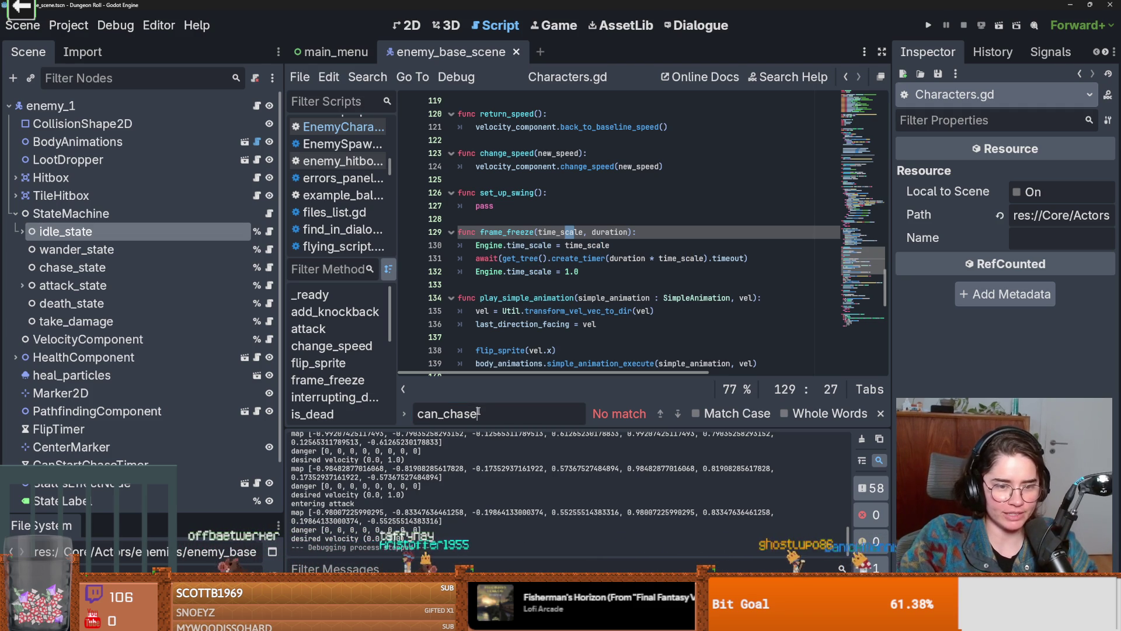
click(367, 77)
Find can_chase across the project, enlarge the results, and open EnemyCharacter.gd's can_chase = false line
click(382, 170)
text(an_cha)
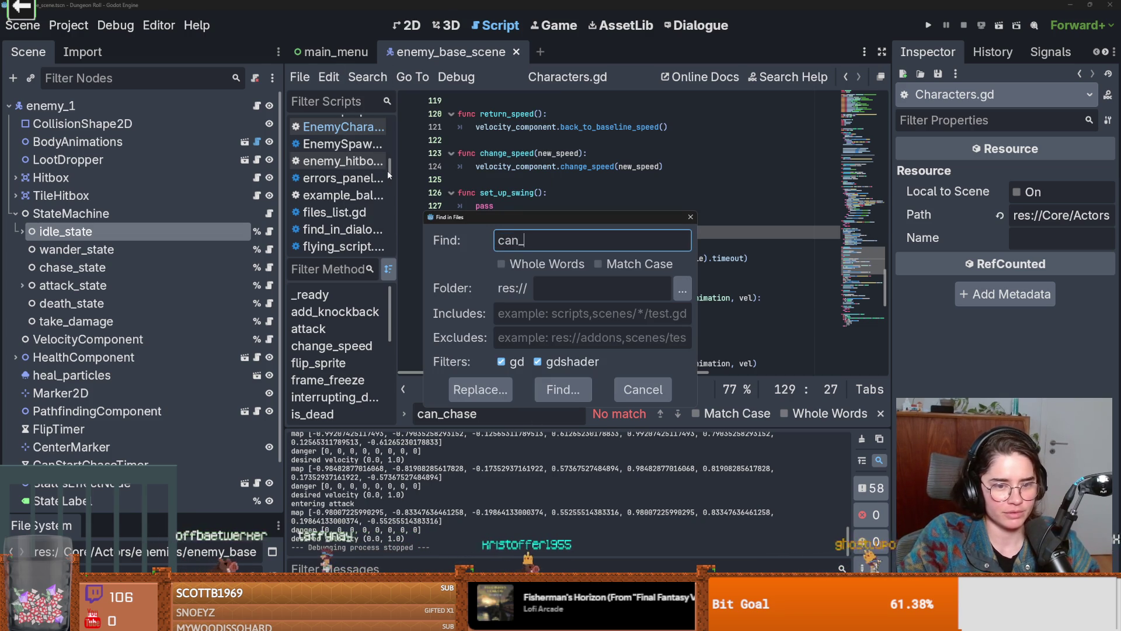
key(Escape)
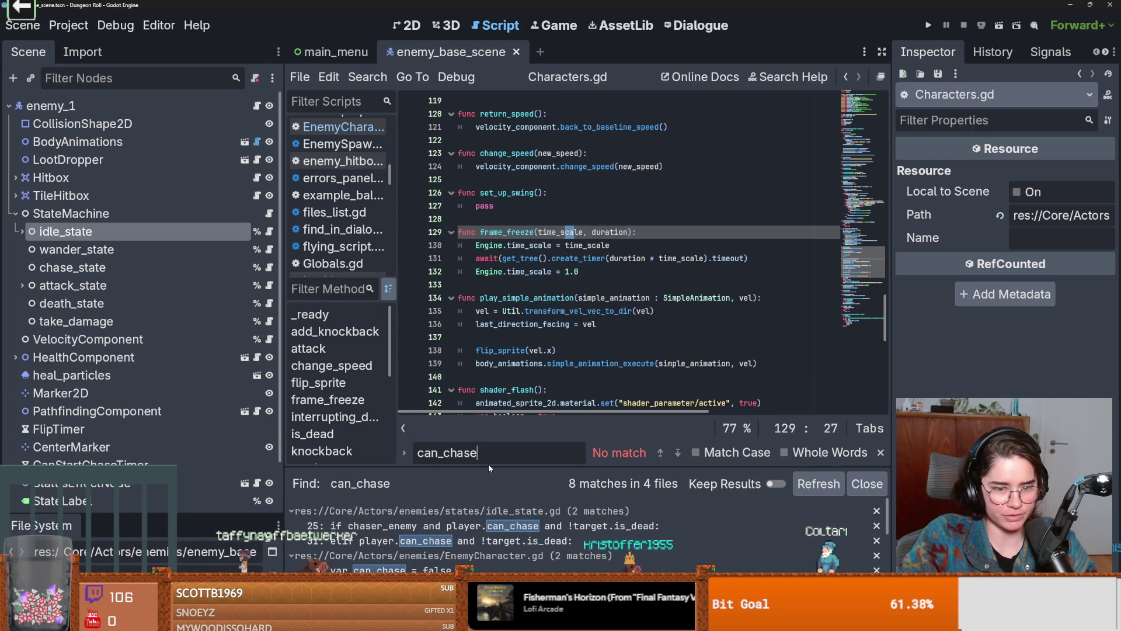
mouse_move(489, 466)
mouse_down()
mouse_move(512, 366)
mouse_move(511, 230)
mouse_up()
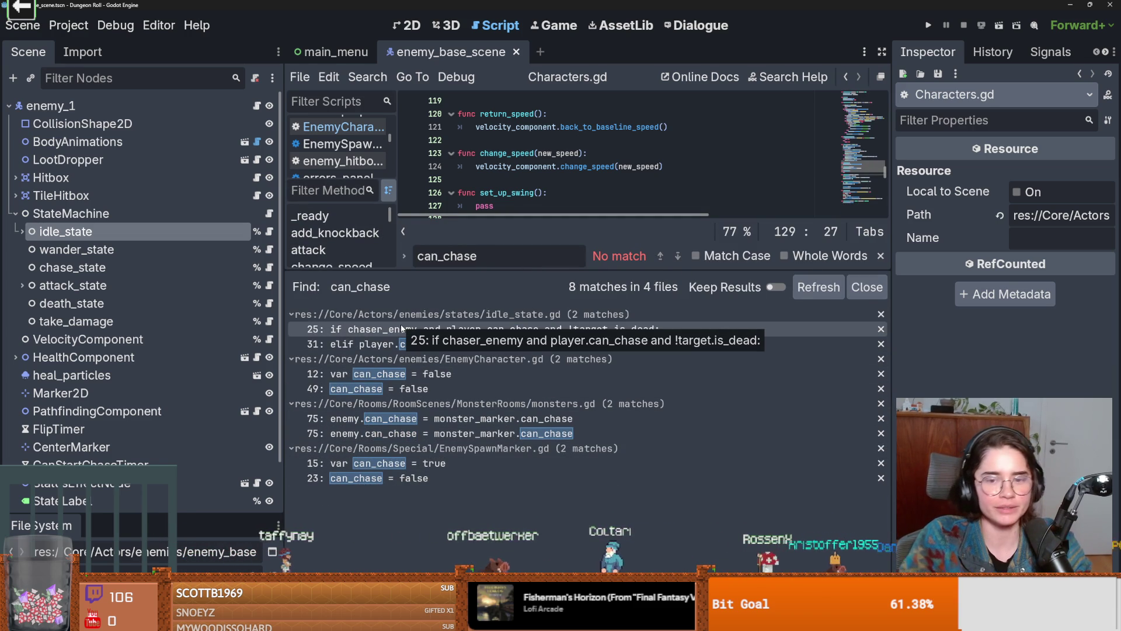
drag(637, 272, 644, 313)
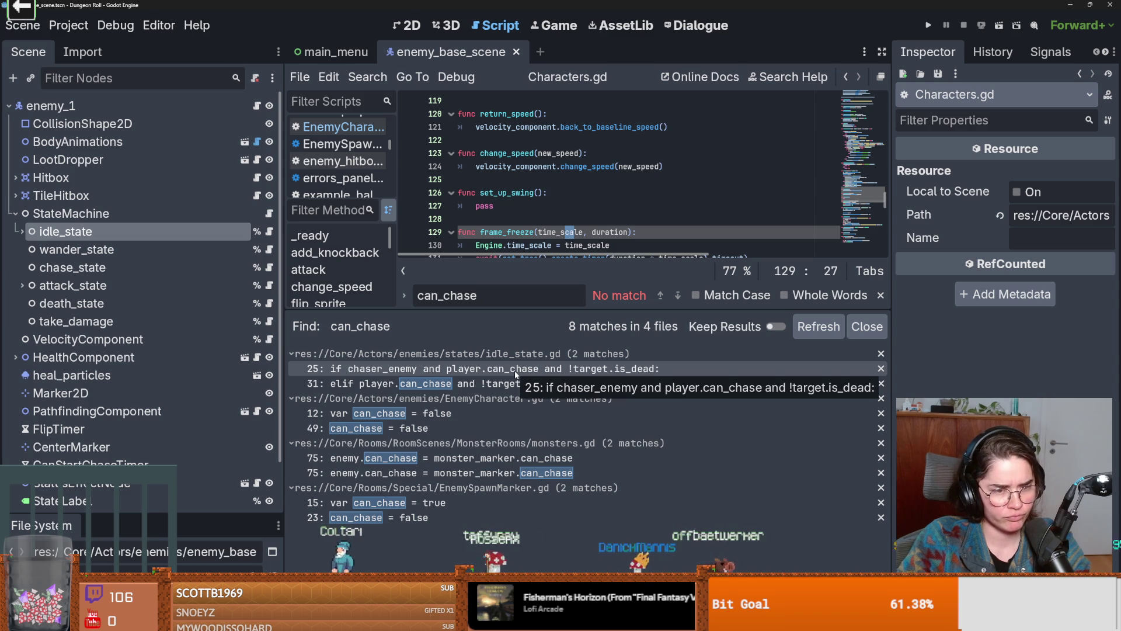
click(529, 428)
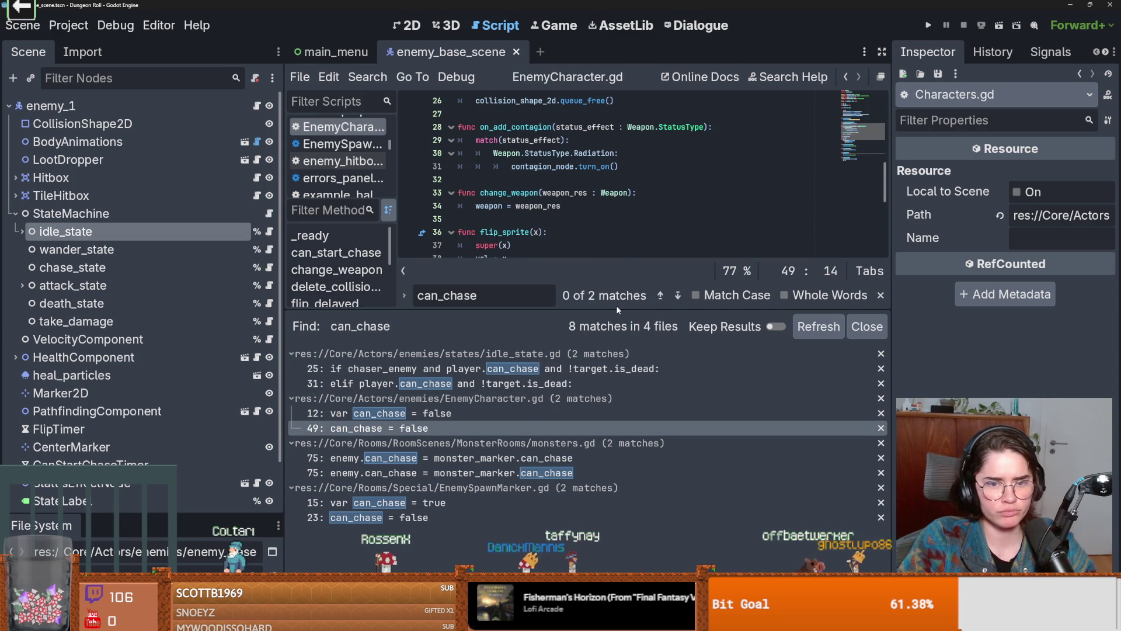
Read EnemyCharacter.gd's chase code, placing the caret on line 41 and after super(x) on line 37
drag(616, 310, 602, 470)
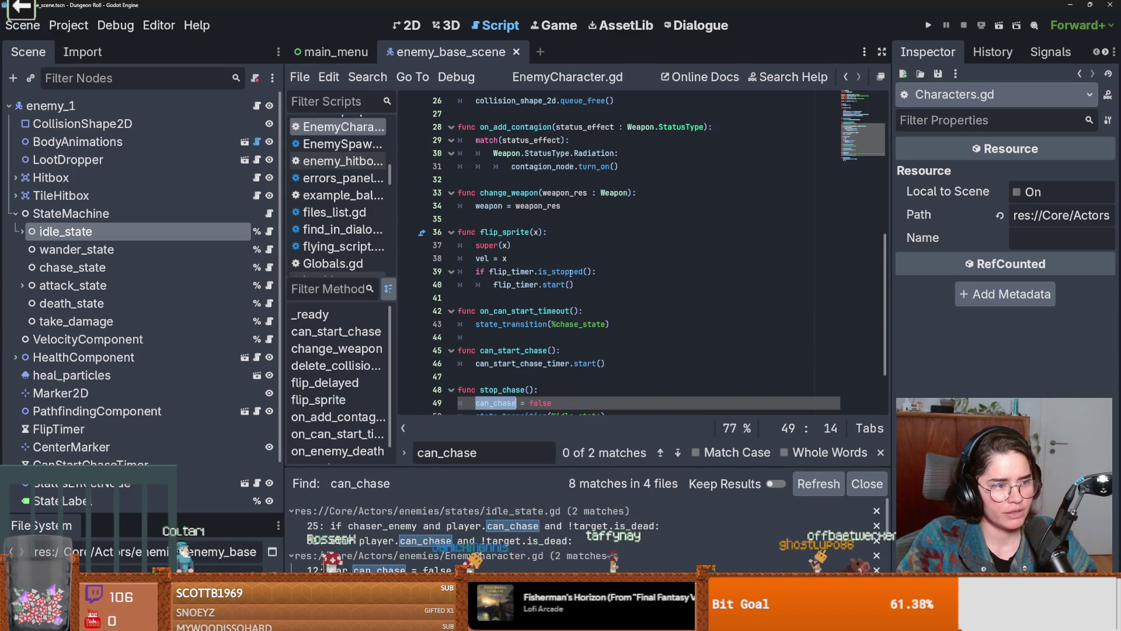
mouse_move(570, 273)
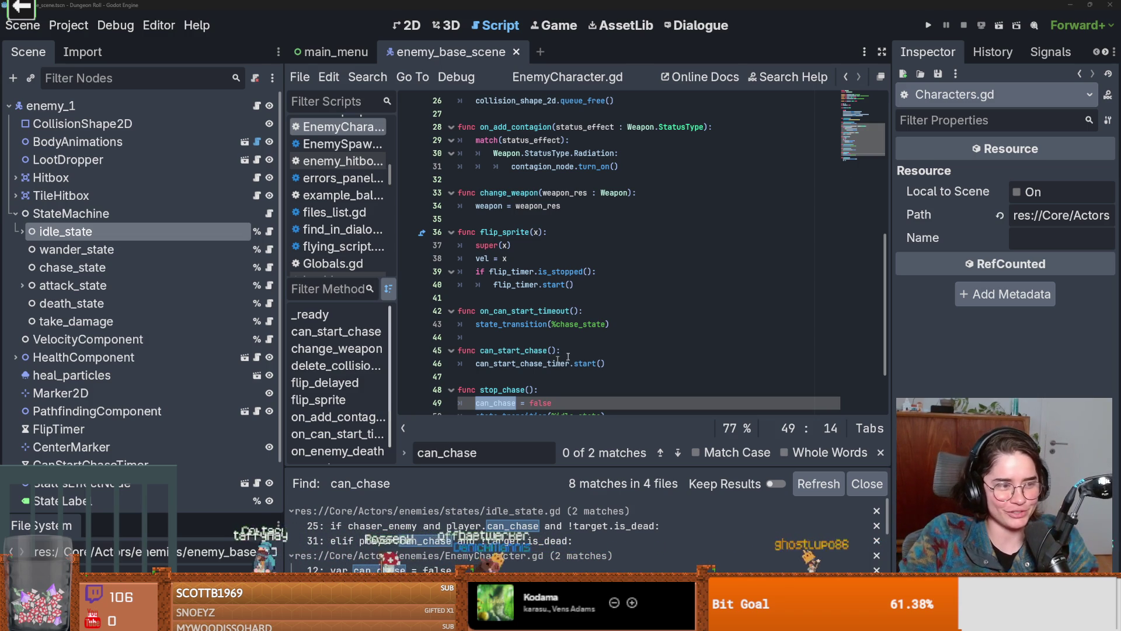
click(660, 304)
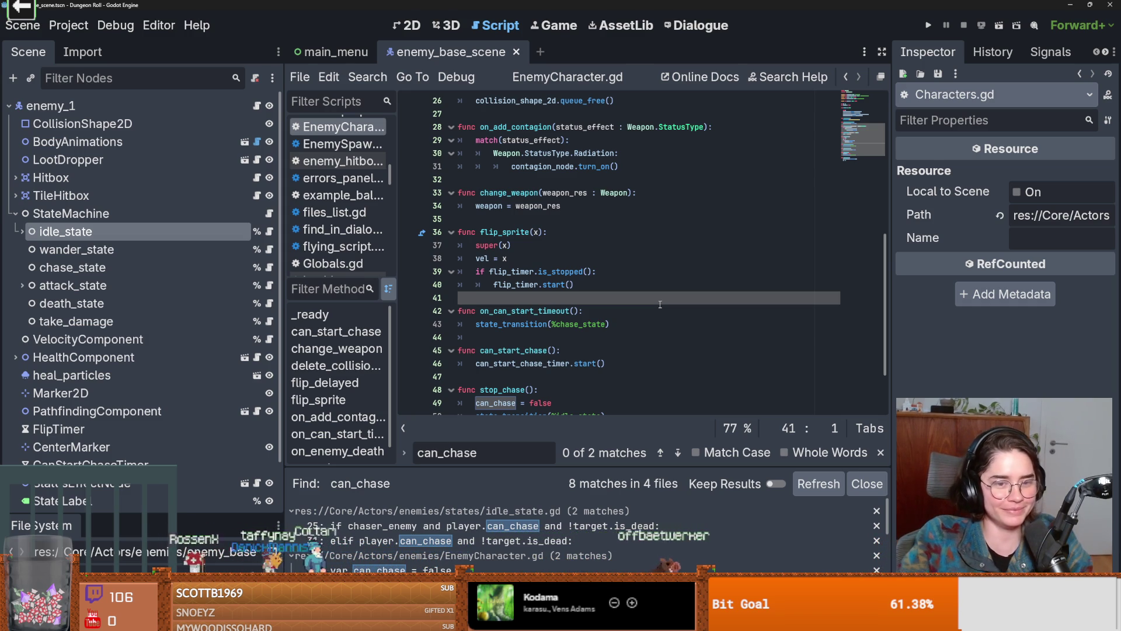
click(643, 246)
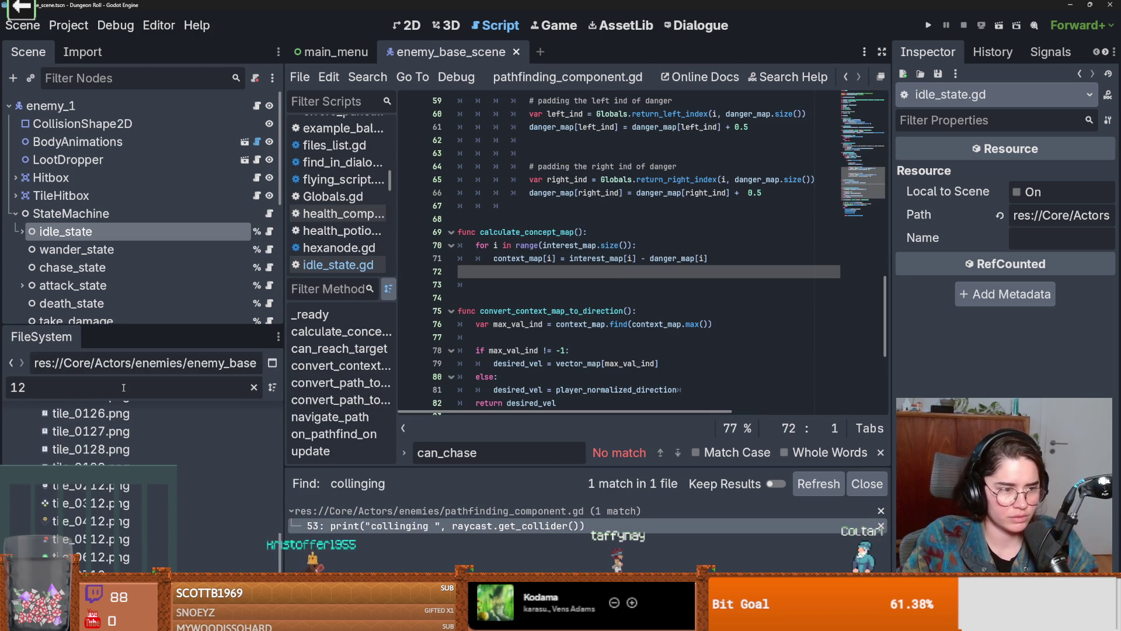
Filter the FileSystem for 'monster' and open pathfinding_component.gd at the line 53 collinging print
text(monster)
scroll(119, 404, down, 5)
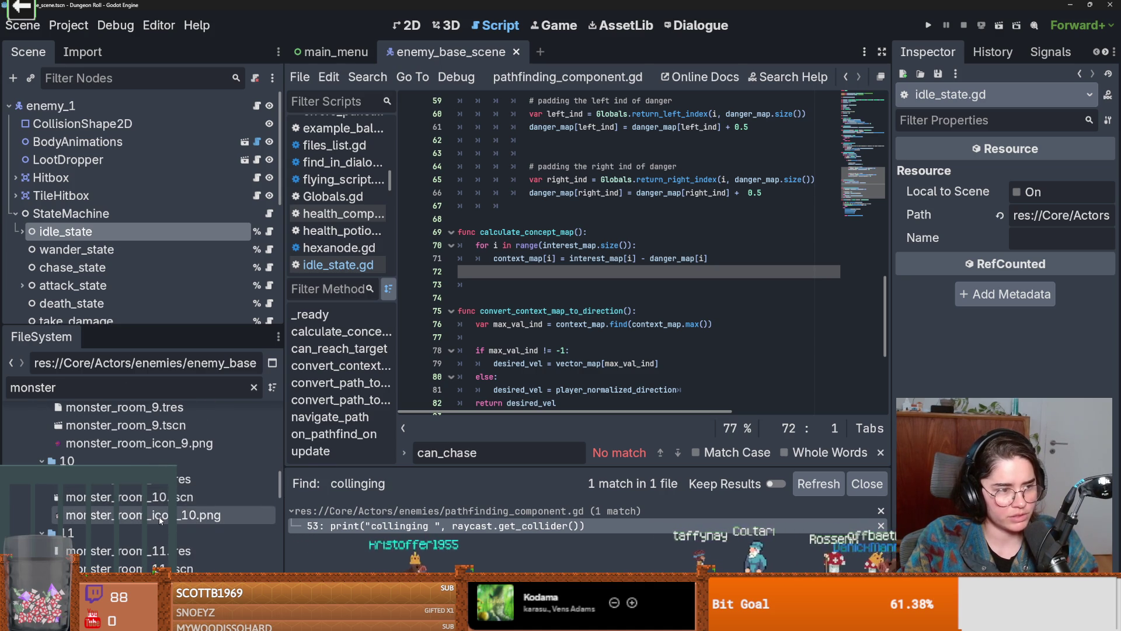
mouse_move(170, 517)
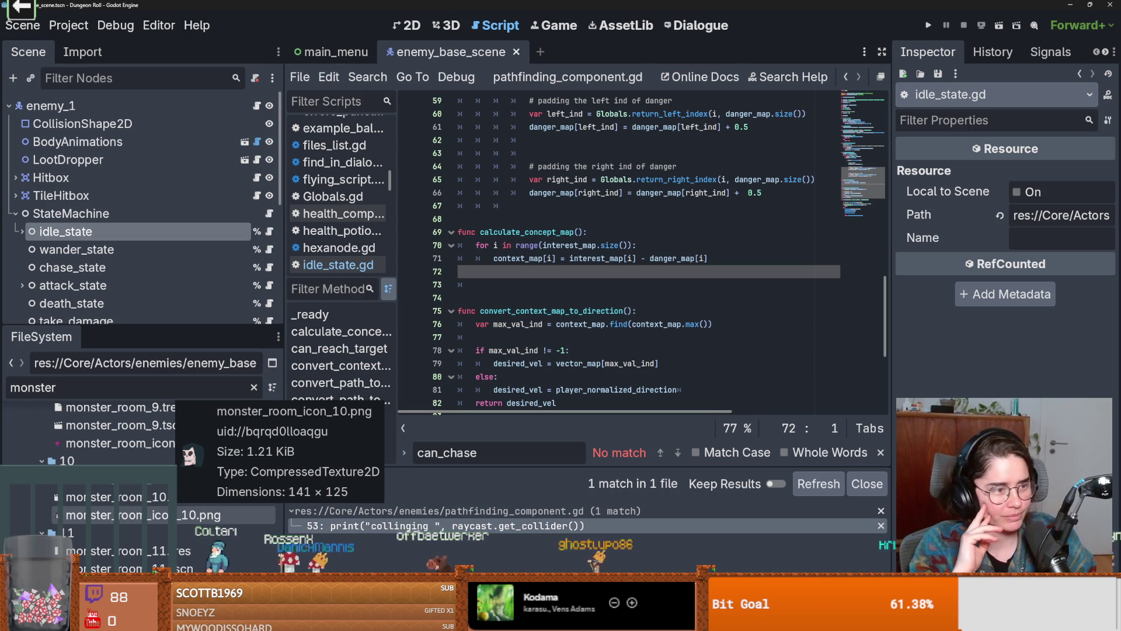
scroll(601, 287, down, 1)
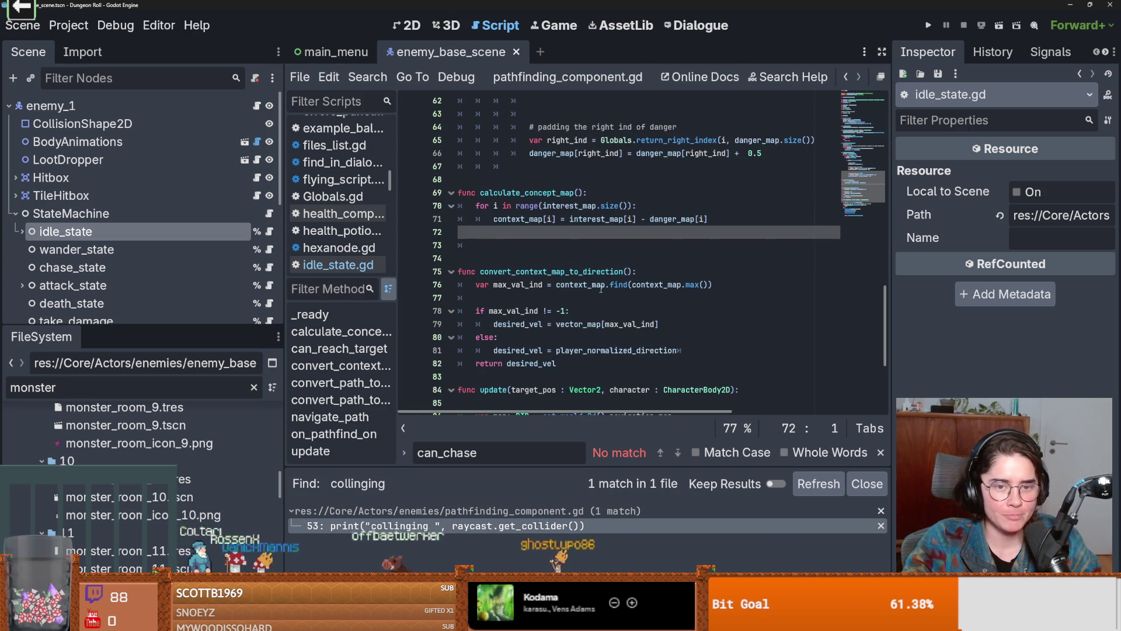
click(417, 528)
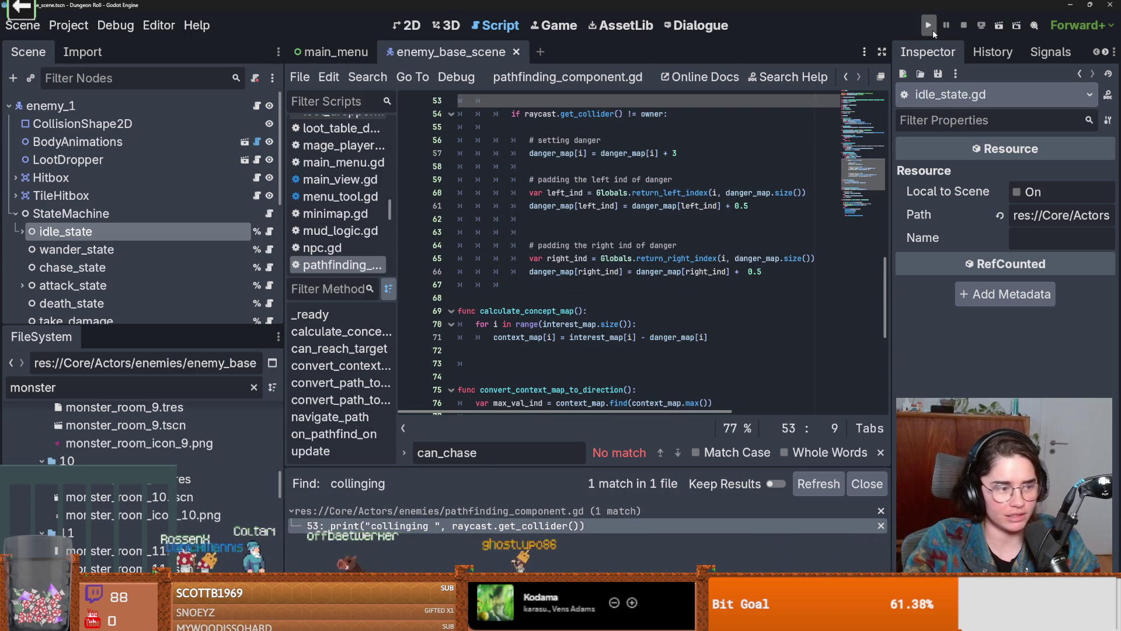
Launch a debug run, start as the Crusader, enter the left room card, then return to the editor with the game windowed
click(932, 28)
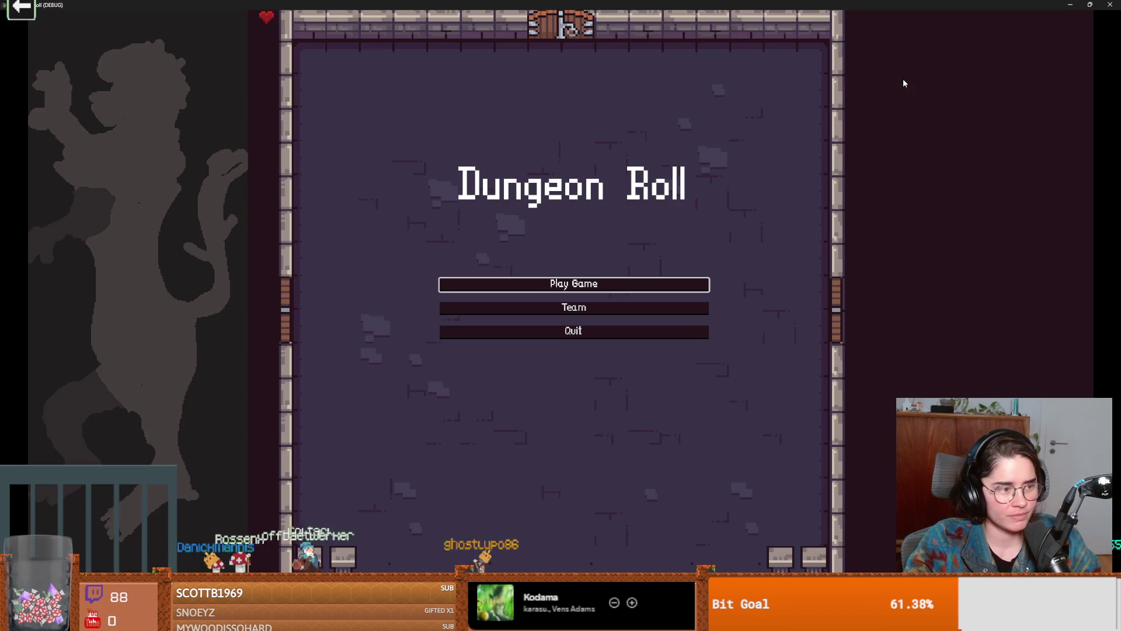
click(624, 287)
click(583, 250)
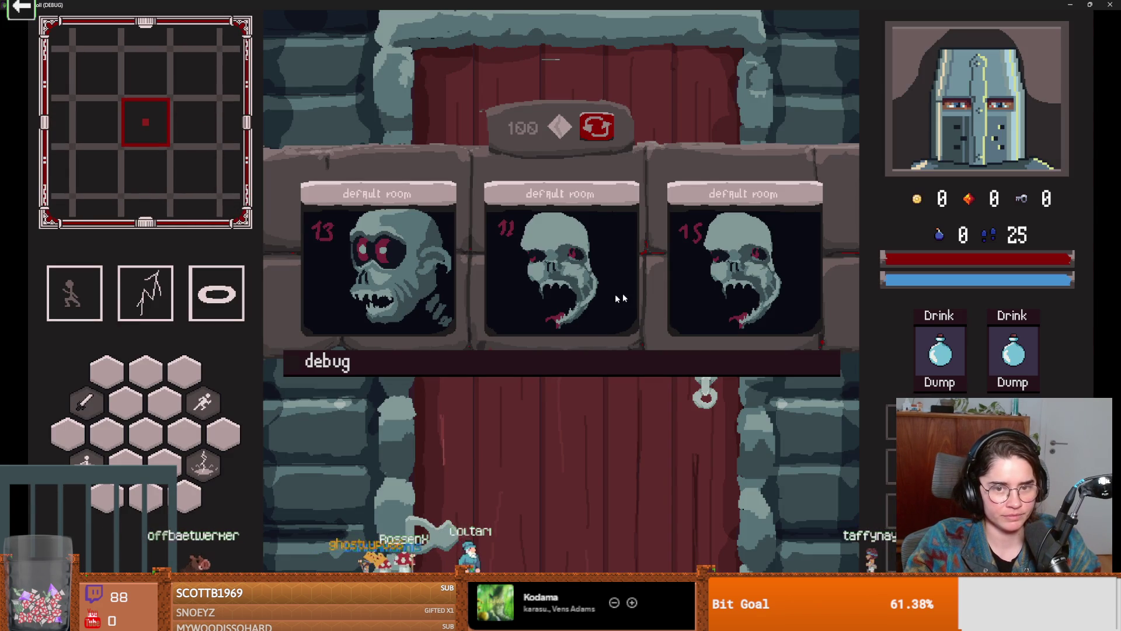
click(411, 293)
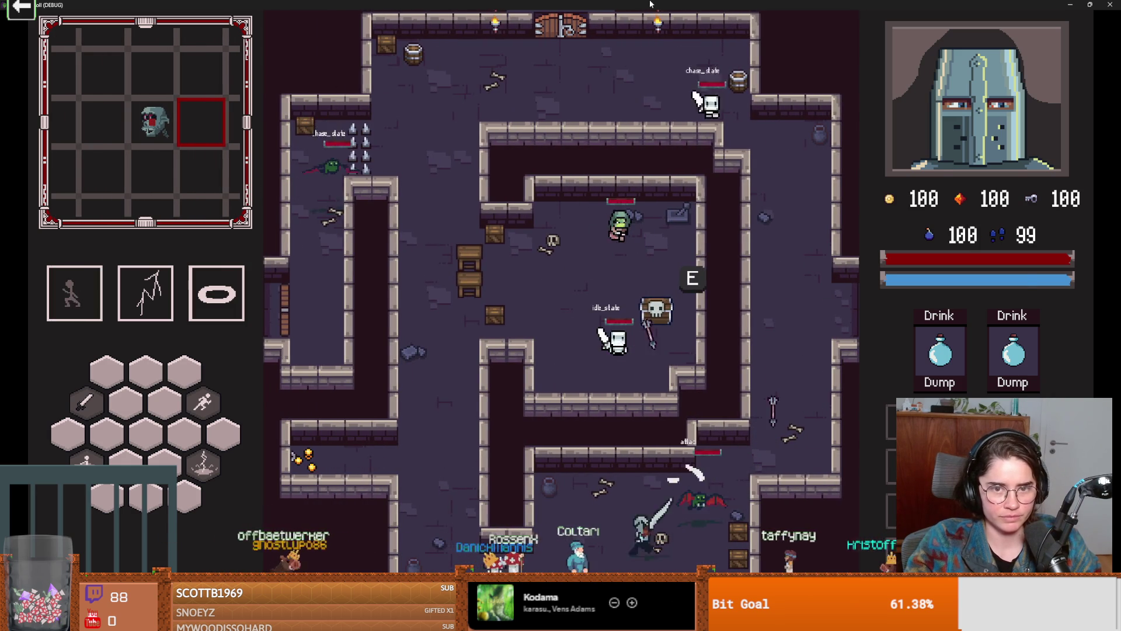
double_click(646, 4)
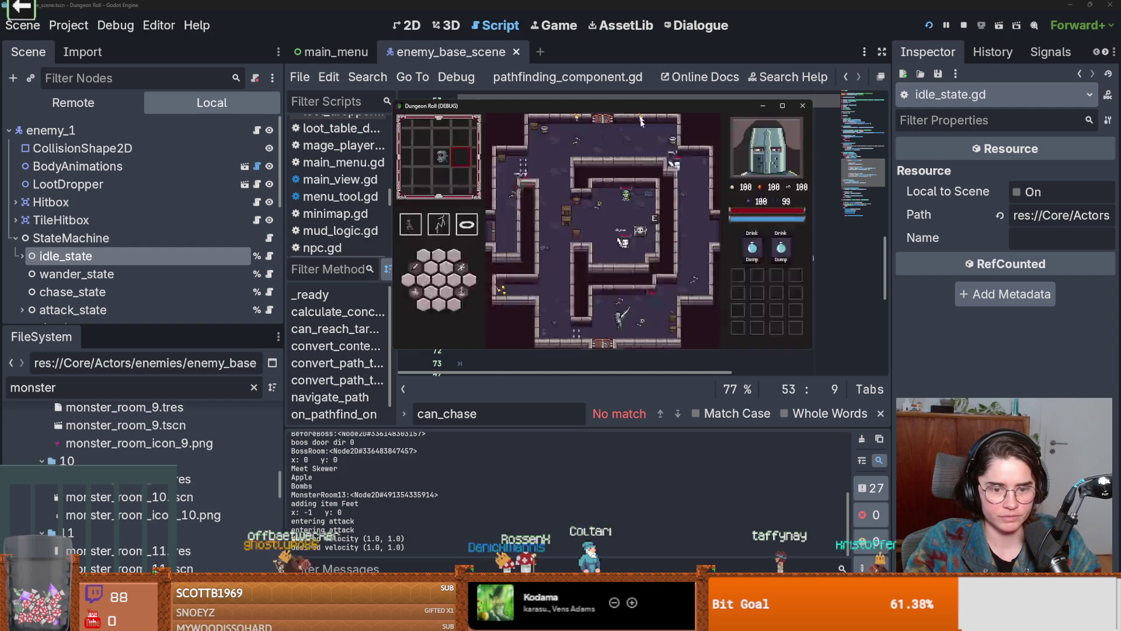
click(893, 48)
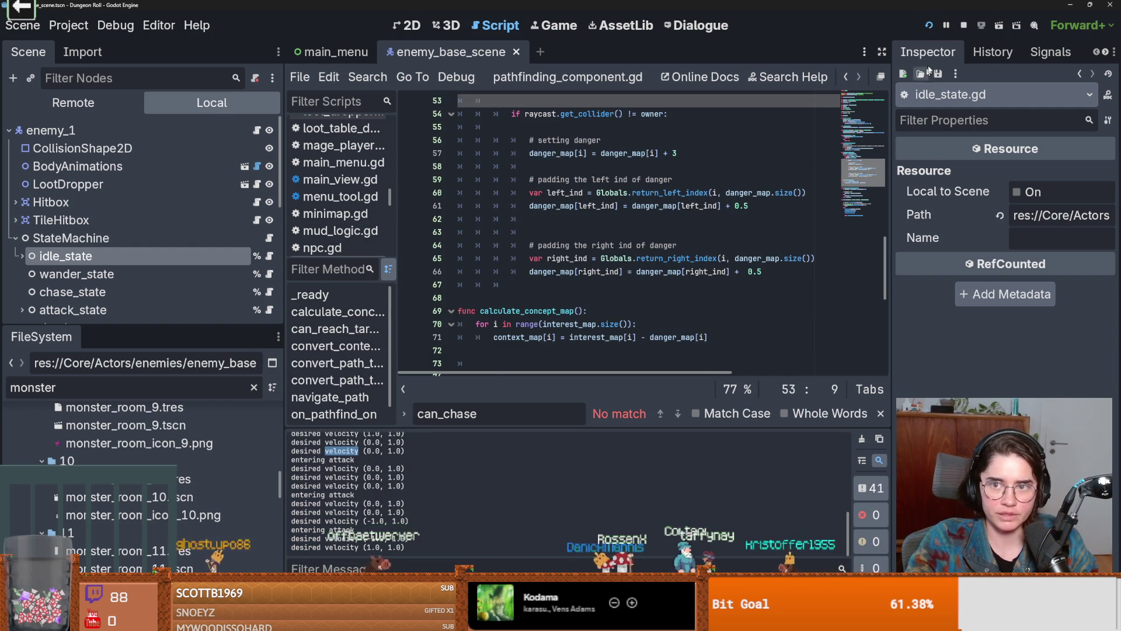
Pause the game and delete the 'desired velocity' print at line 33 of chase_state.gd
key(F7)
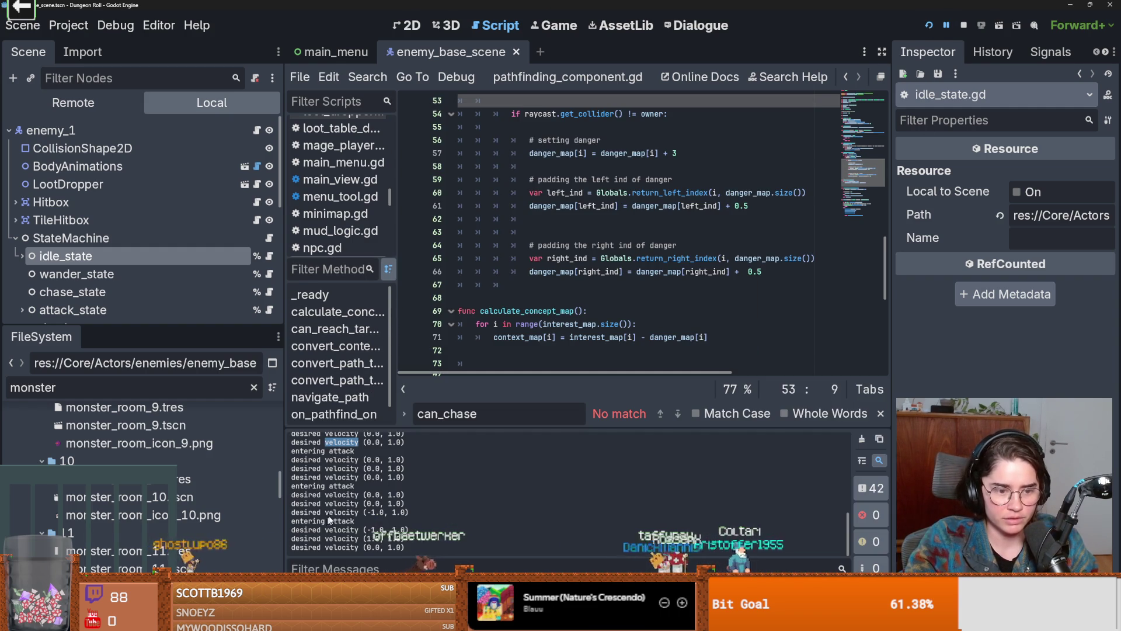
click(358, 76)
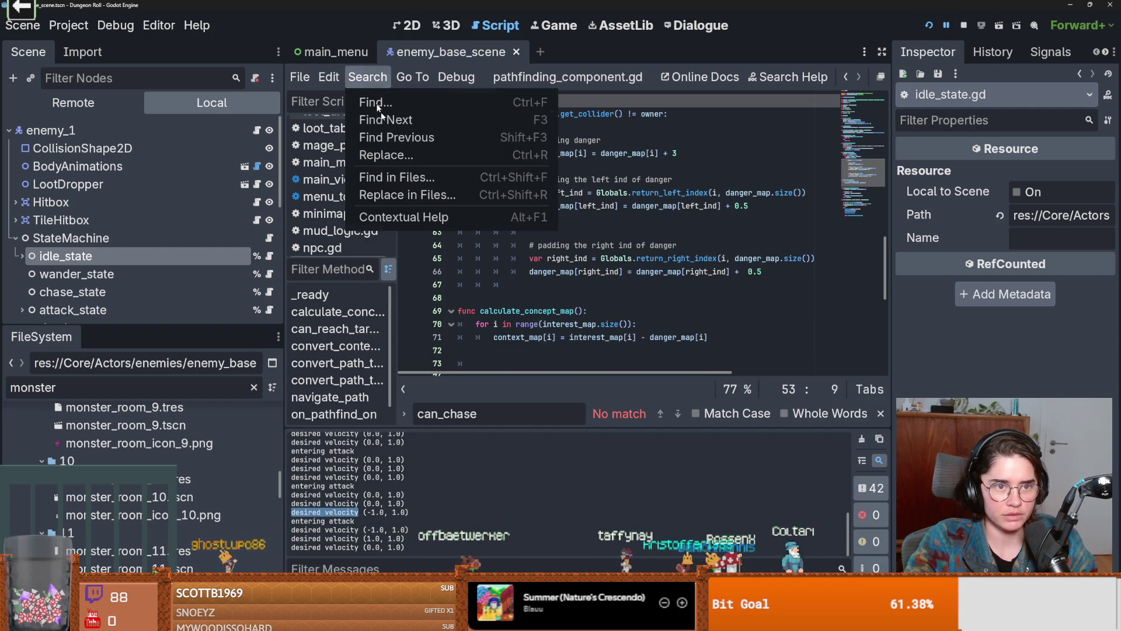
click(388, 176)
text(desired velocity)
click(563, 389)
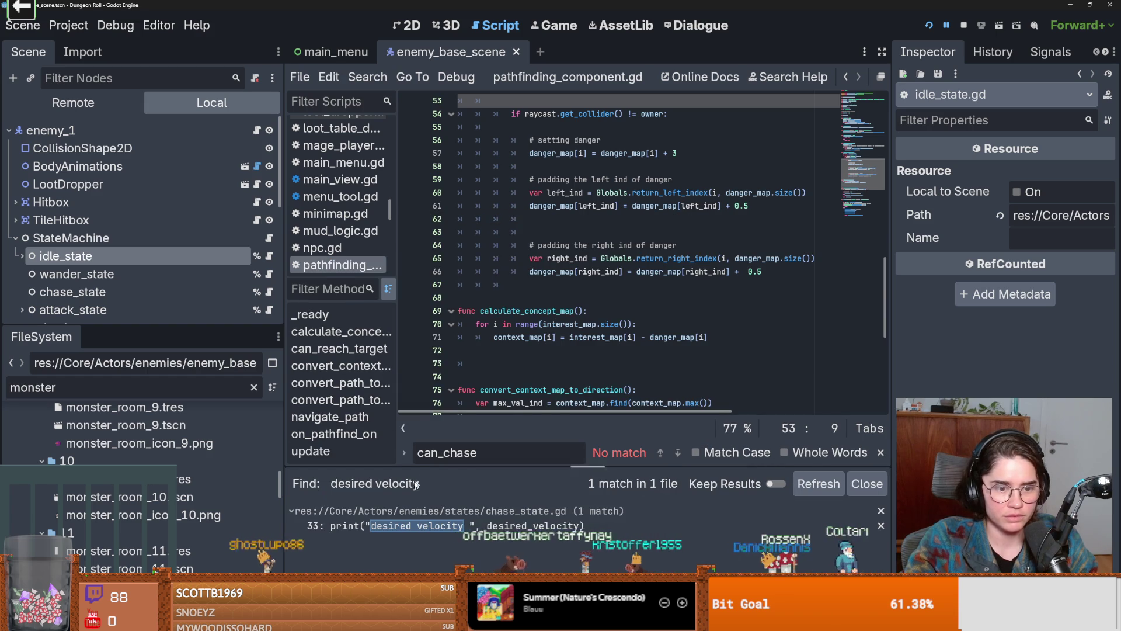
click(412, 525)
drag(707, 324, 508, 324)
key(BackSpace)
key(BackSpace)
key(BackSpace)
key(F5)
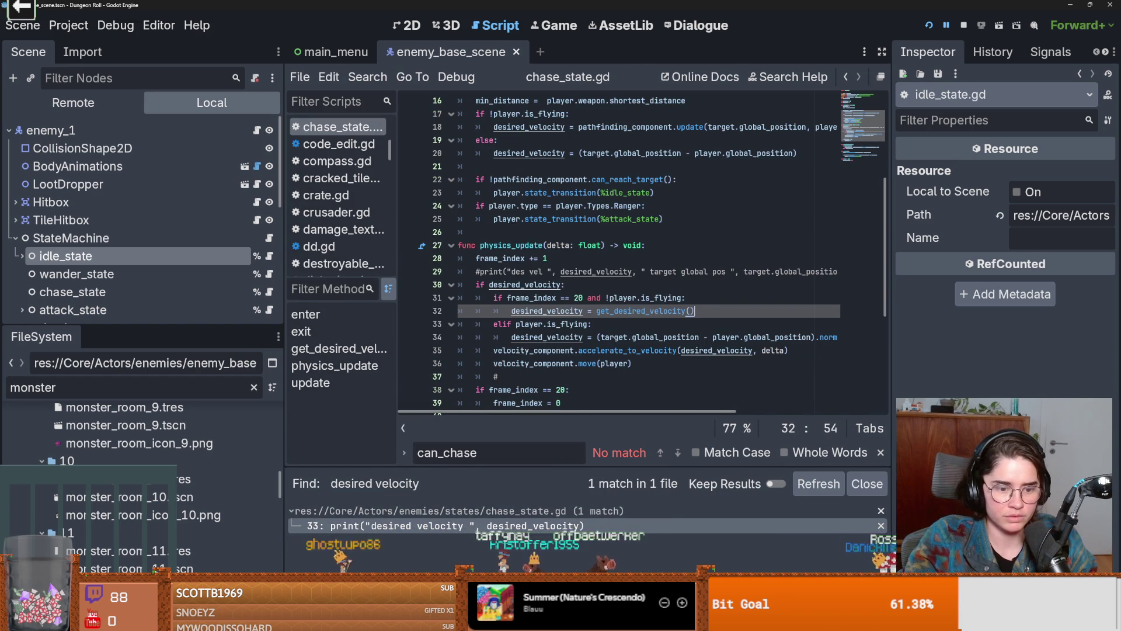
Confirm with Find in Files that 'desired velocity' no longer appears in the project
triple_click(327, 521)
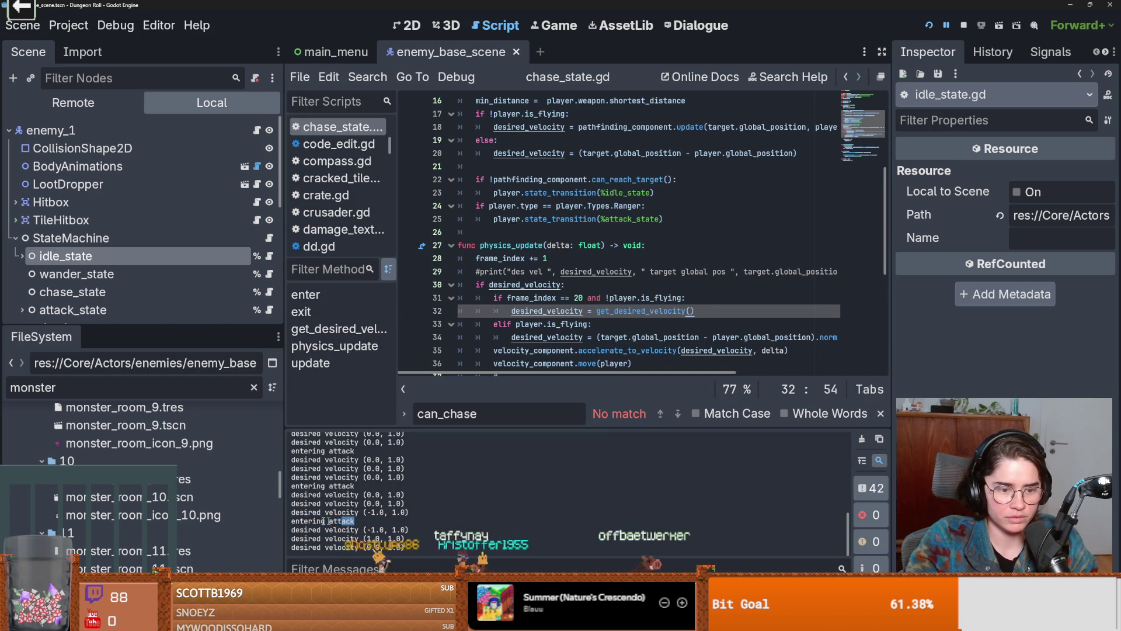
click(367, 76)
click(397, 175)
click(542, 390)
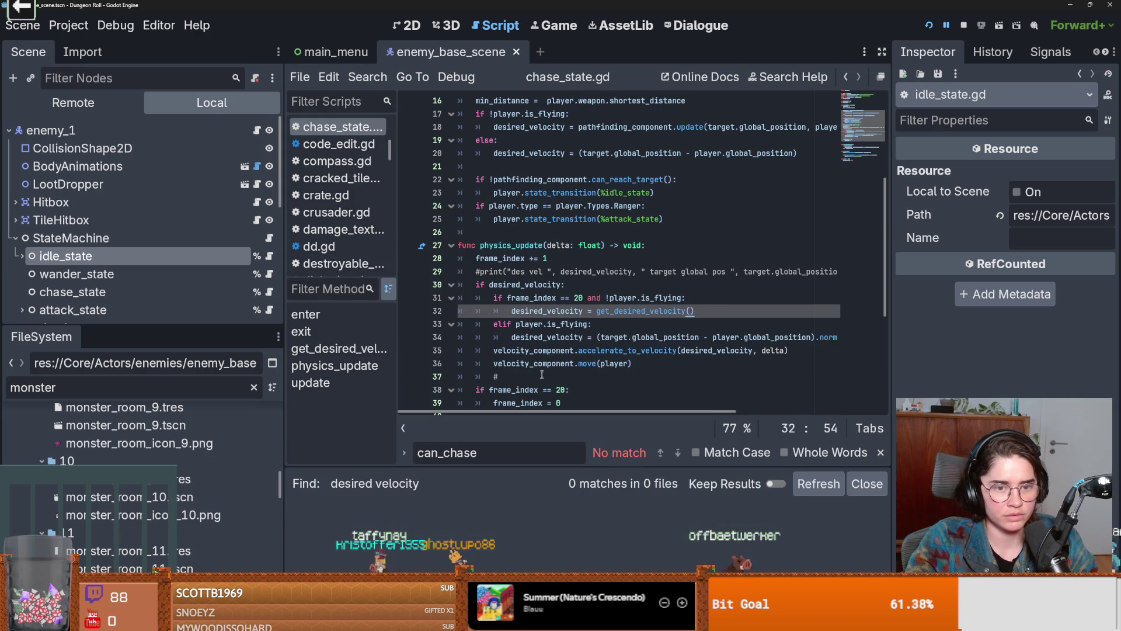
Delete the print("entering attack") line at line 16 of attack_state.gd, then save and run
click(368, 77)
click(388, 173)
text(entering attack)
click(559, 388)
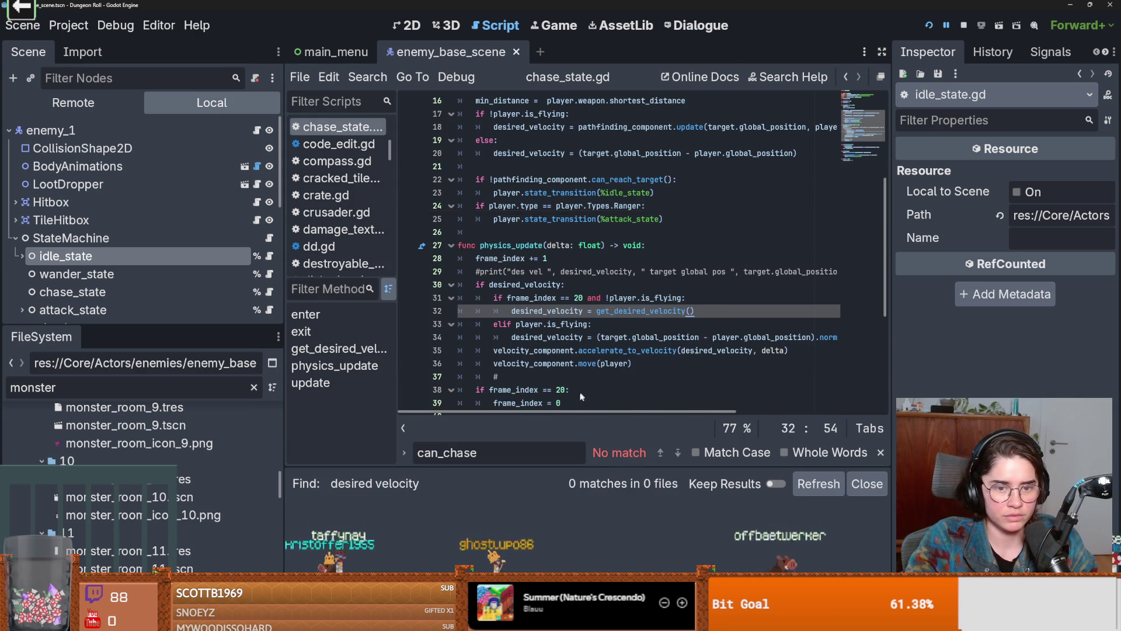
click(397, 525)
triple_click(446, 180)
key(BackSpace)
key(F5)
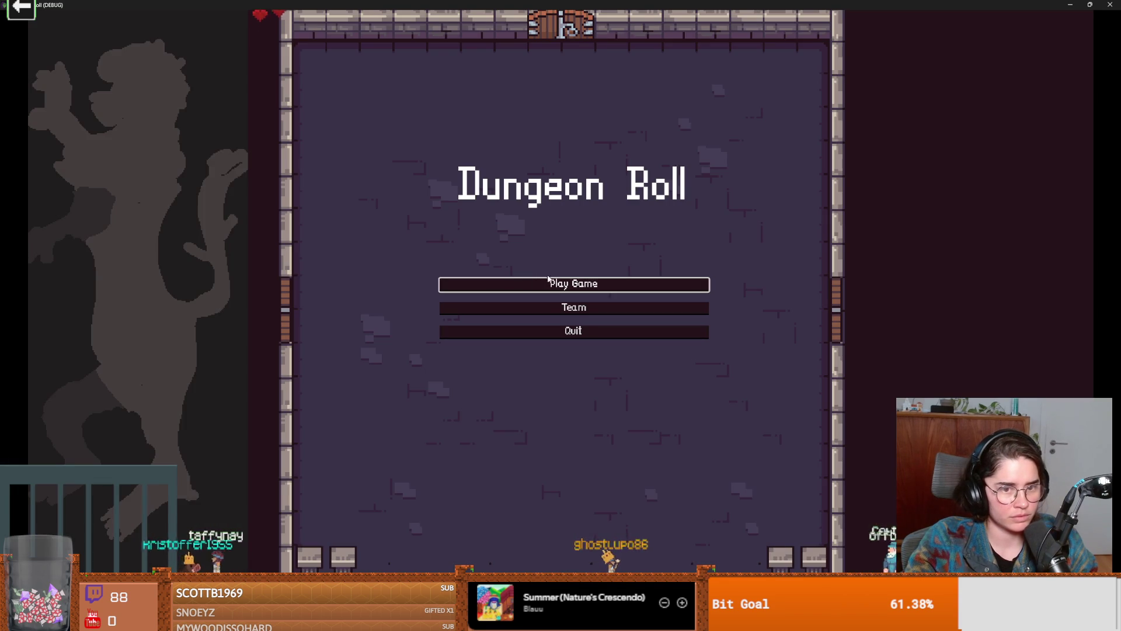
Start a new game as the Crusader and enter a room from the debug room list
click(549, 285)
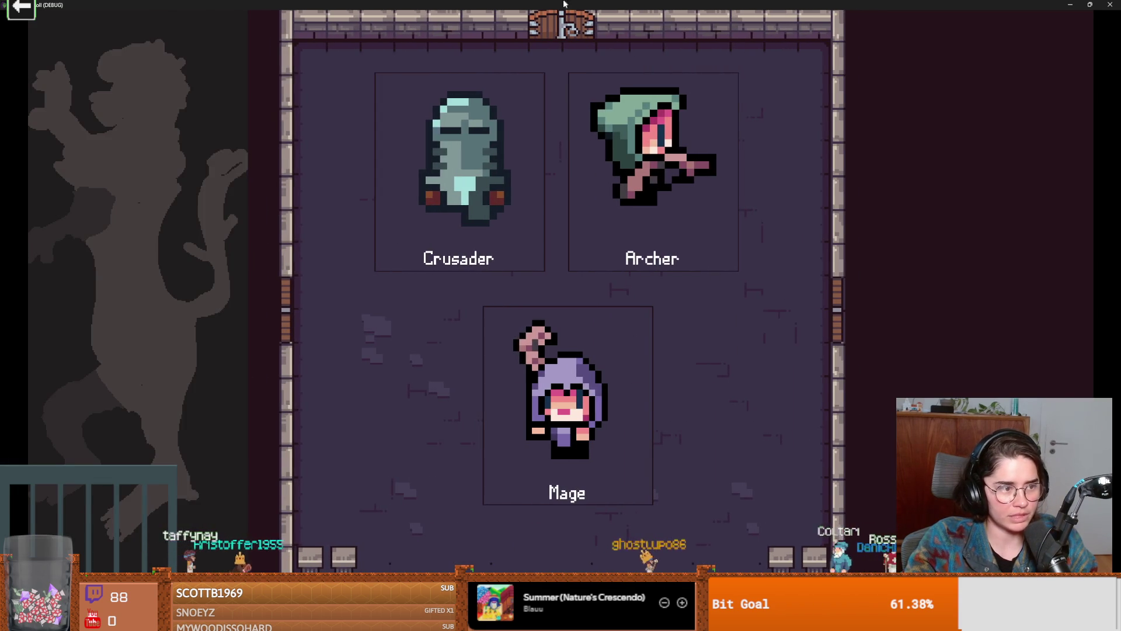
click(478, 194)
double_click(549, 4)
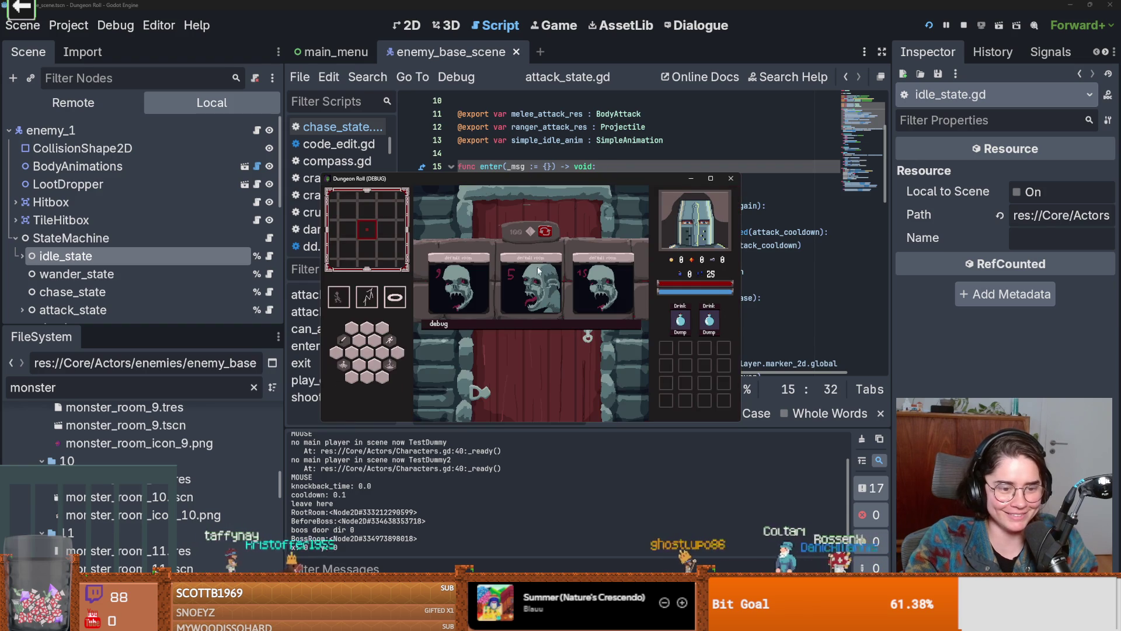
click(510, 324)
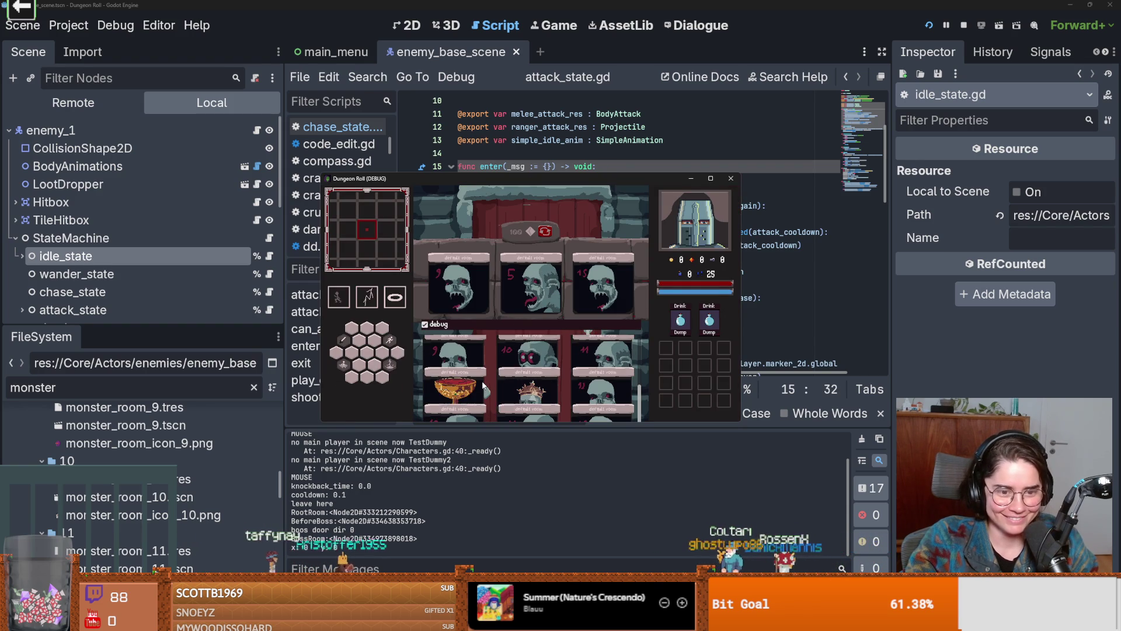
click(454, 394)
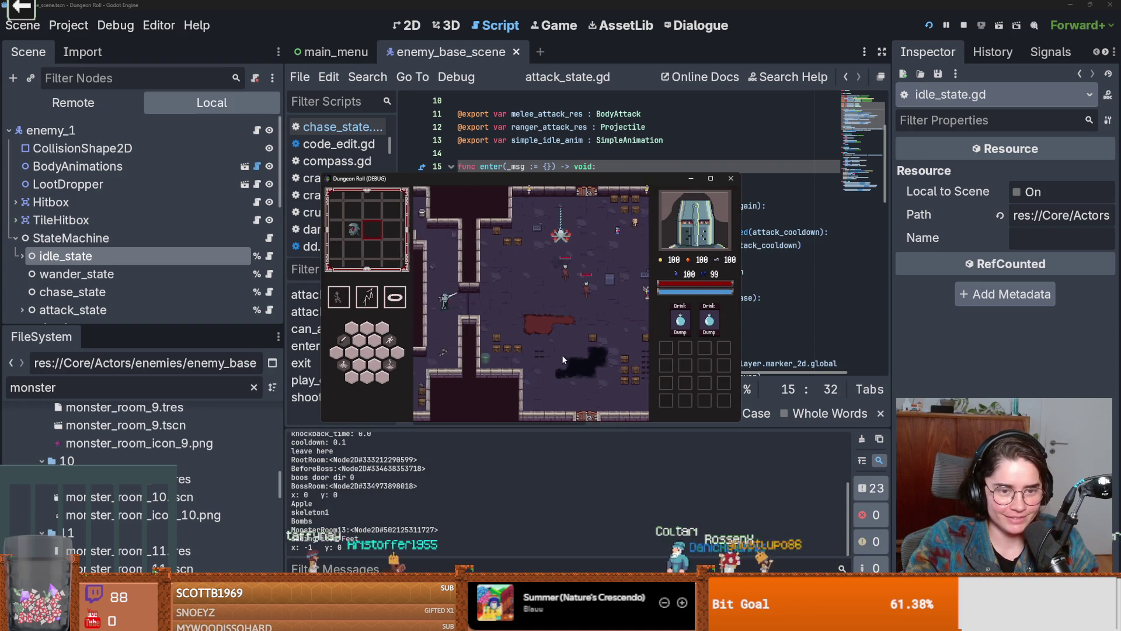
Fight the enemies and walk the corridors up, right and down, then stop the game
key(space)
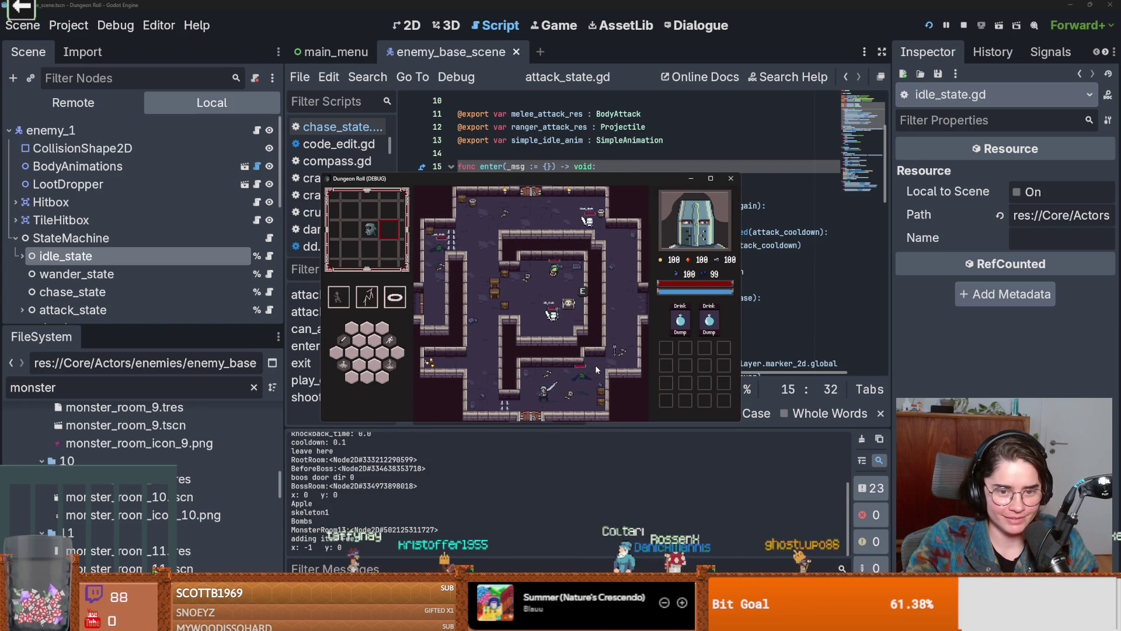
click(605, 374)
key(space)
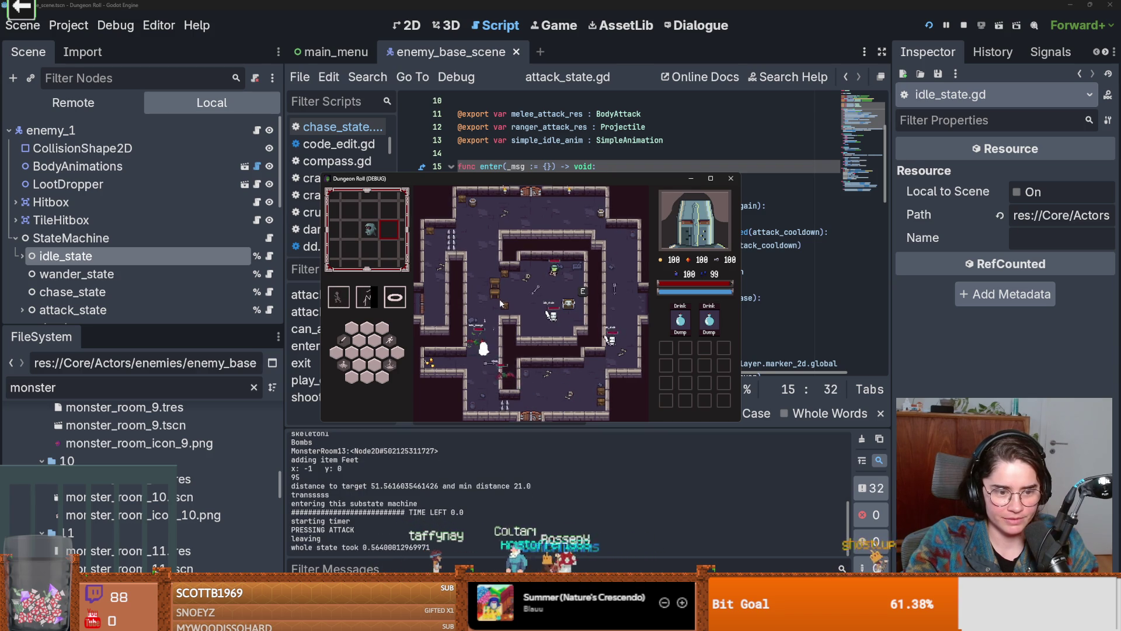
click(546, 331)
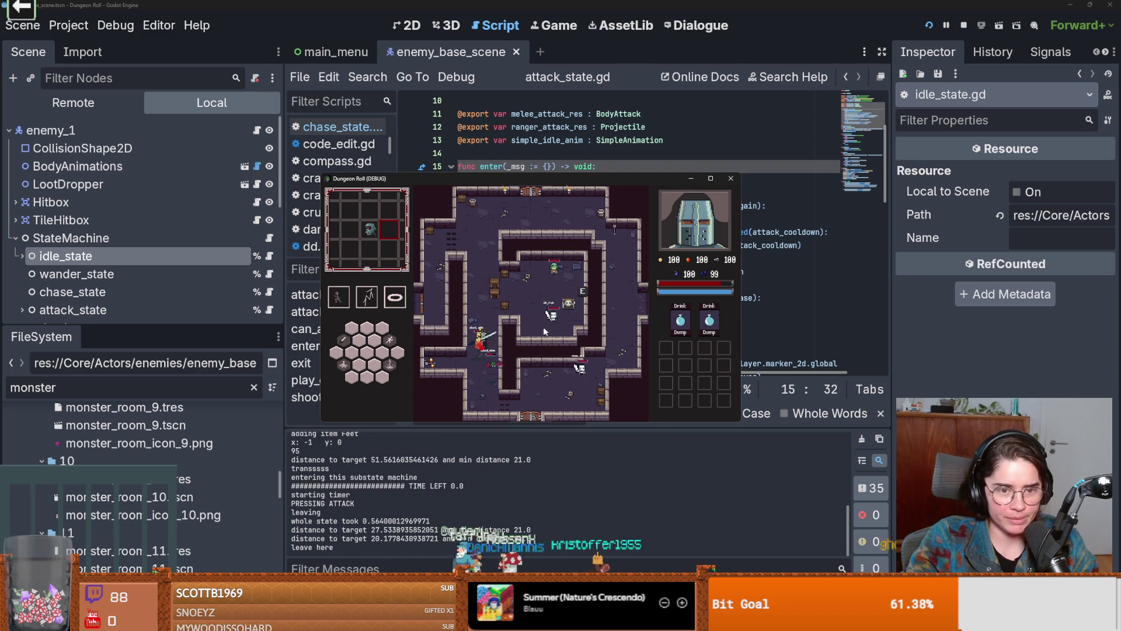
key(w)
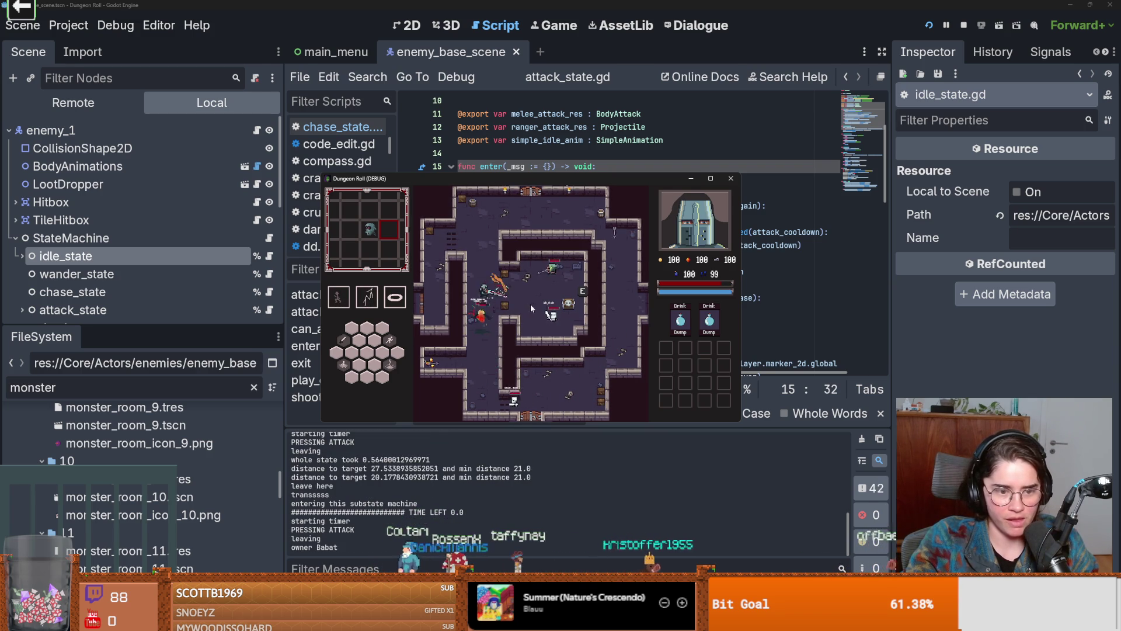
key(w)
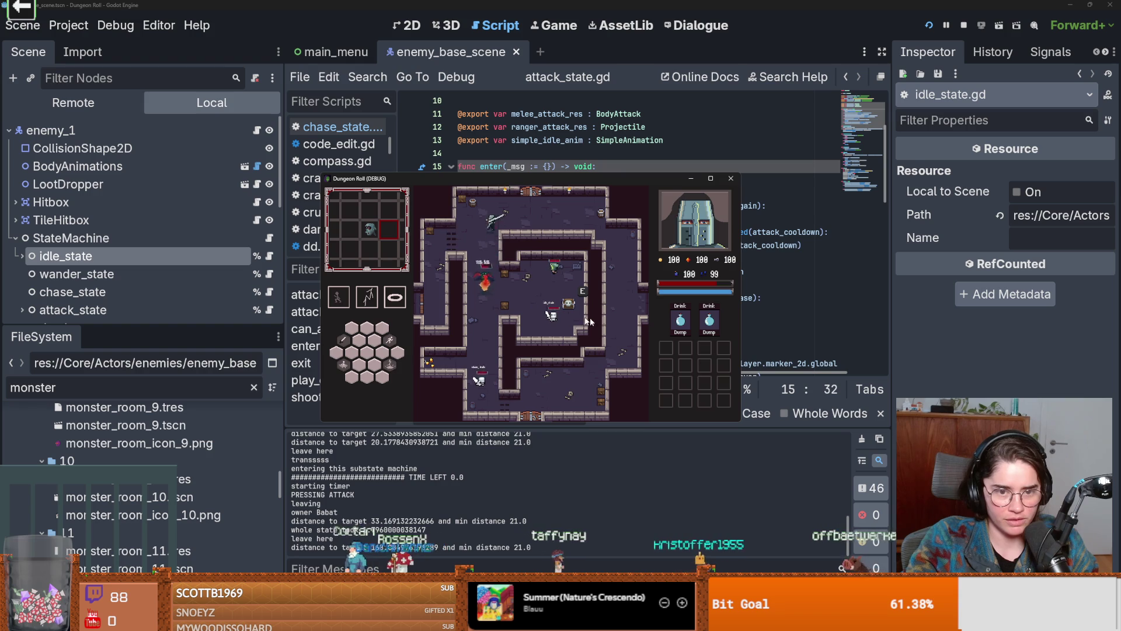
key(d)
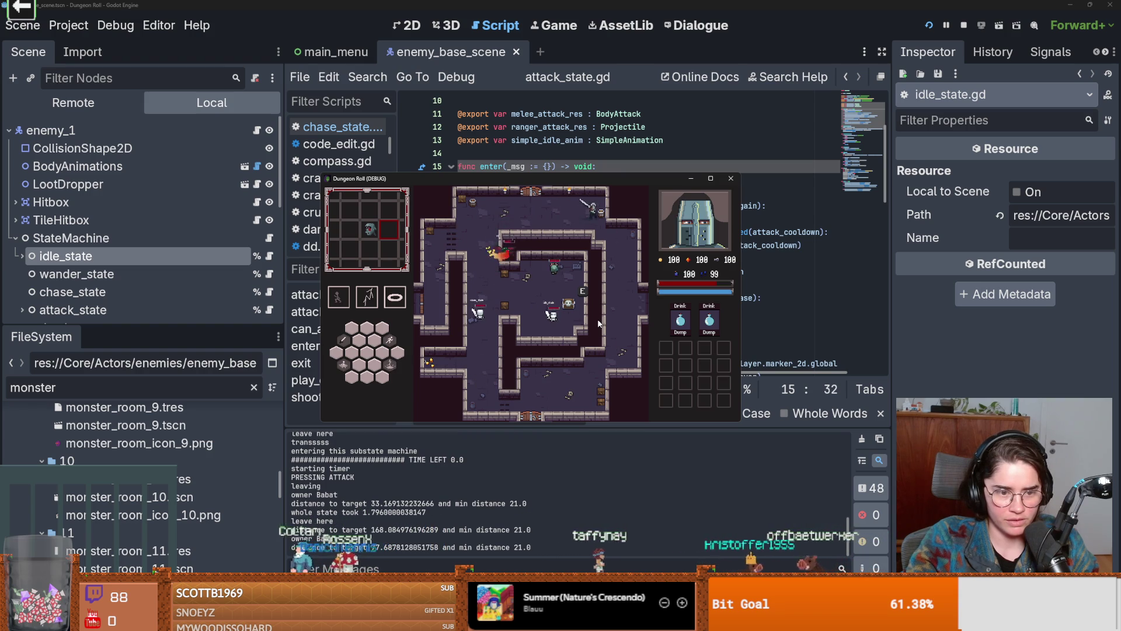
key(s)
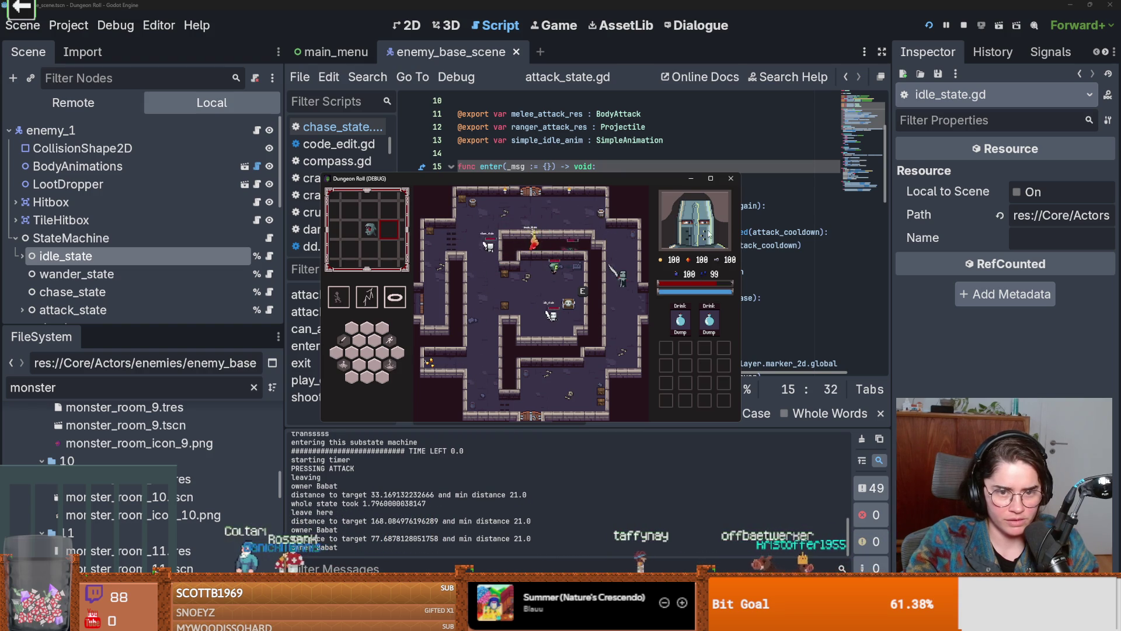
click(731, 178)
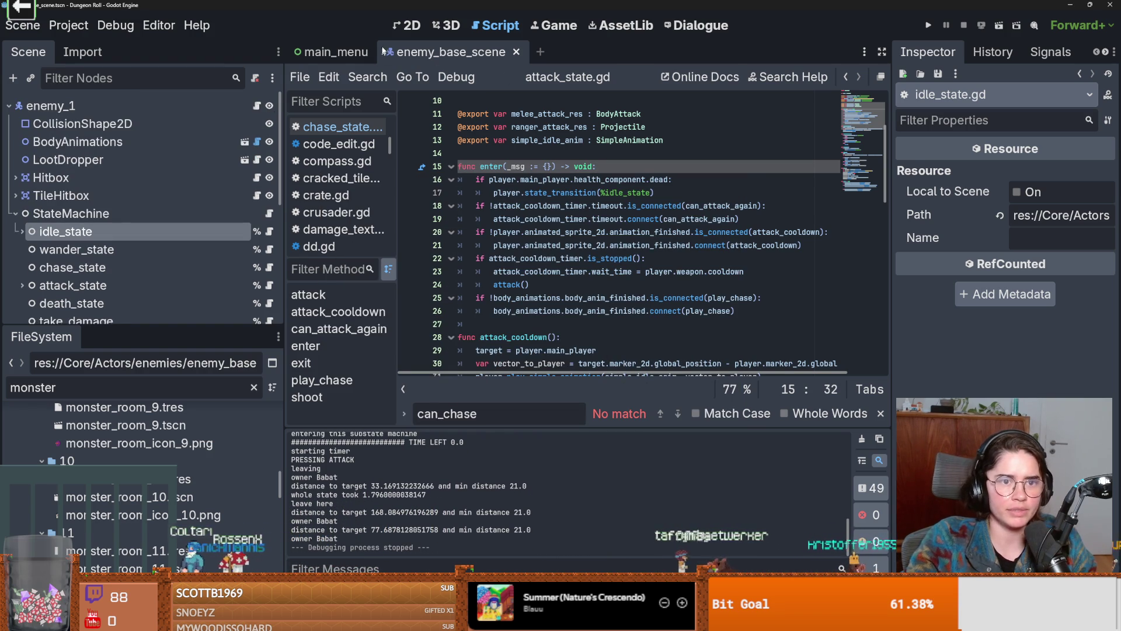
Open monster_room_12.tscn and inspect MonsterMarker4 and MonsterMarker5 under Monsters
scroll(150, 510, down, 4)
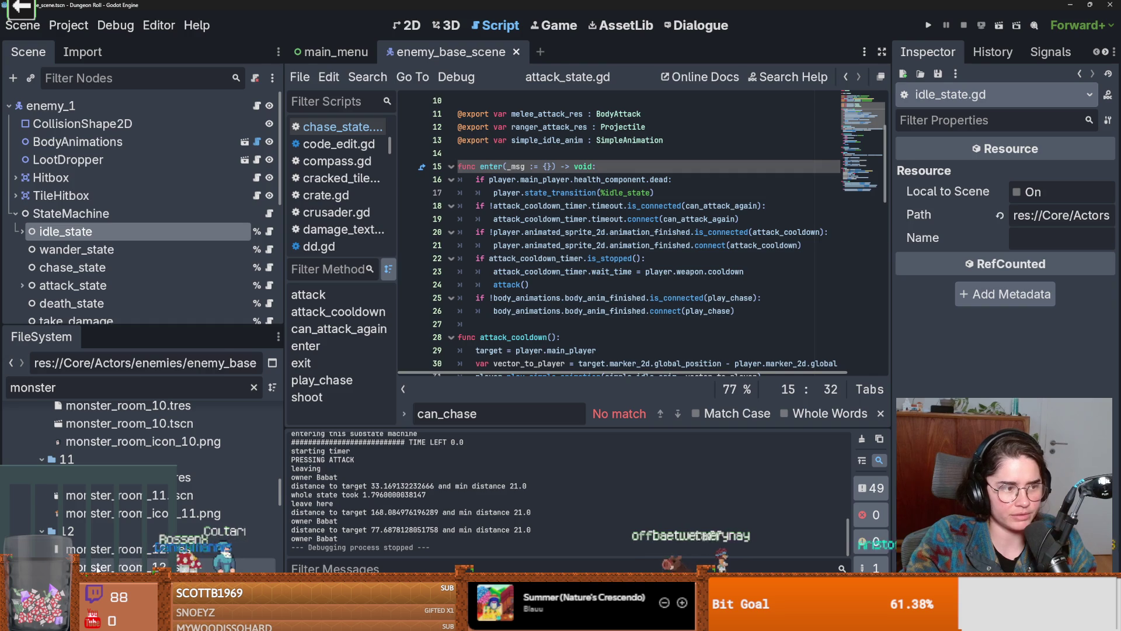
double_click(100, 567)
scroll(613, 351, up, 8)
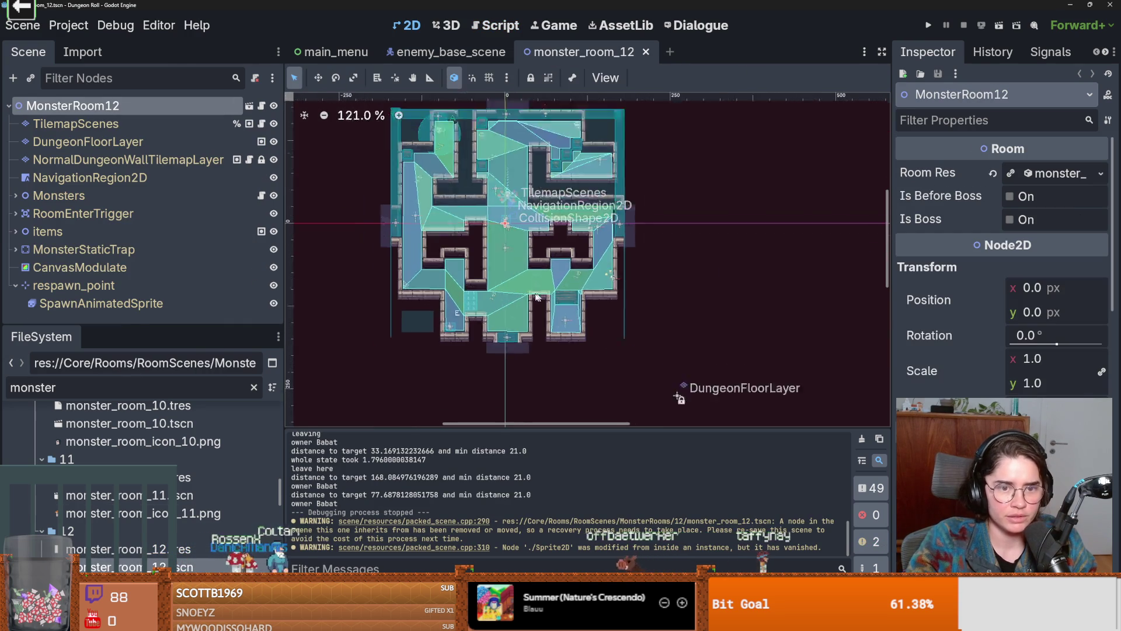
drag(117, 324, 117, 501)
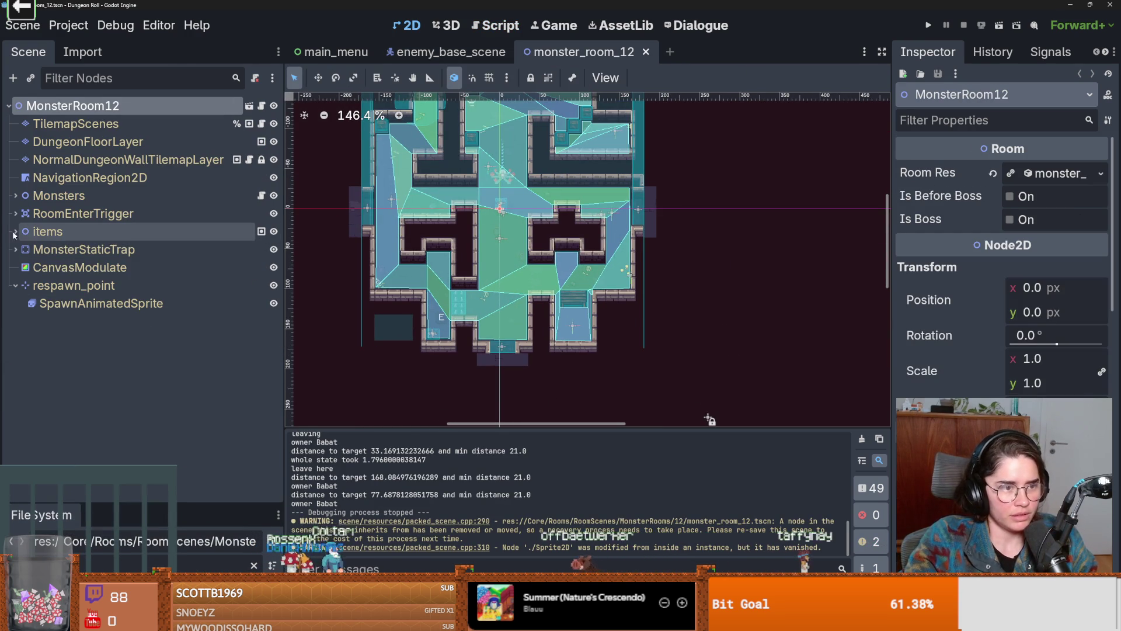
click(15, 195)
click(94, 214)
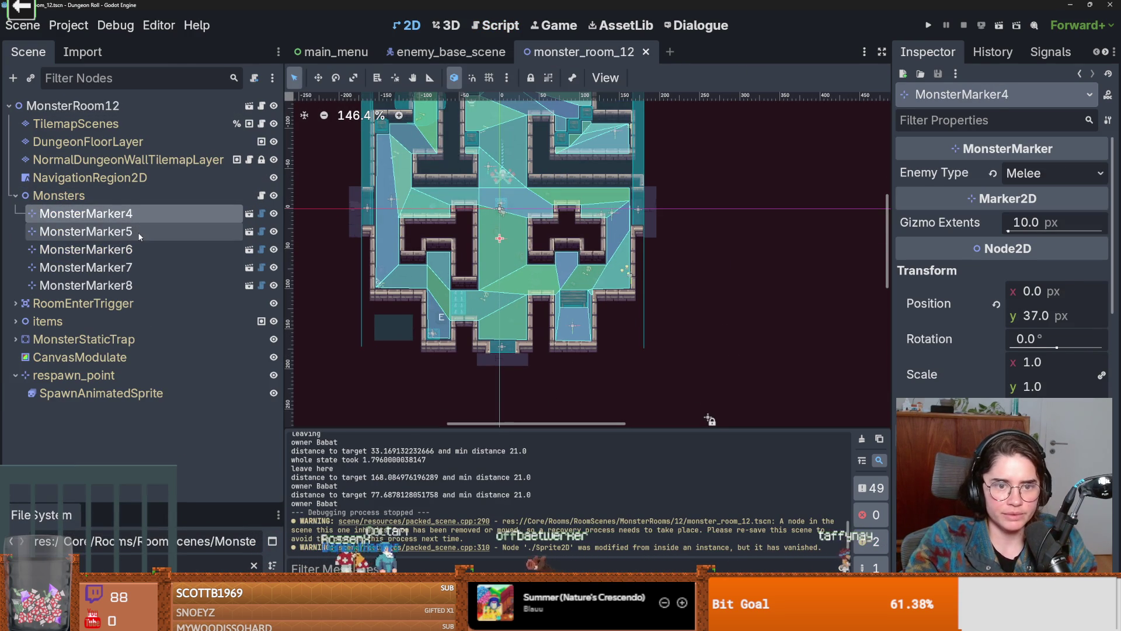
click(140, 234)
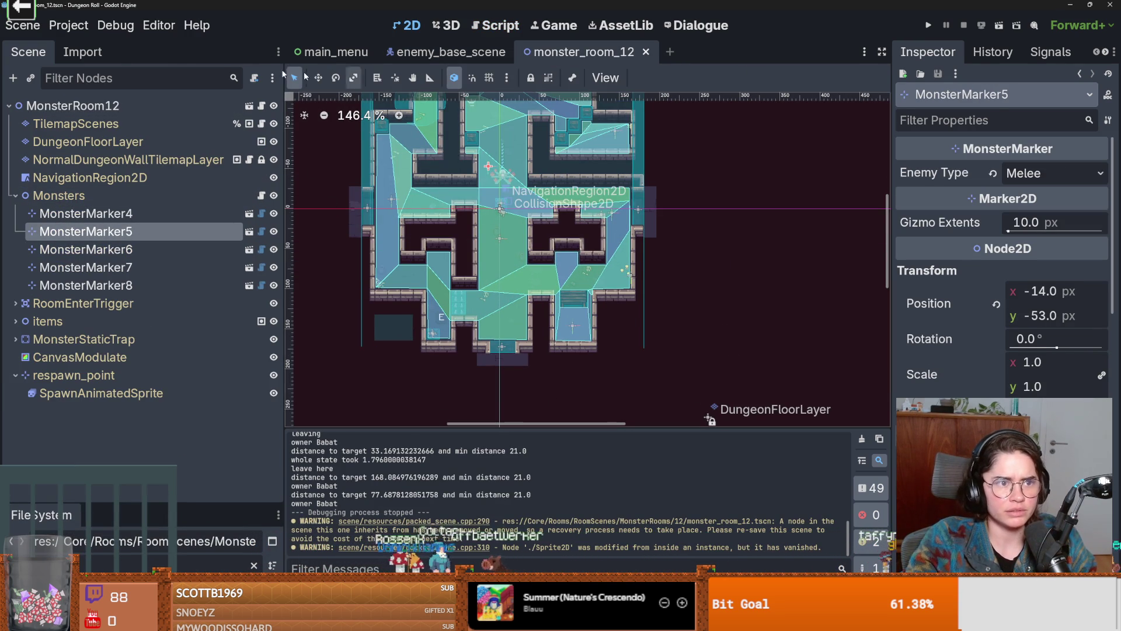
Open the monster_room_13.tscn scene from FileSystem
drag(141, 498, 141, 320)
scroll(140, 455, down, 2)
double_click(116, 589)
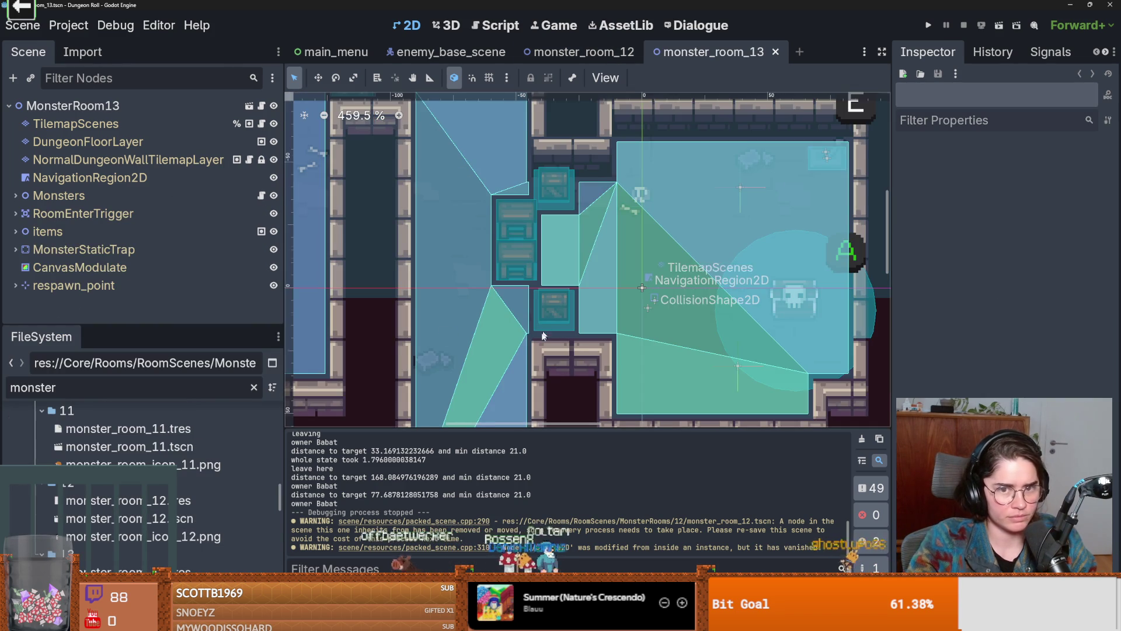
scroll(534, 344, down, 3)
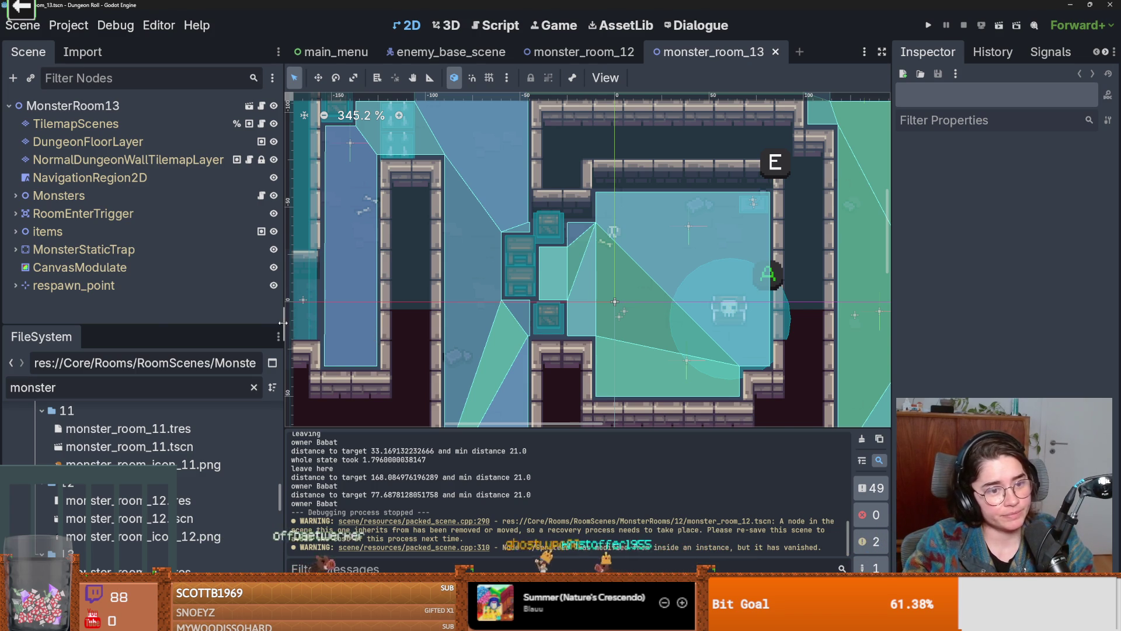
drag(283, 323, 205, 320)
scroll(482, 331, up, 2)
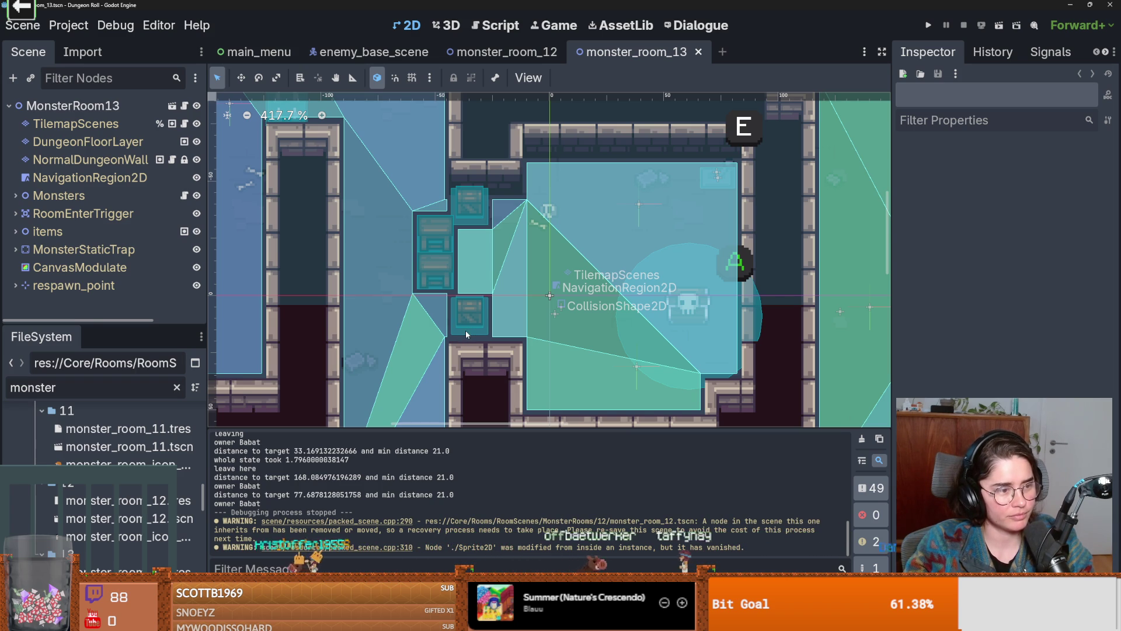
scroll(633, 326, down, 3)
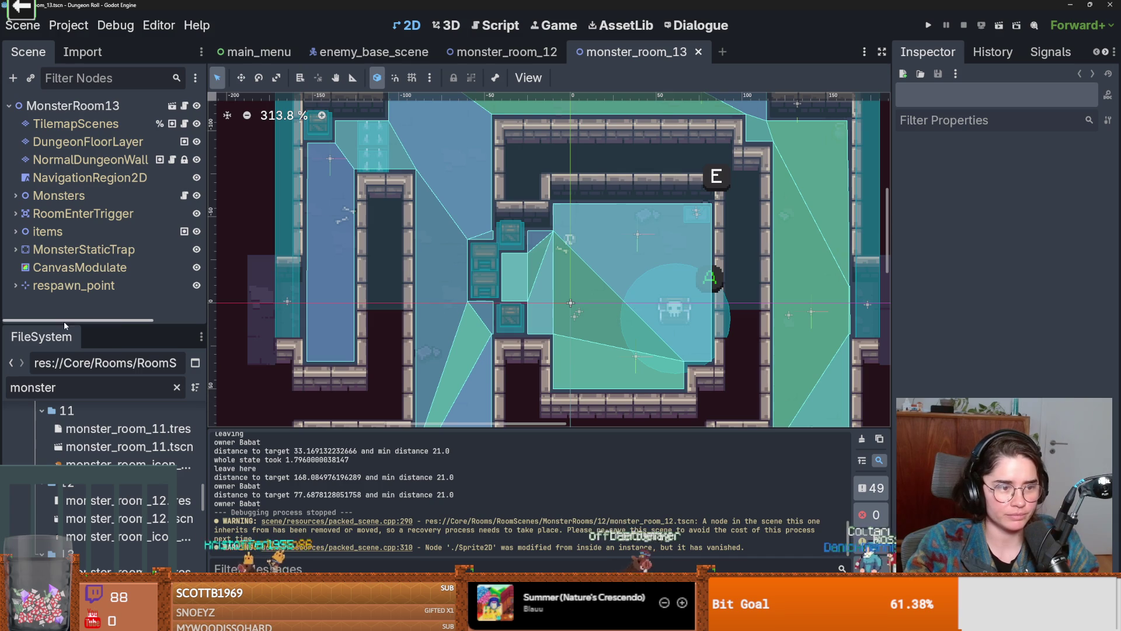
drag(65, 324, 63, 452)
Expand Monsters and inspect MonsterMarker and MonsterMarker2's enemy type and position
click(15, 195)
click(73, 214)
click(87, 233)
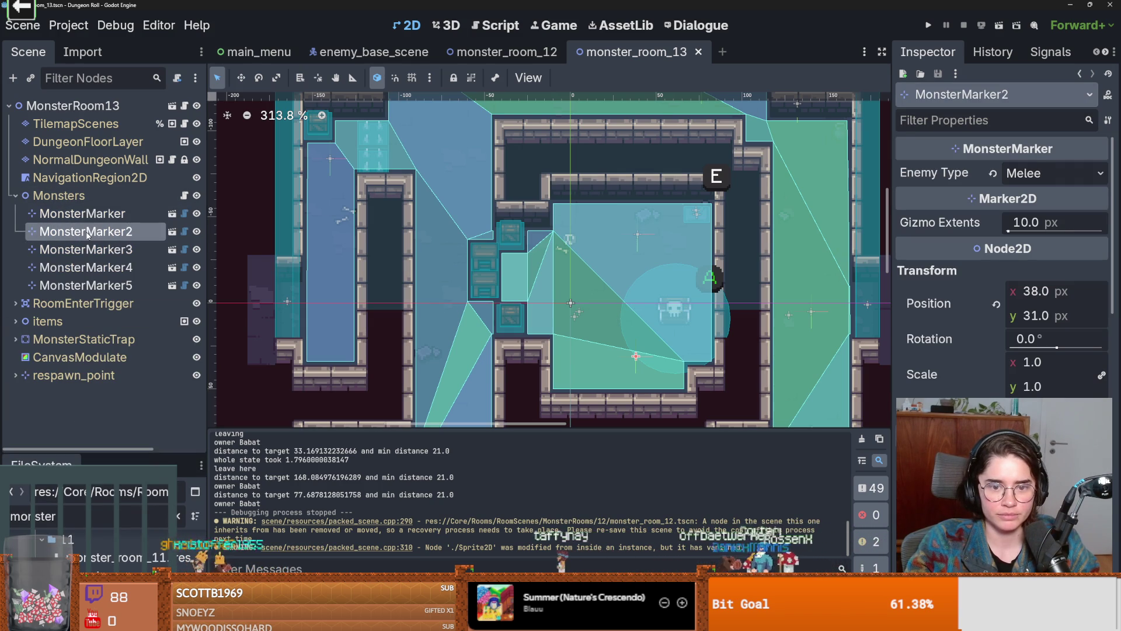
click(111, 215)
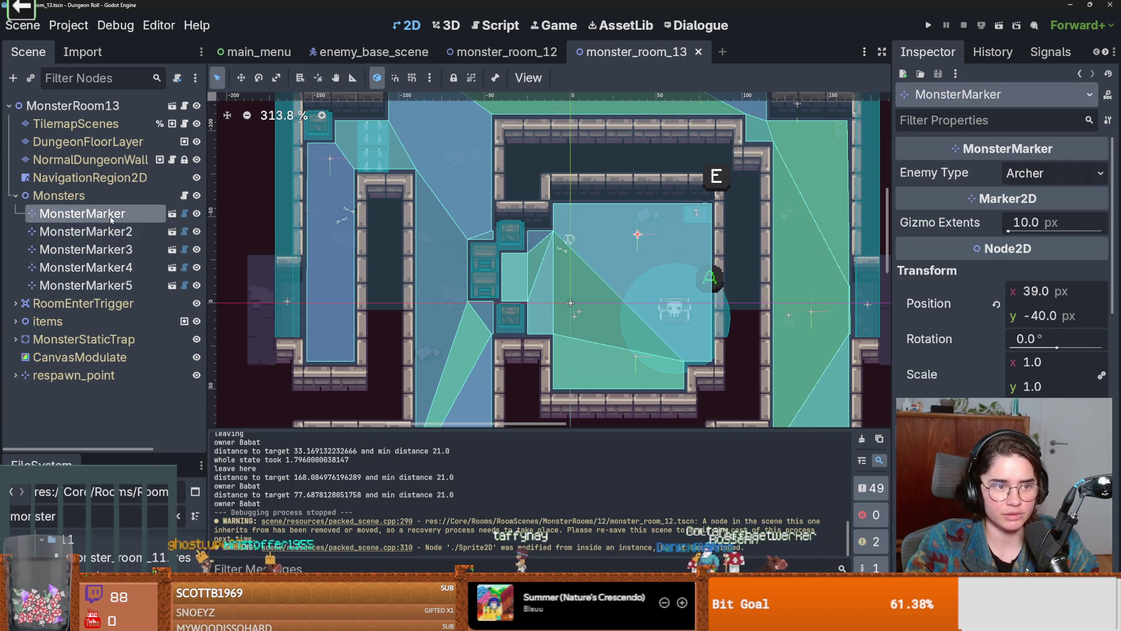
Select MonsterMarker and MonsterMarker3 through MonsterMarker5 and drag them under the root after respawn_point
shift+click(119, 252)
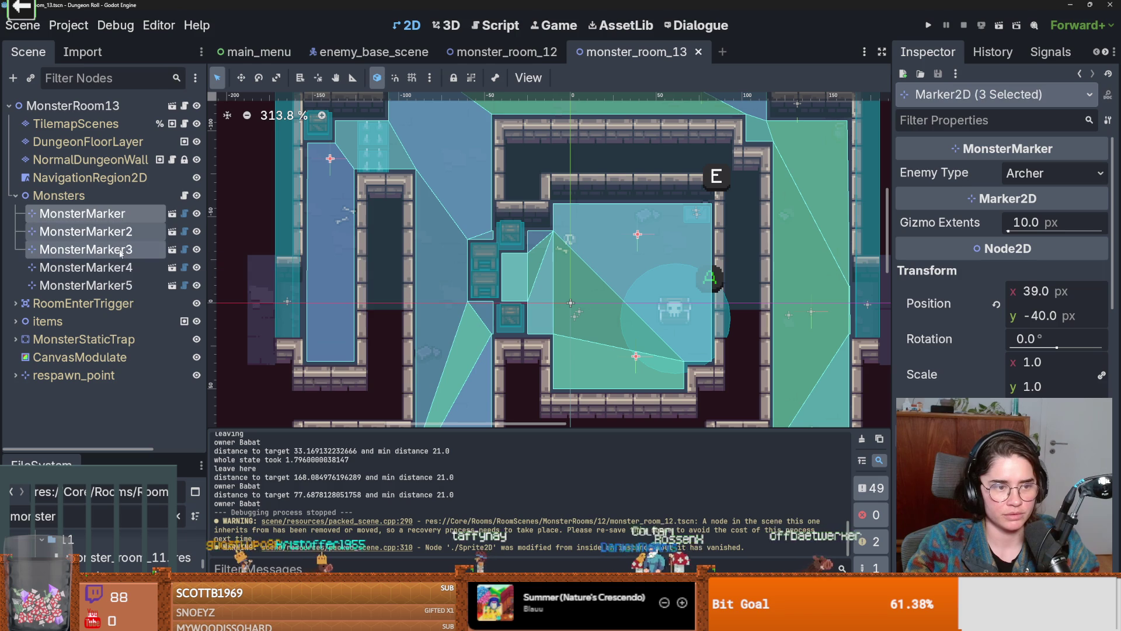
click(128, 215)
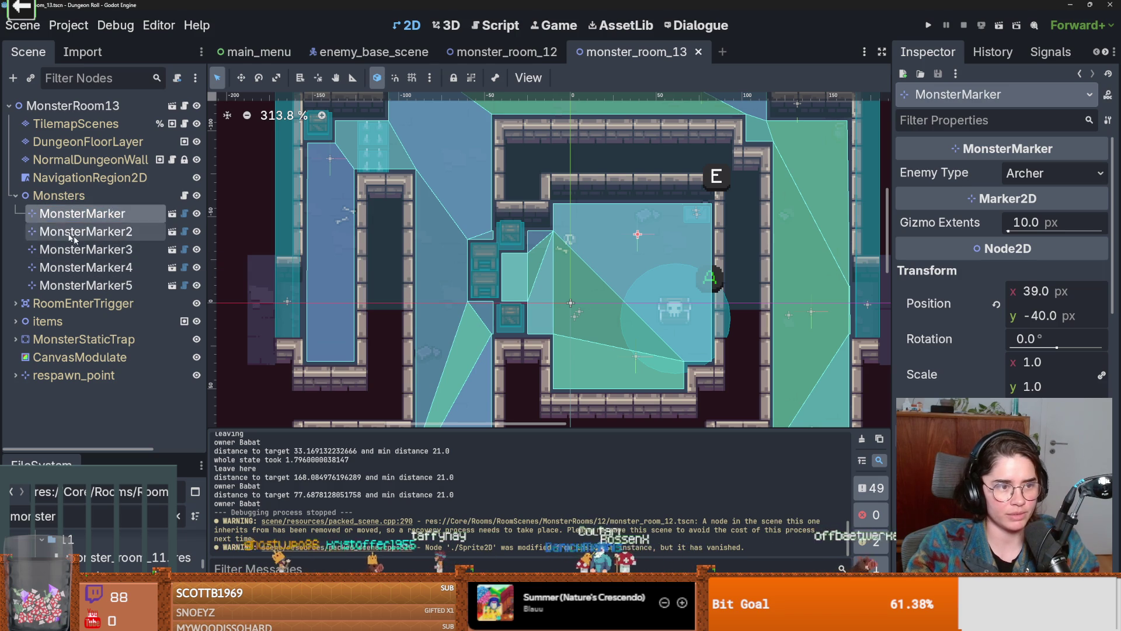
ctrl+click(121, 252)
shift+click(121, 286)
drag(121, 274, 87, 387)
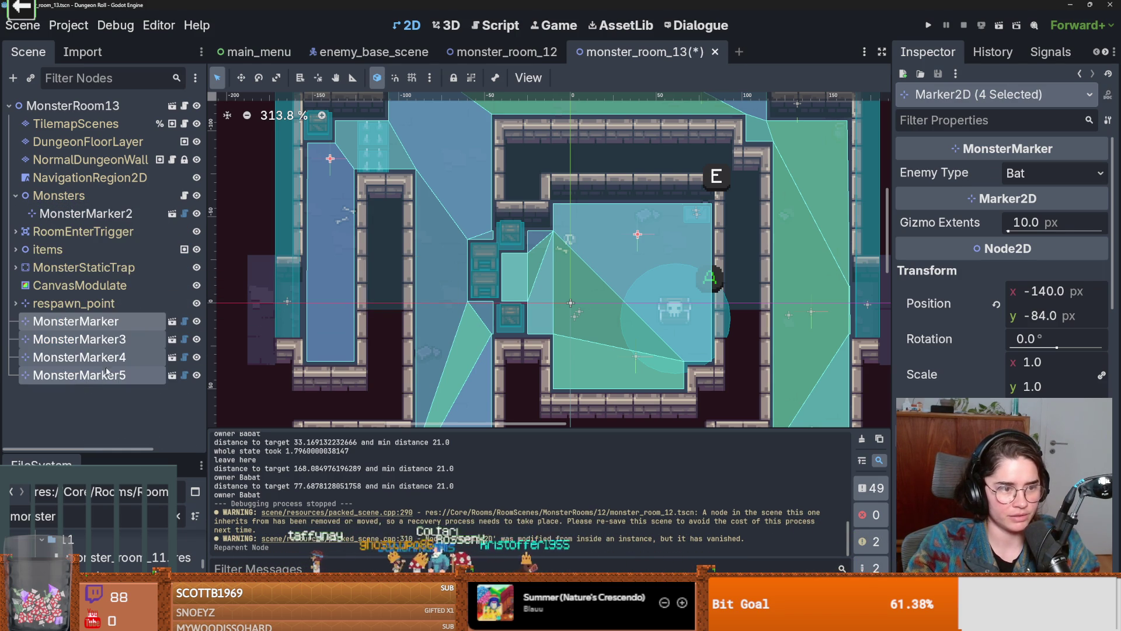
Save monster_room_13 and switch to the enemy_base_scene tab
scroll(521, 368, down, 1)
scroll(467, 327, down, 1)
click(467, 327)
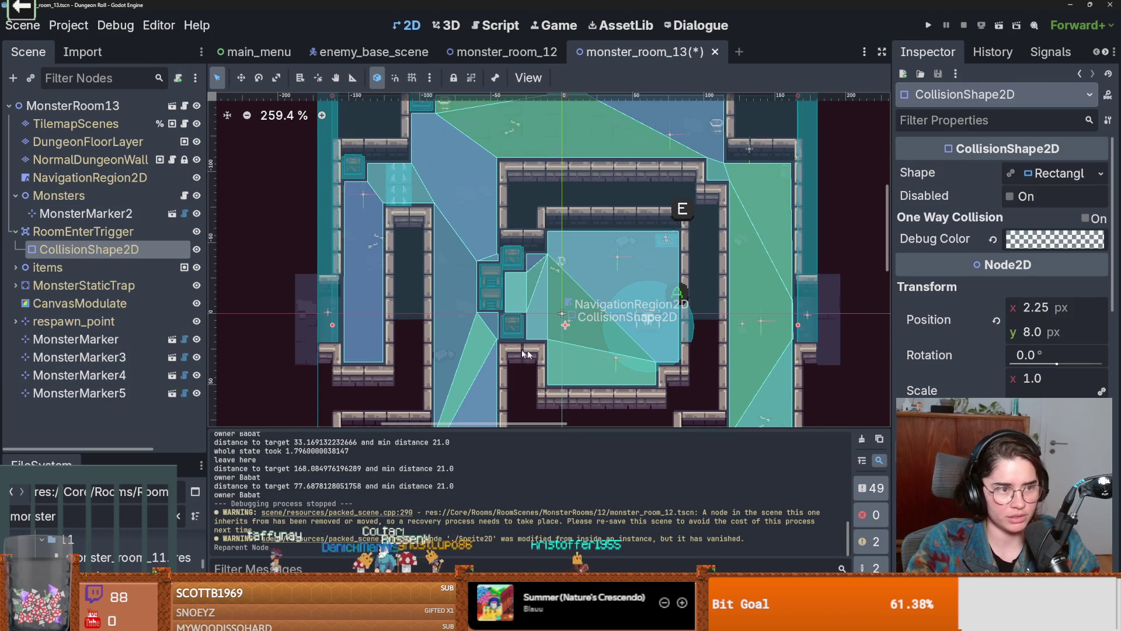
scroll(568, 230, down, 1)
key(ctrl+s)
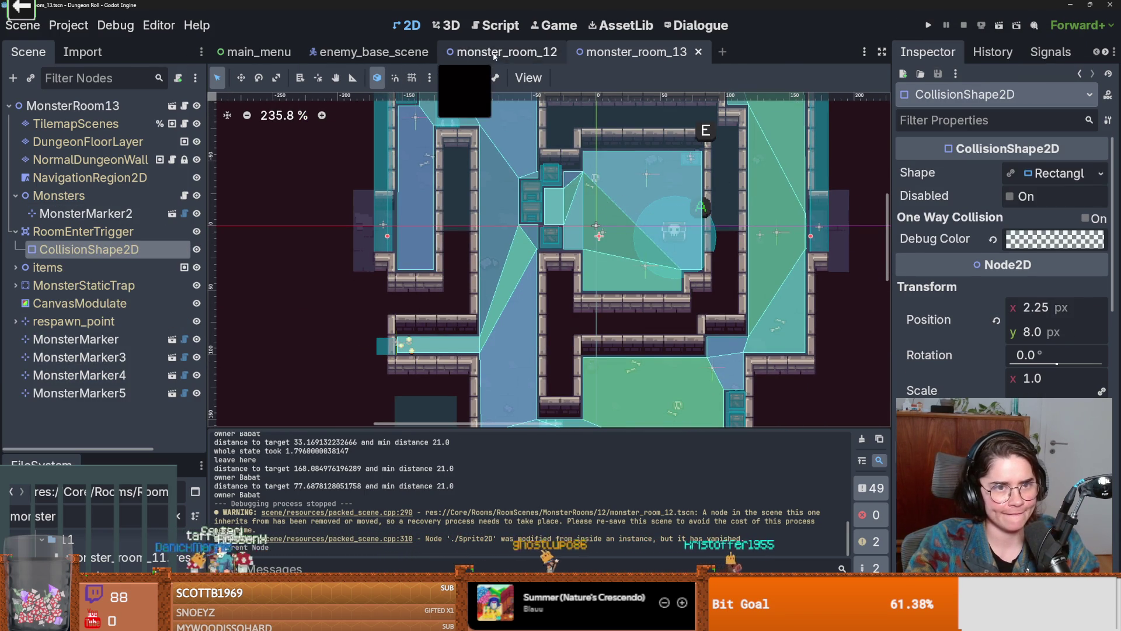
click(376, 56)
Open idle_state.gd and add a new line under physics_update, discarding a first print attempt
click(192, 231)
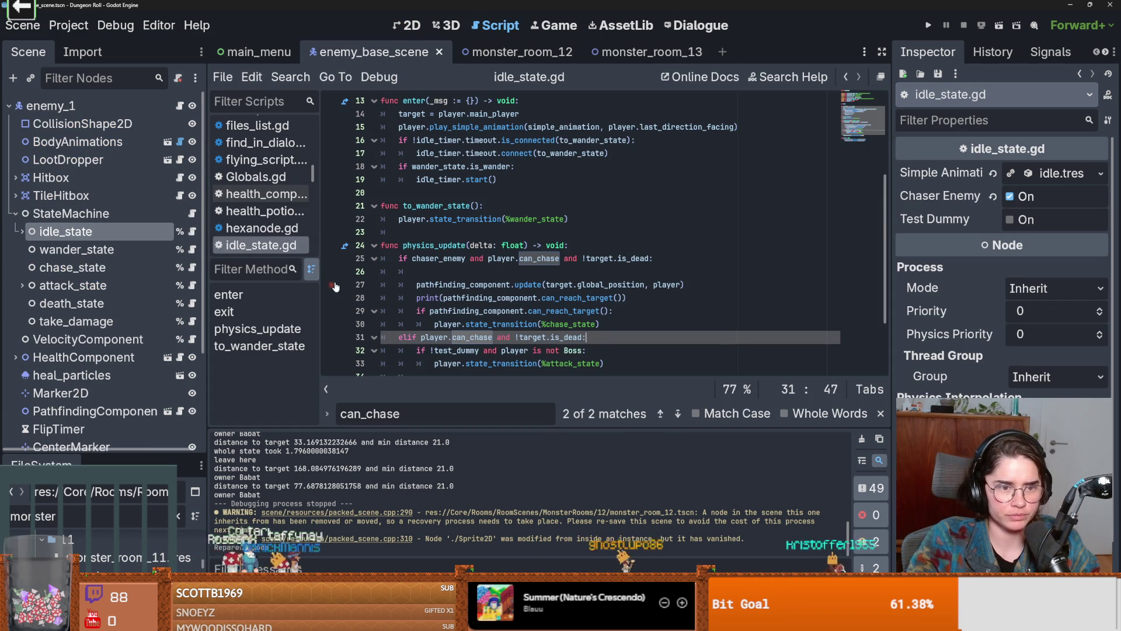
click(617, 239)
key(Return)
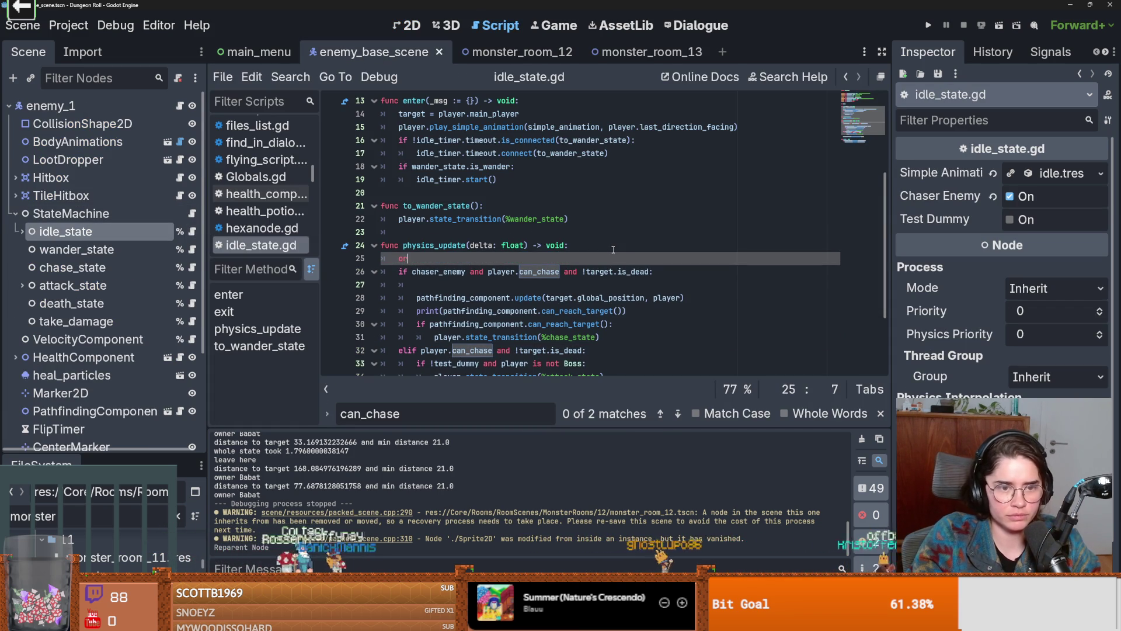
text(or)
key(BackSpace)
key(BackSpace)
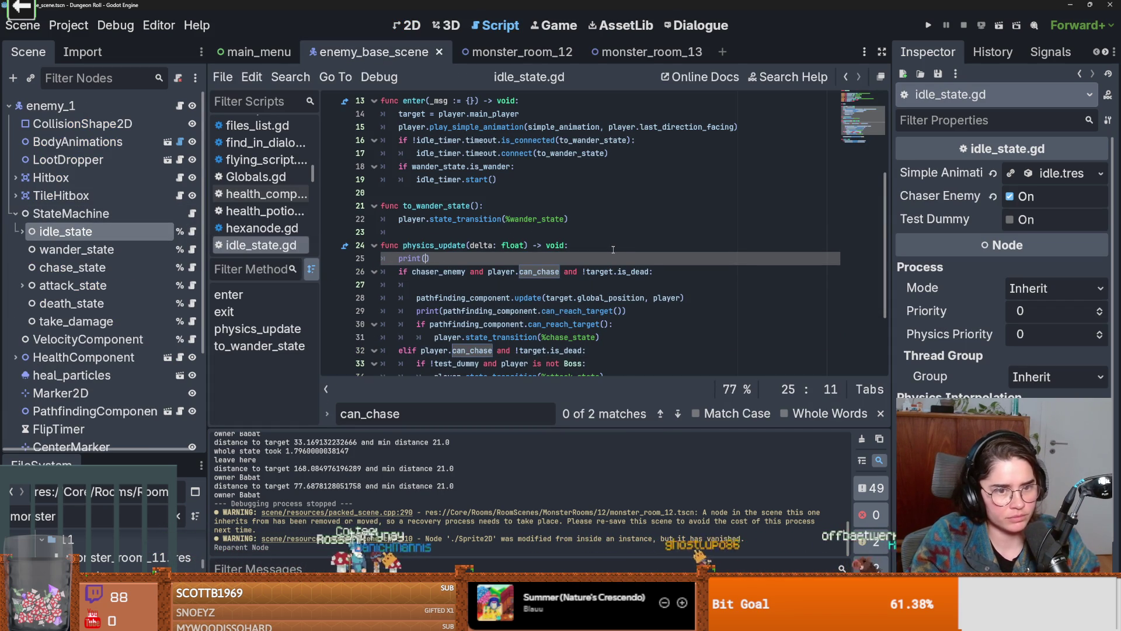
text(print("can chase ",)
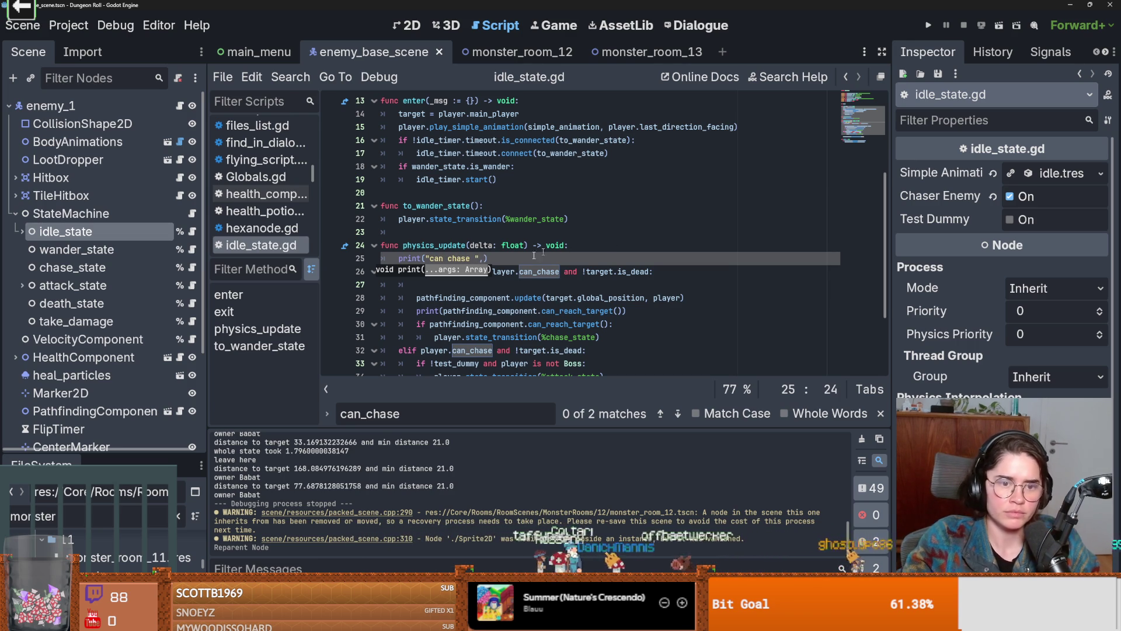
key(shift+Home)
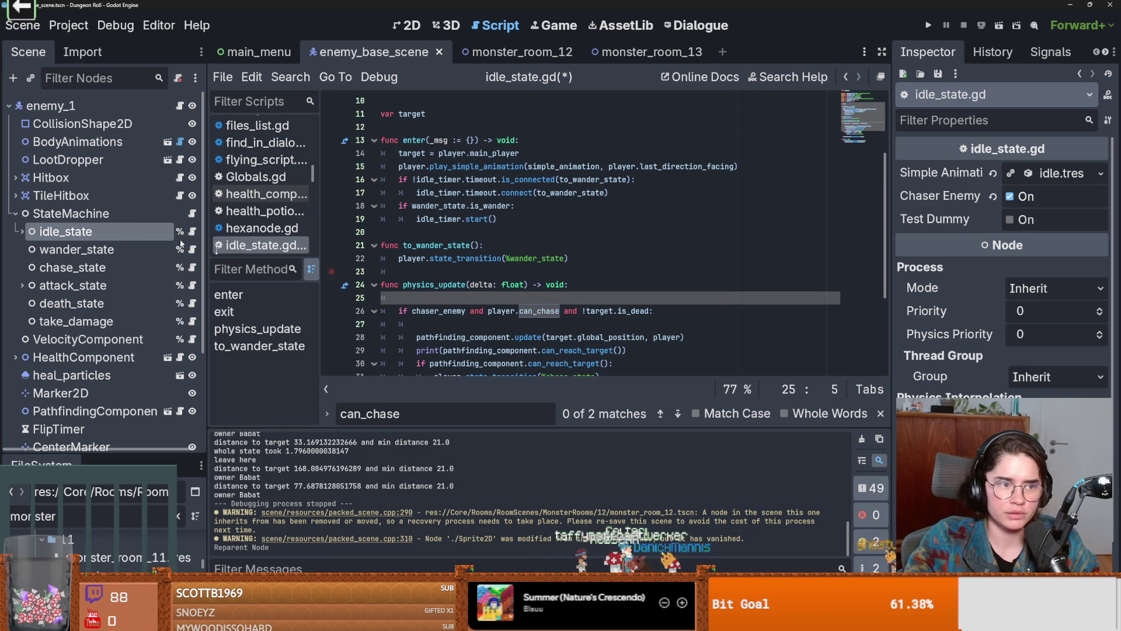
key(BackSpace)
Look over chase_state.gd and return to idle_state.gd
click(194, 269)
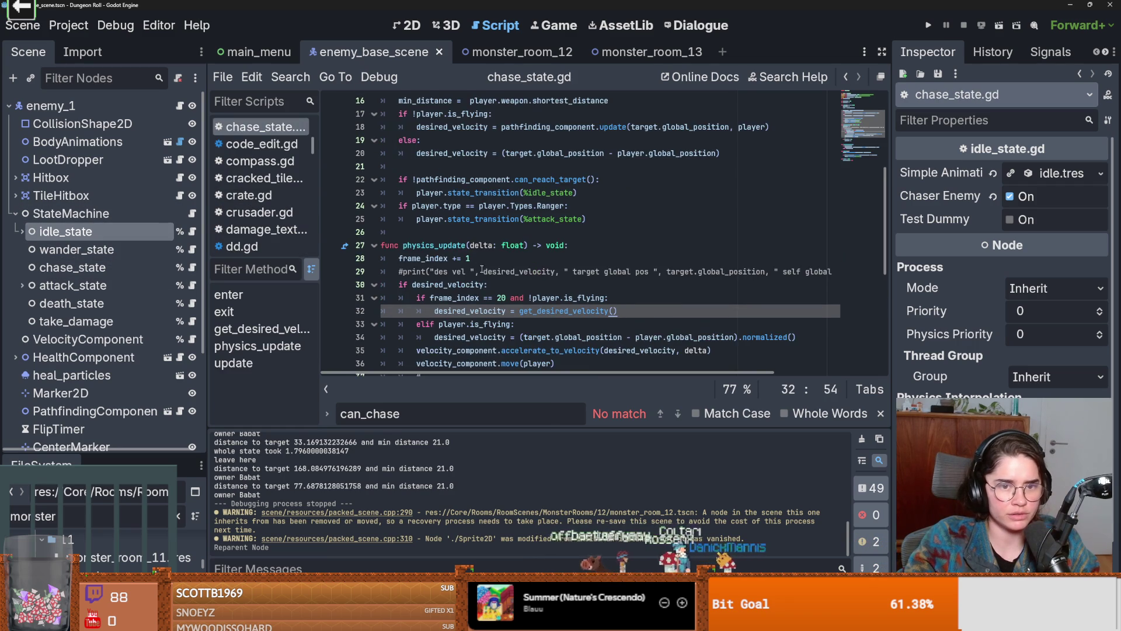
key(alt+Left)
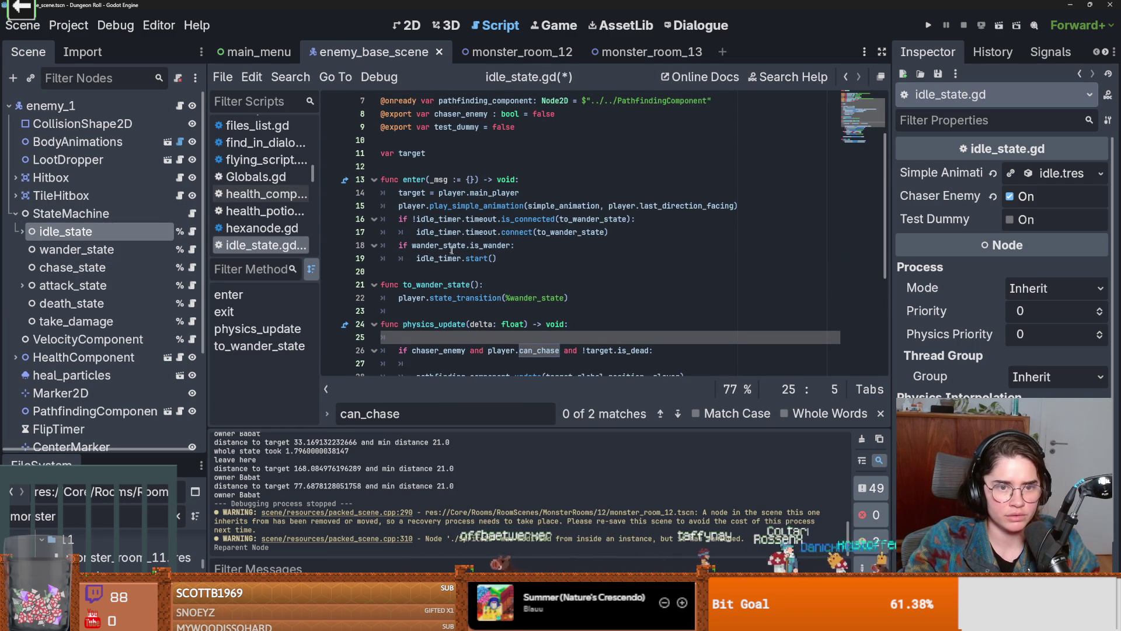
scroll(504, 285, down, 2)
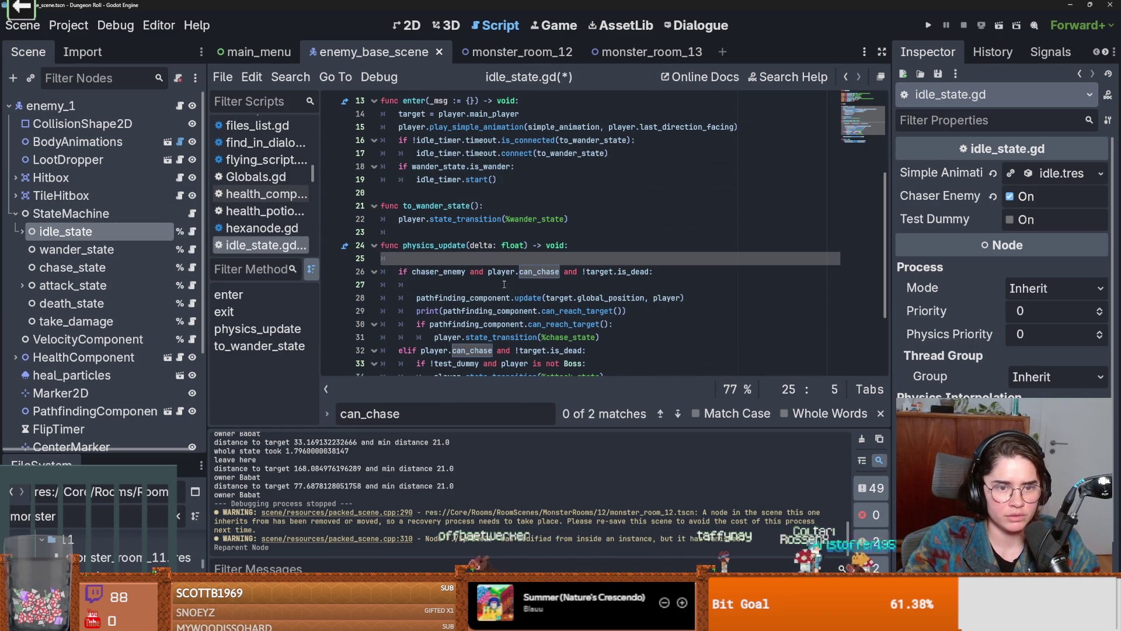
click(193, 267)
key(alt+Left)
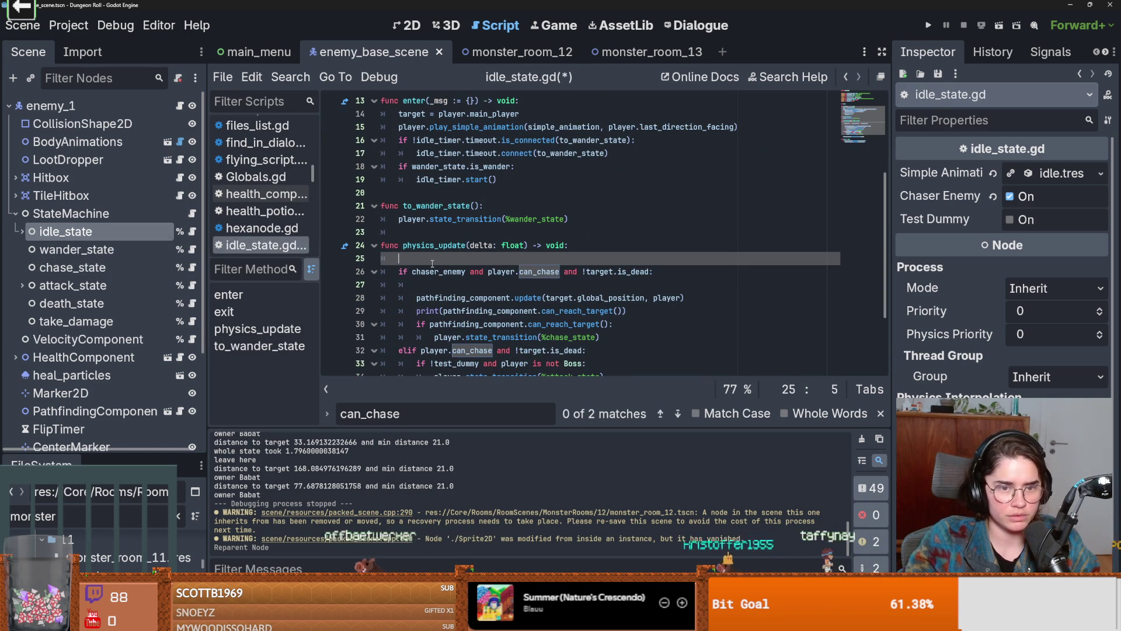
Write print("player.can_chase ", player.can_chase) on line 25, then save and run
text(print(")
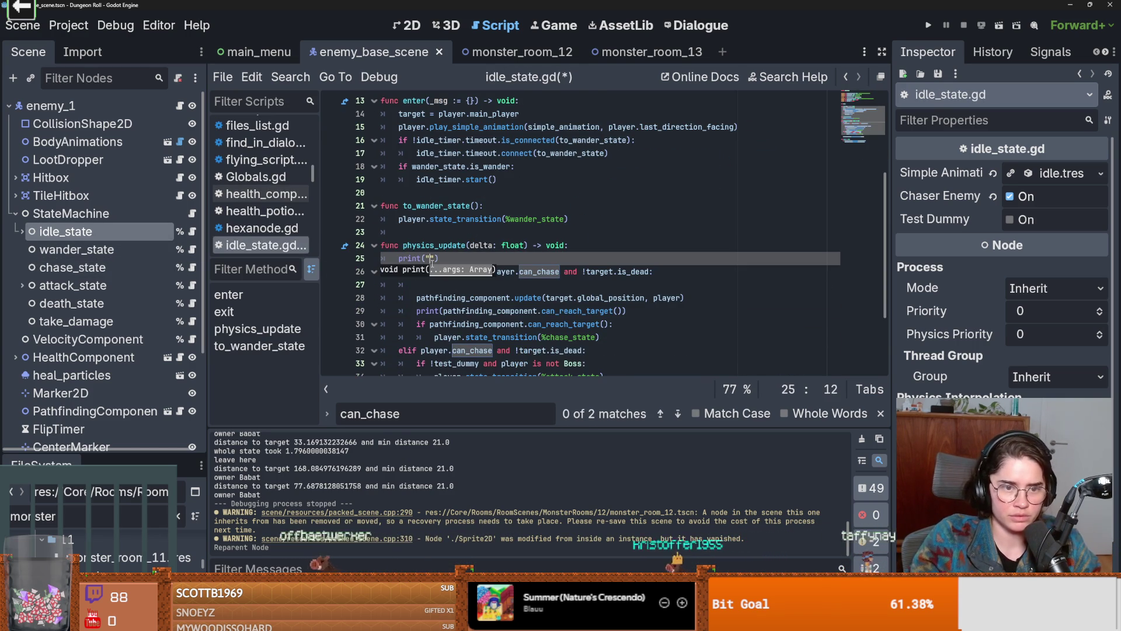
click(439, 245)
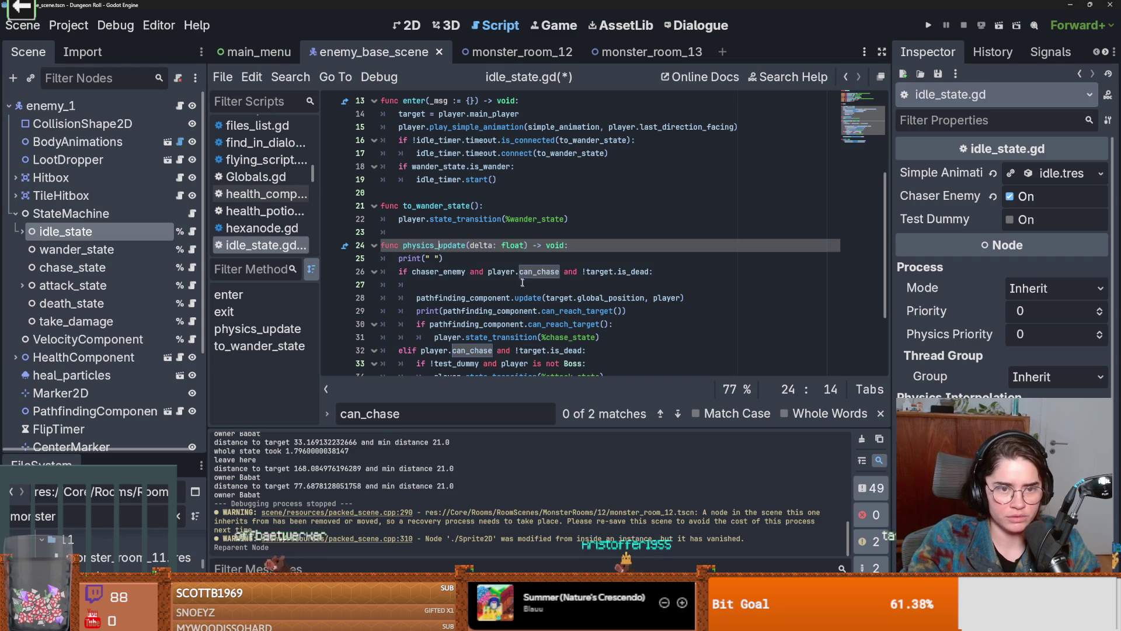
click(556, 272)
drag(482, 268, 488, 270)
key(ctrl+c)
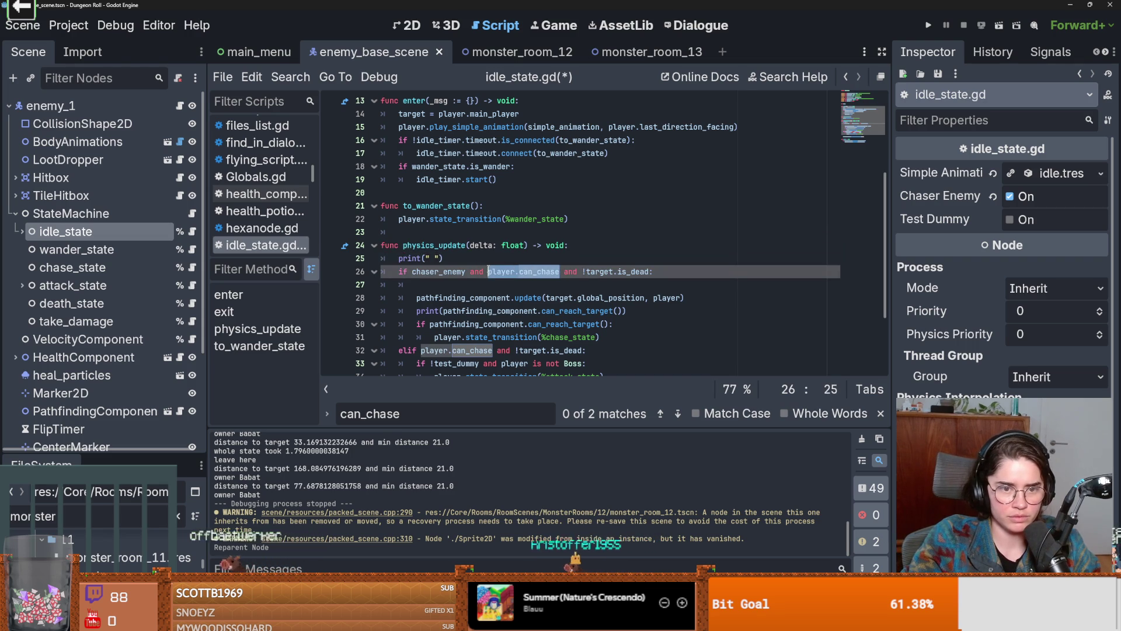
click(429, 257)
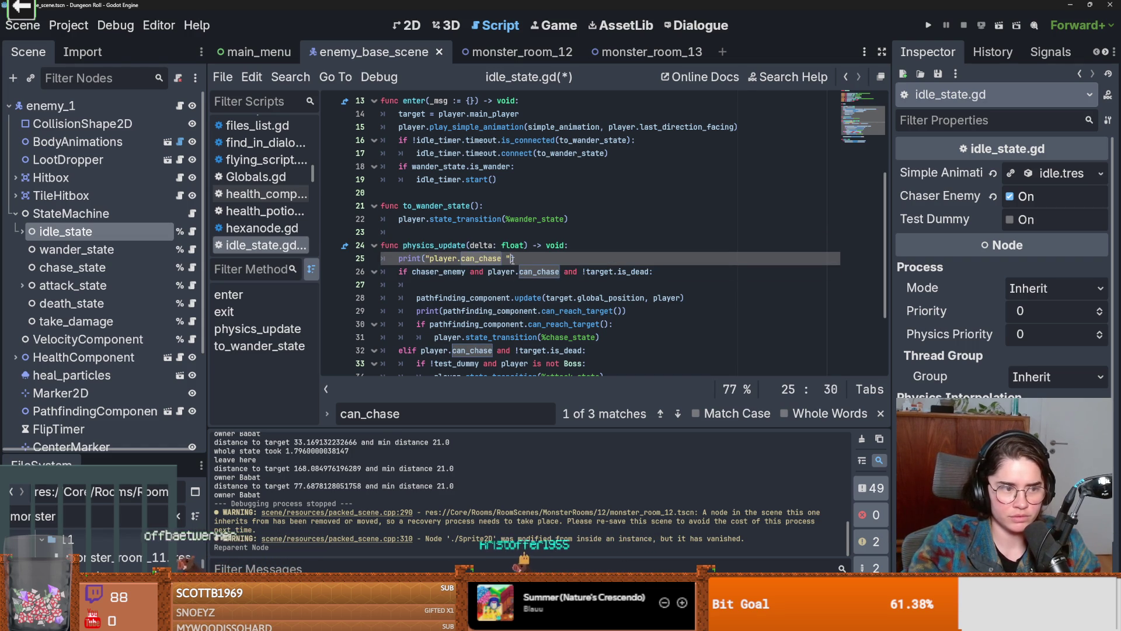
key(ctrl+v)
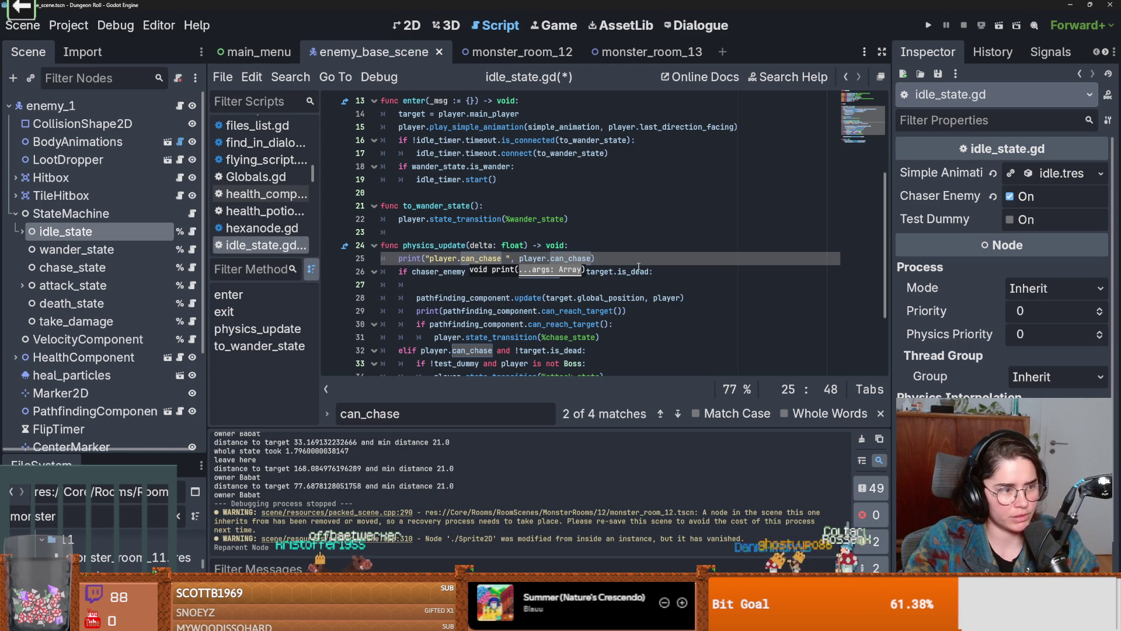
key(F5)
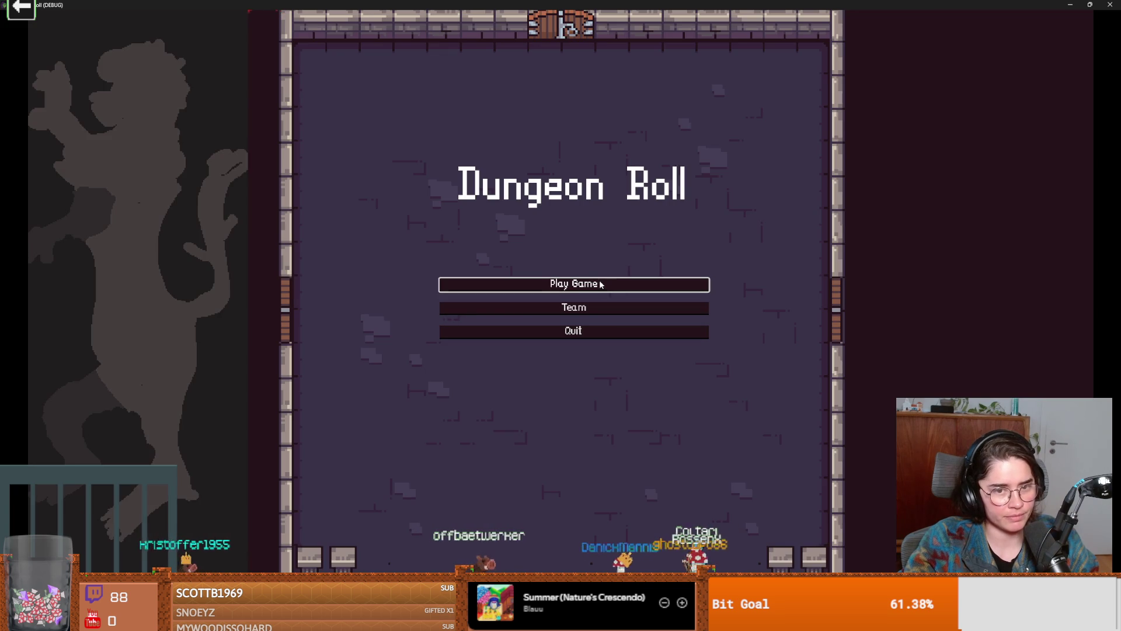
Play as the Crusader while 'player.can_chase false' floods the output, then close the game and review idle_state
click(601, 284)
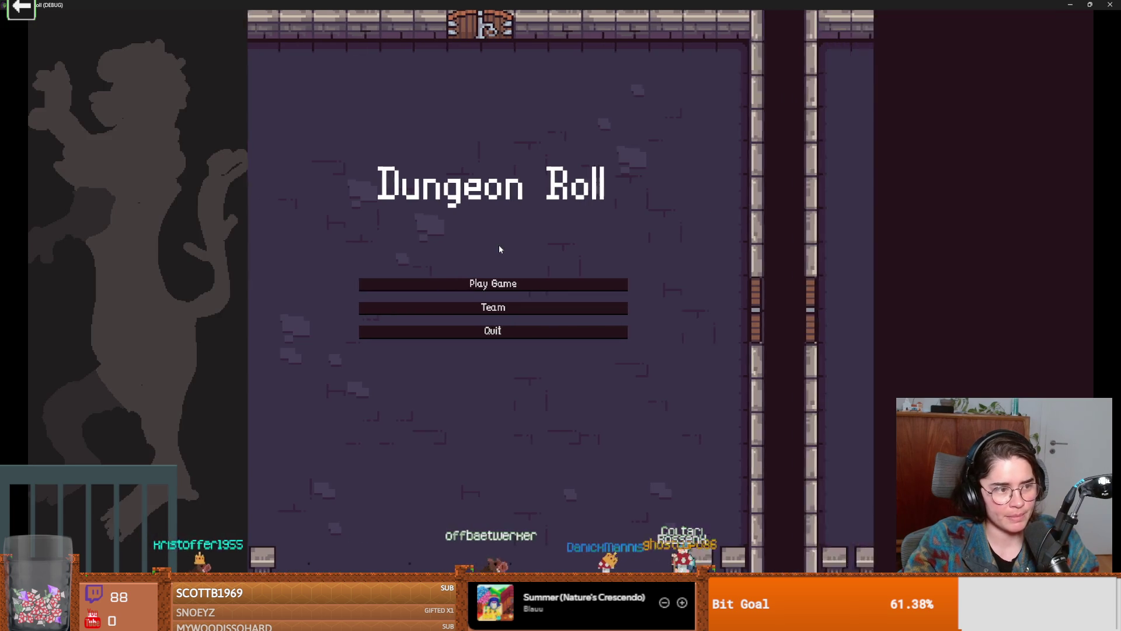
click(472, 172)
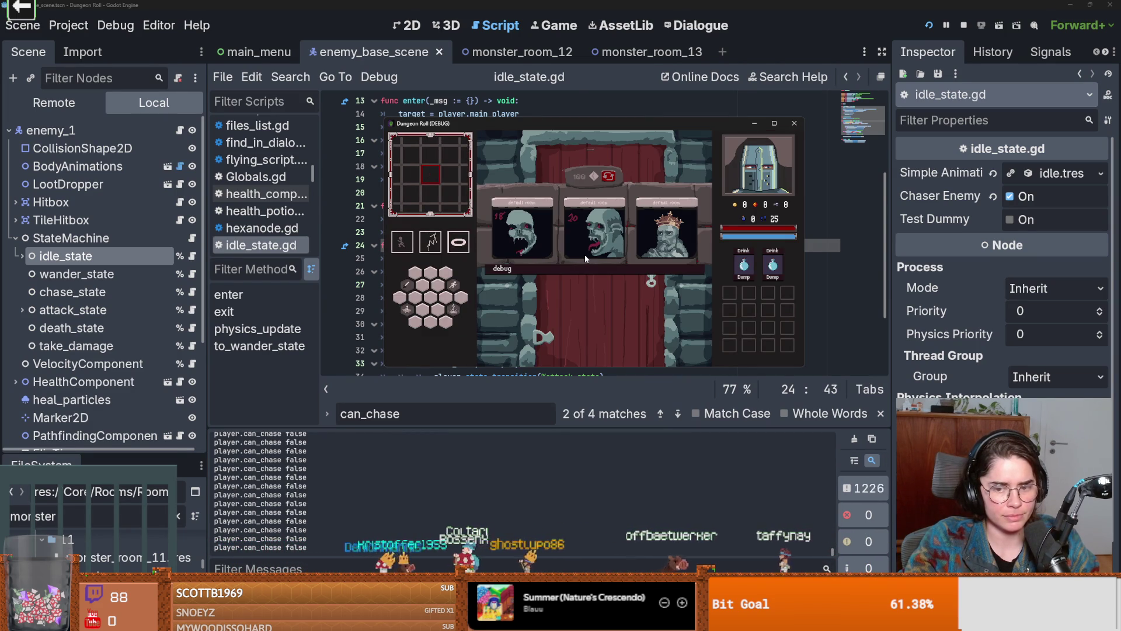
click(792, 129)
click(493, 233)
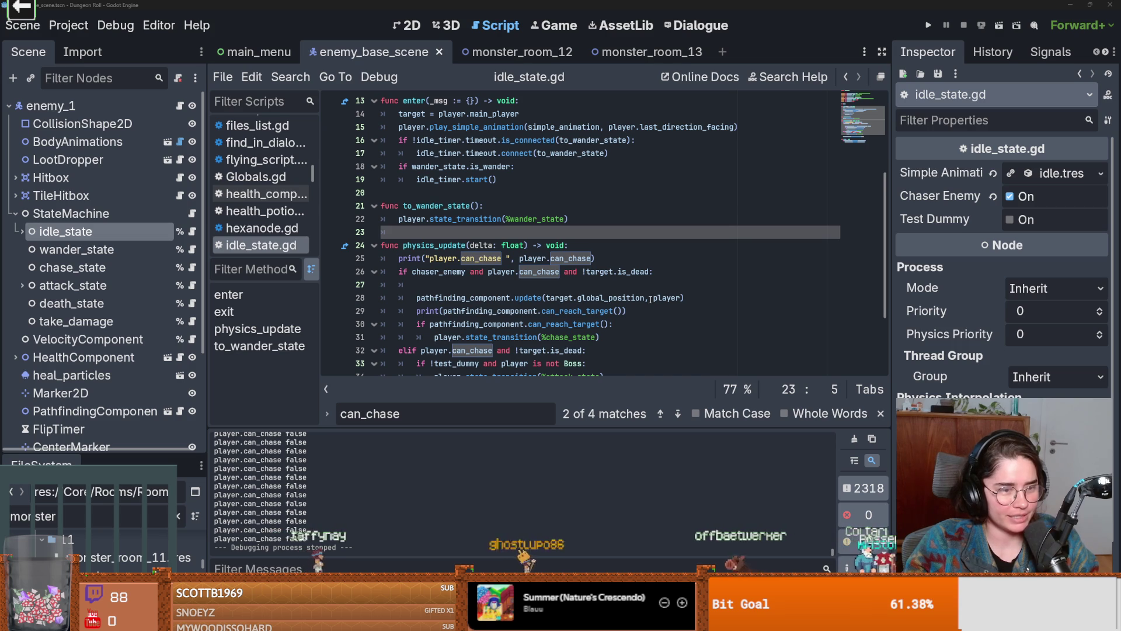
click(586, 337)
Filter FileSystem for 'root' and open the root_room scene
scroll(500, 222, down, 2)
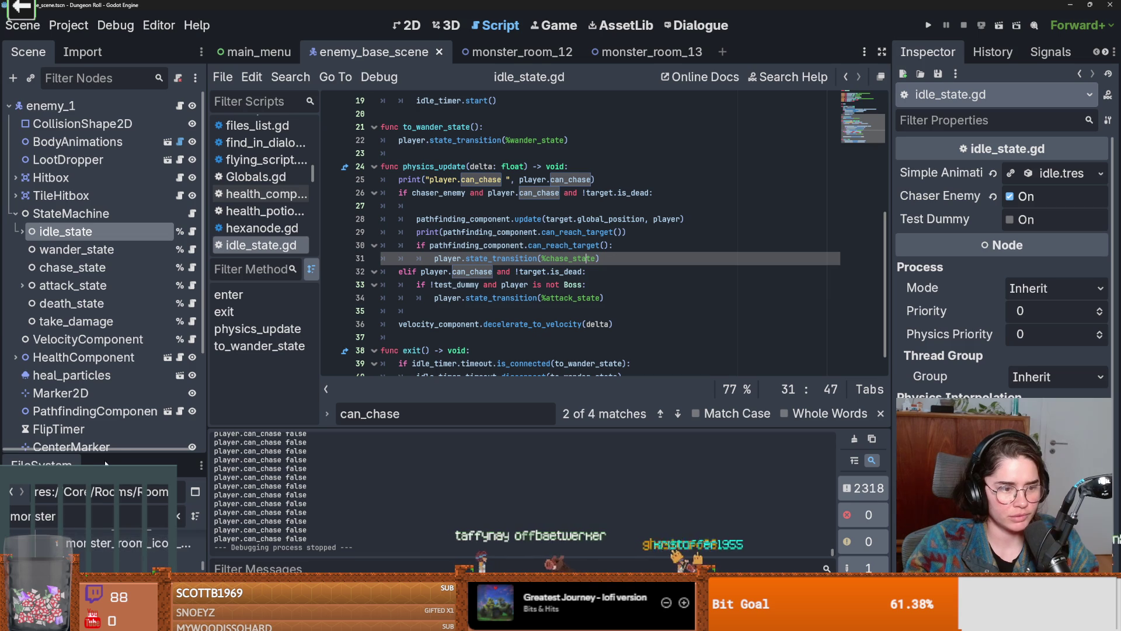
drag(109, 449, 105, 325)
scroll(93, 405, up, 5)
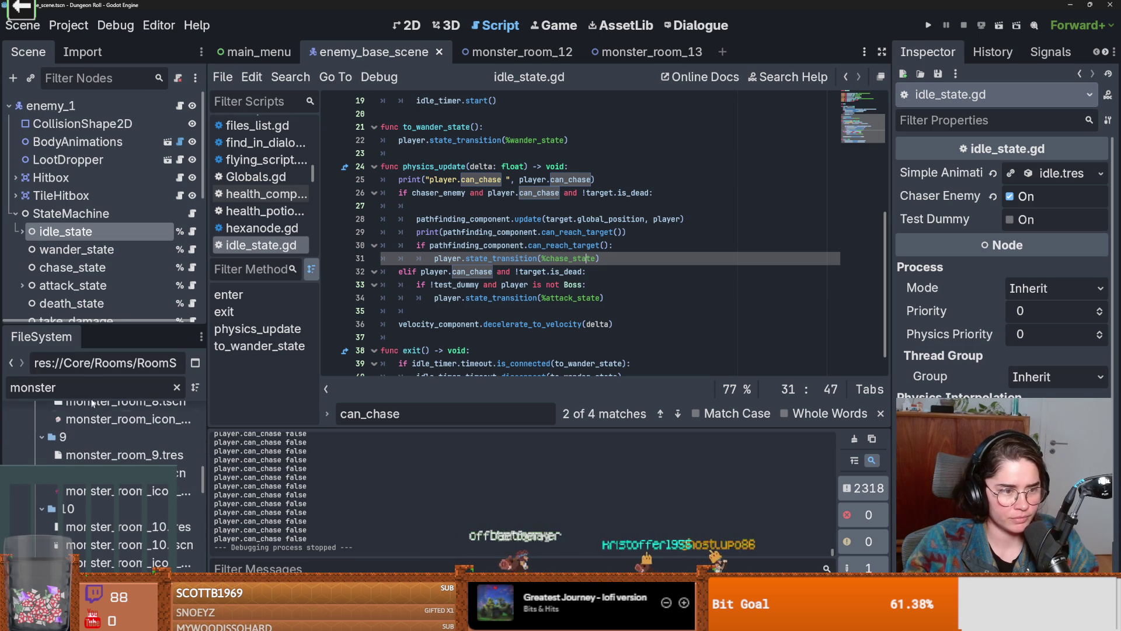
text(root)
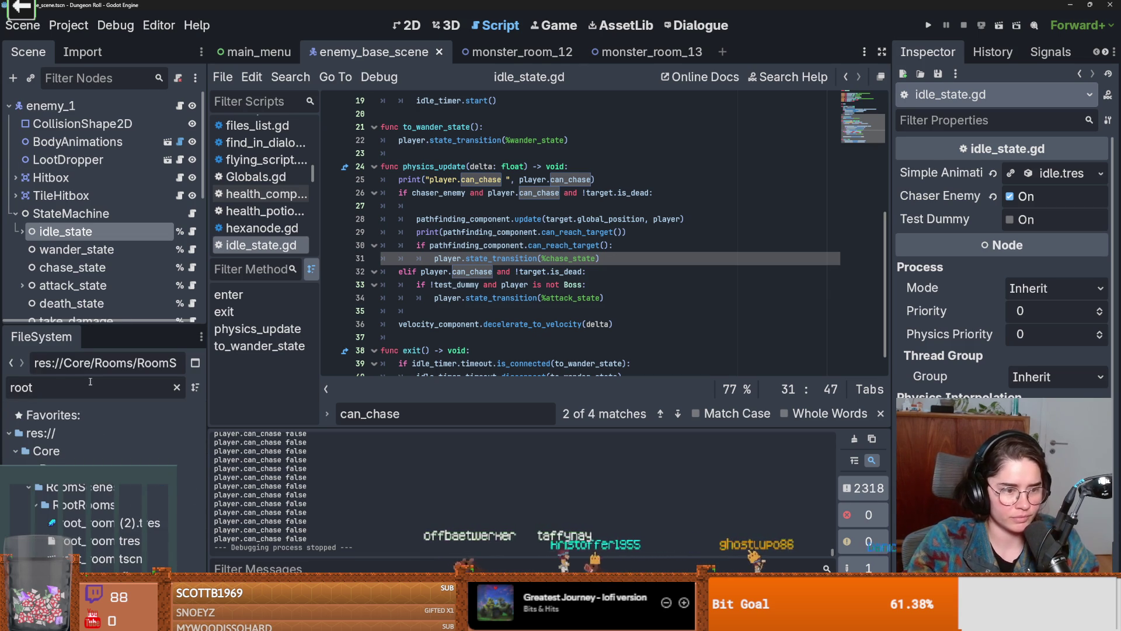
double_click(117, 559)
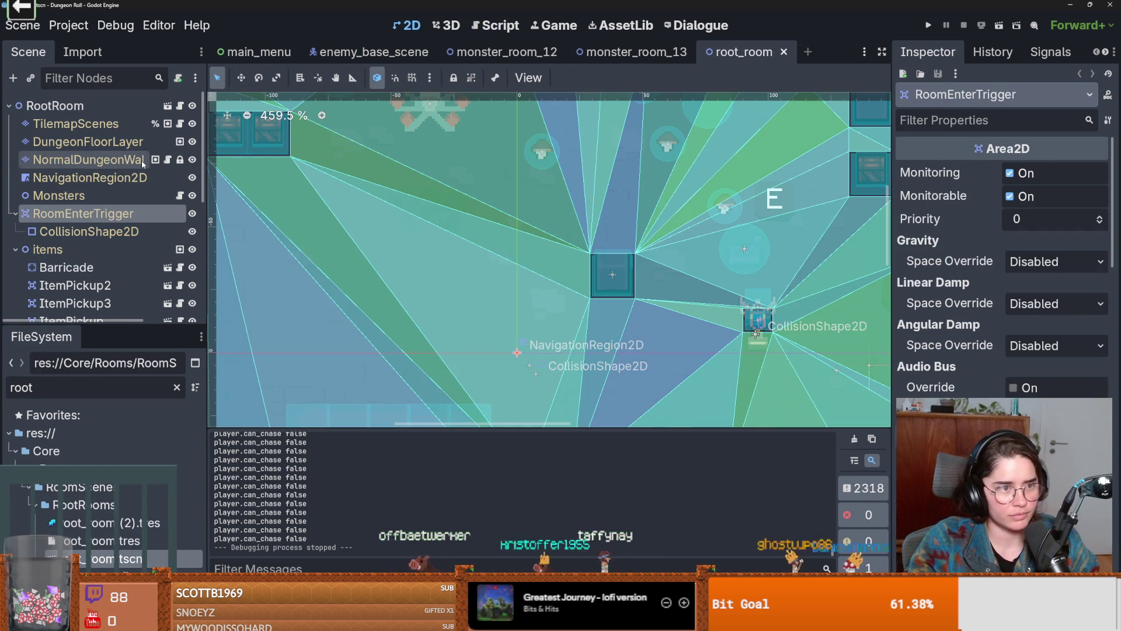
Check MonsterStaticTrap's collision shapes, then collapse the expanded scene-tree branches
scroll(35, 222, down, 5)
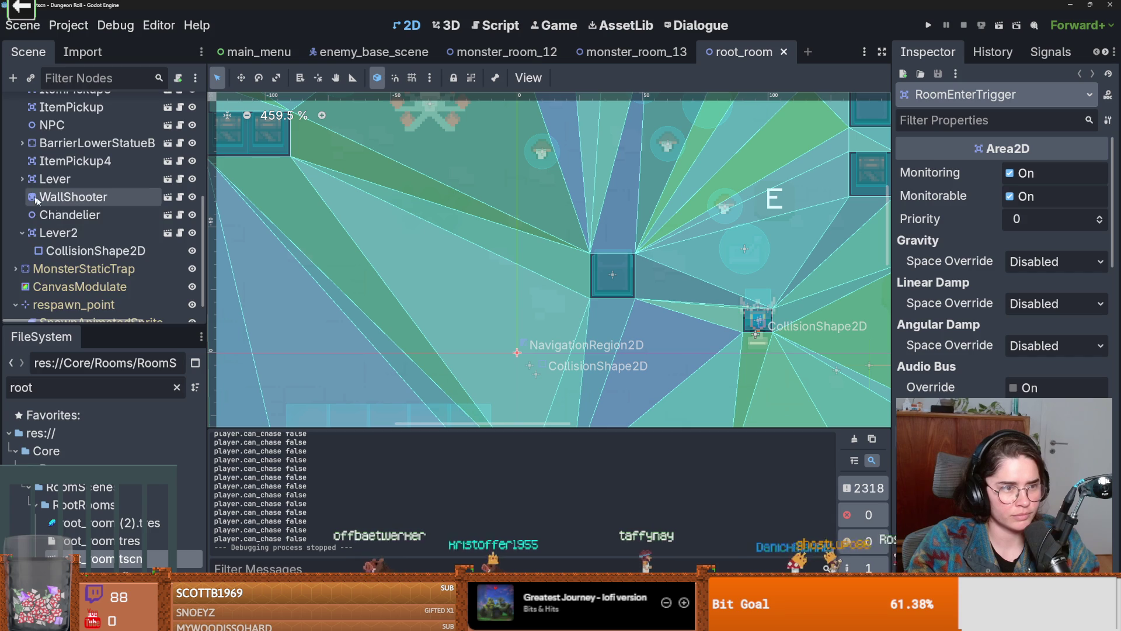
scroll(35, 222, down, 1)
scroll(35, 222, up, 2)
scroll(35, 234, down, 2)
click(15, 249)
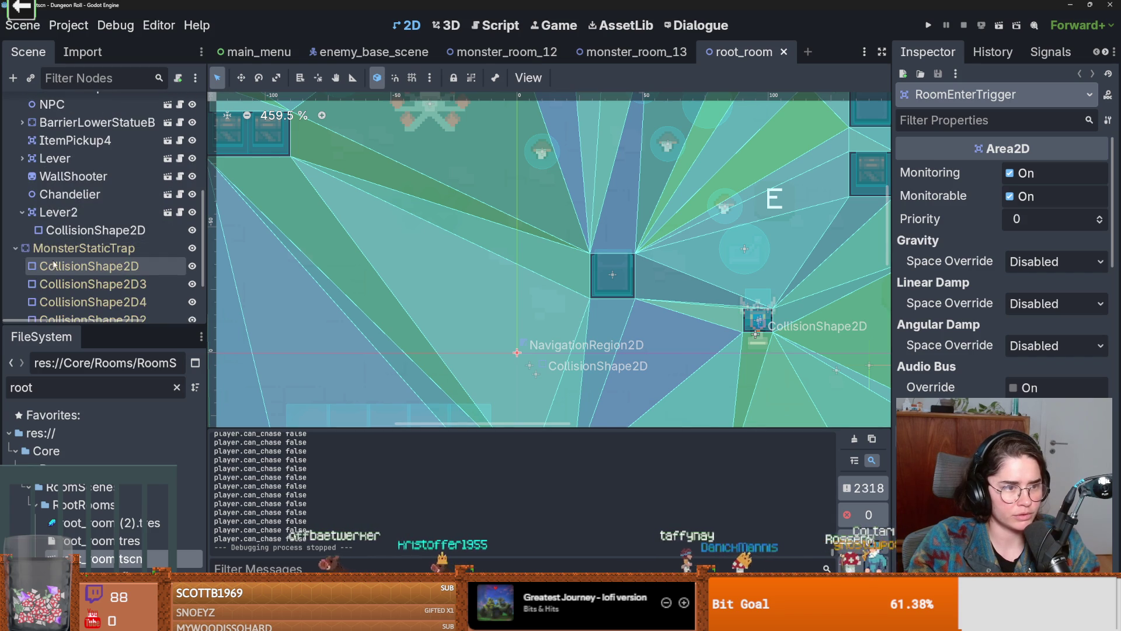
scroll(50, 263, down, 2)
scroll(35, 233, up, 6)
click(12, 190)
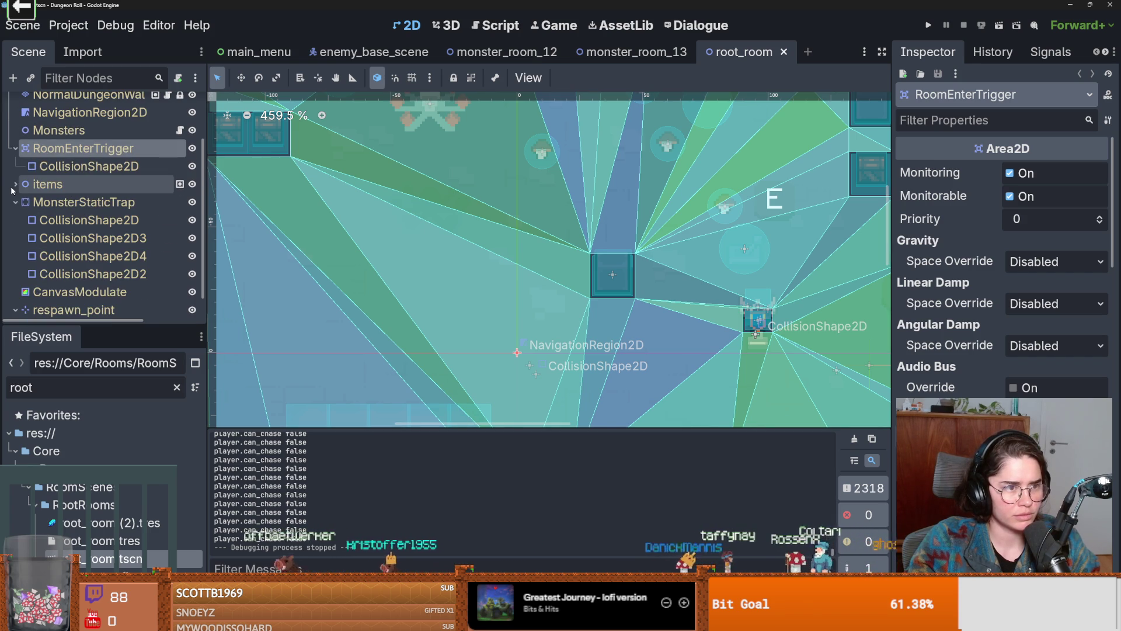
click(13, 189)
click(12, 190)
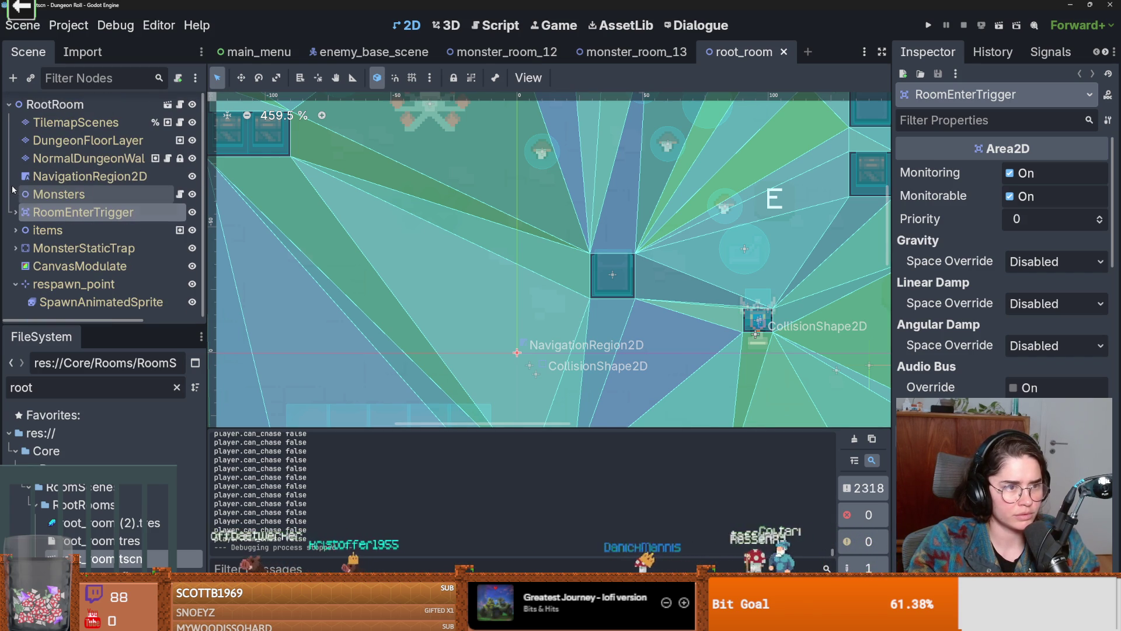
Inspect Monsters and TilemapScenes' Arr of Position and Dungeon Folliage, then save and run
double_click(49, 196)
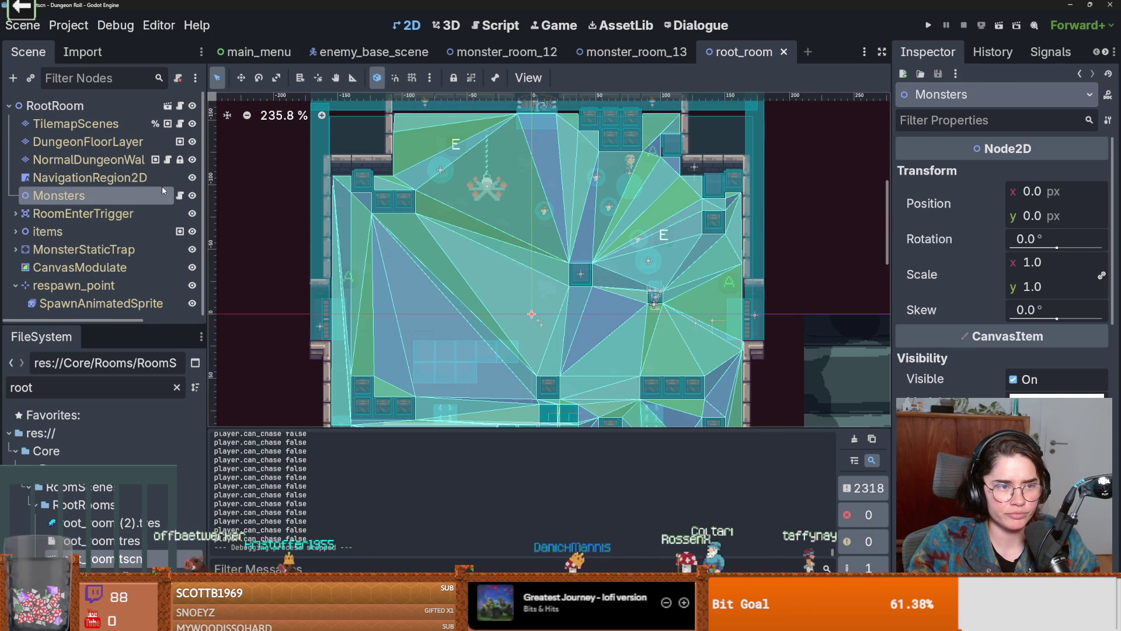
click(88, 123)
click(1078, 173)
click(1078, 173)
click(1054, 196)
click(1054, 197)
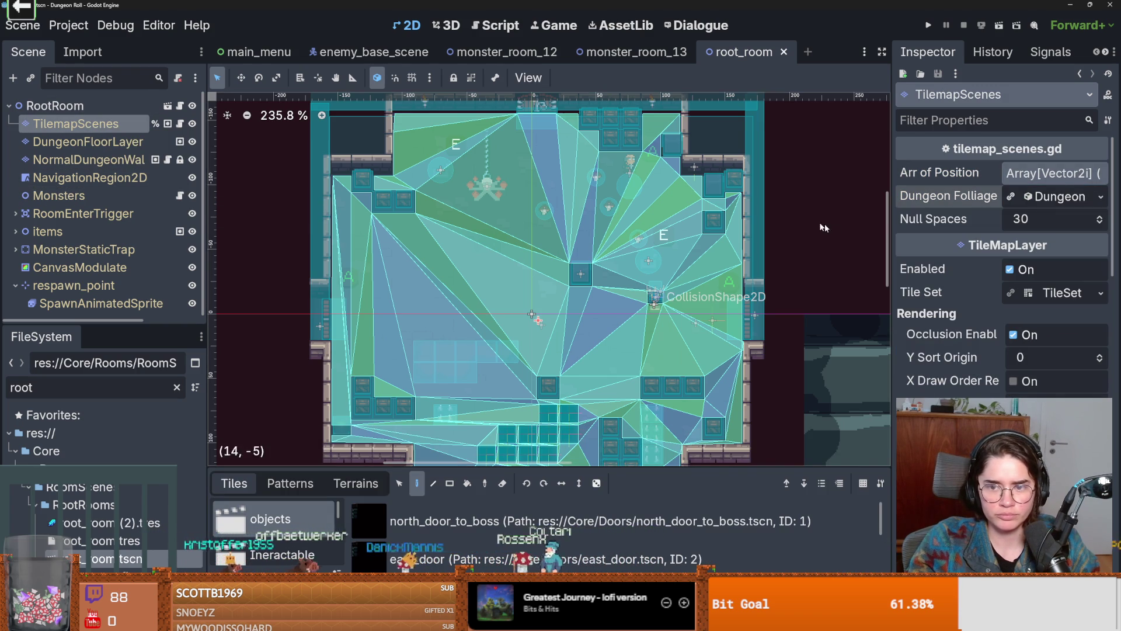
scroll(456, 388, up, 2)
key(ctrl+s)
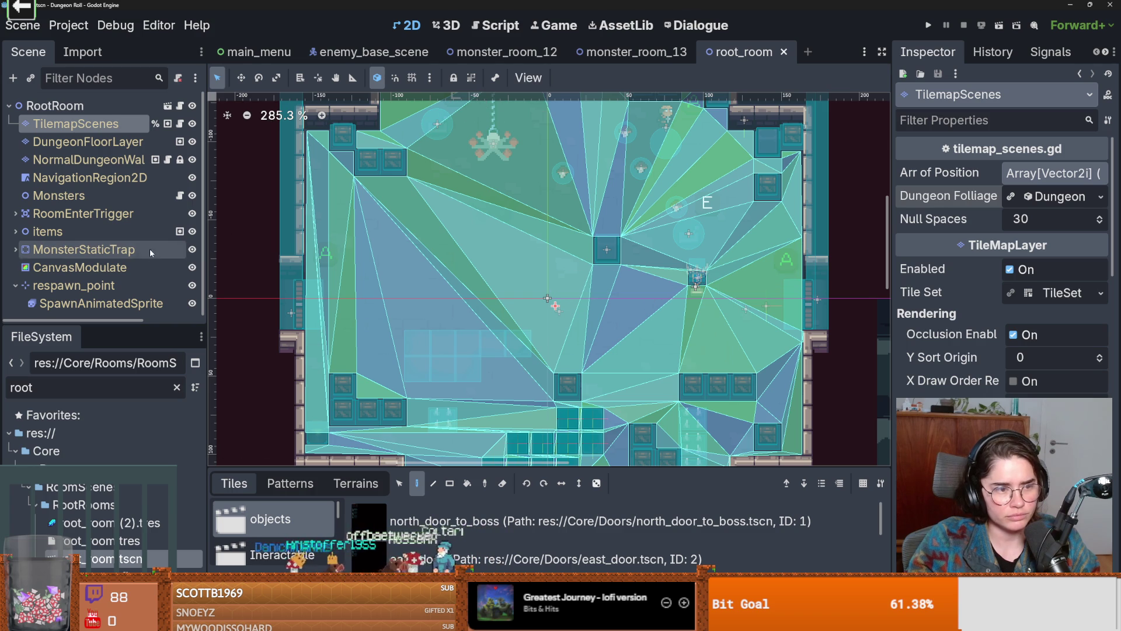
click(927, 26)
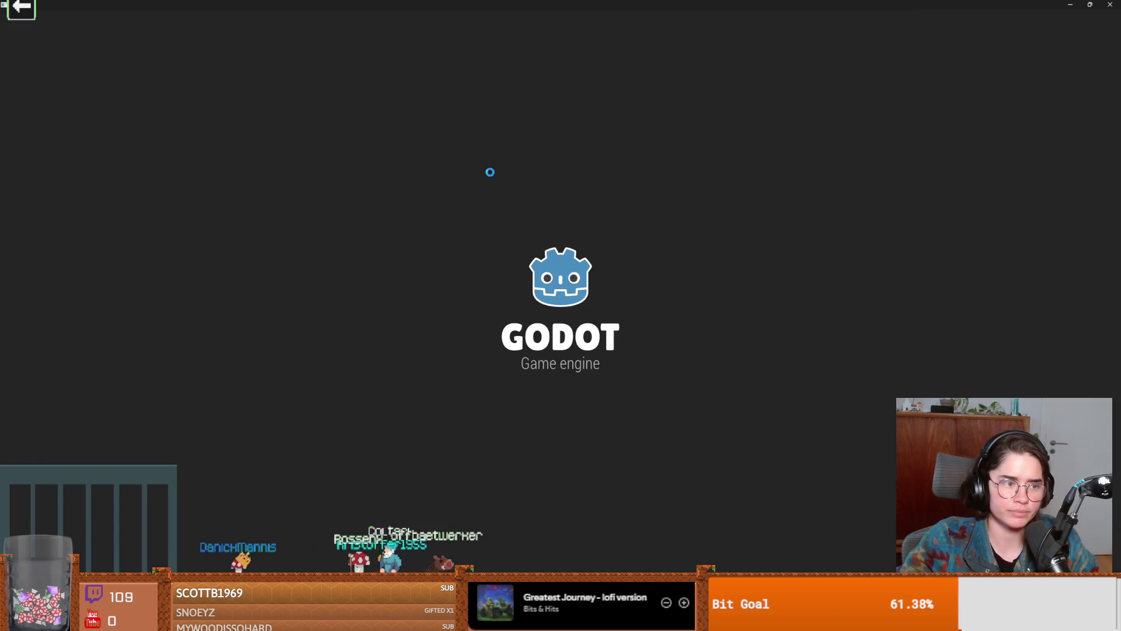
Stop the game, filter FileSystem for 'test' and open test_dummy.tscn
key(Escape)
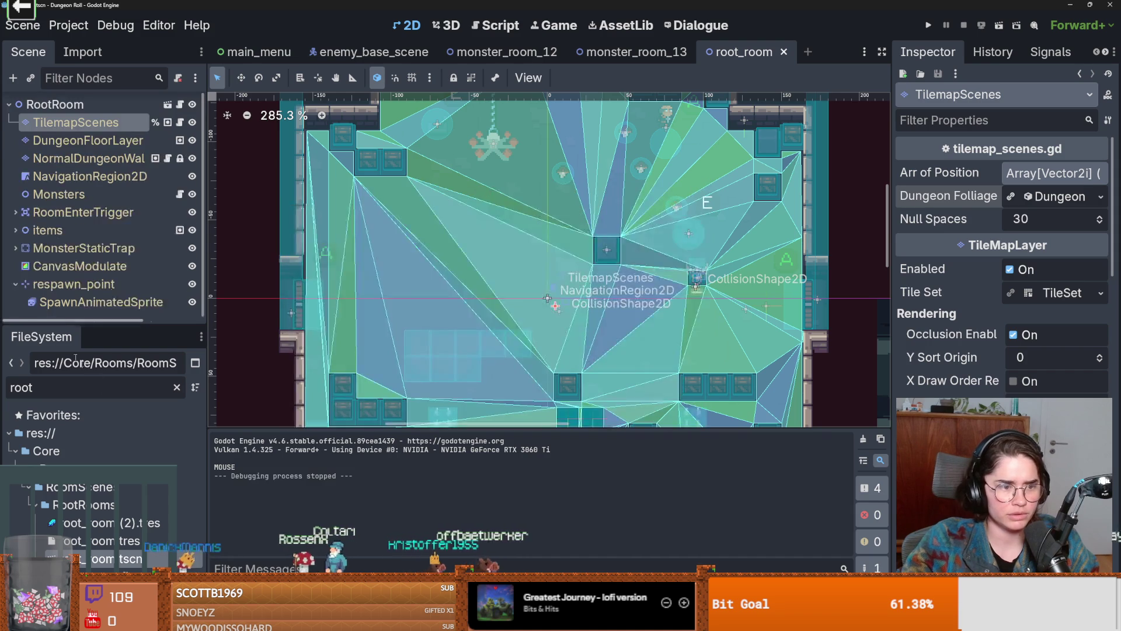
key(ctrl+a)
text(test)
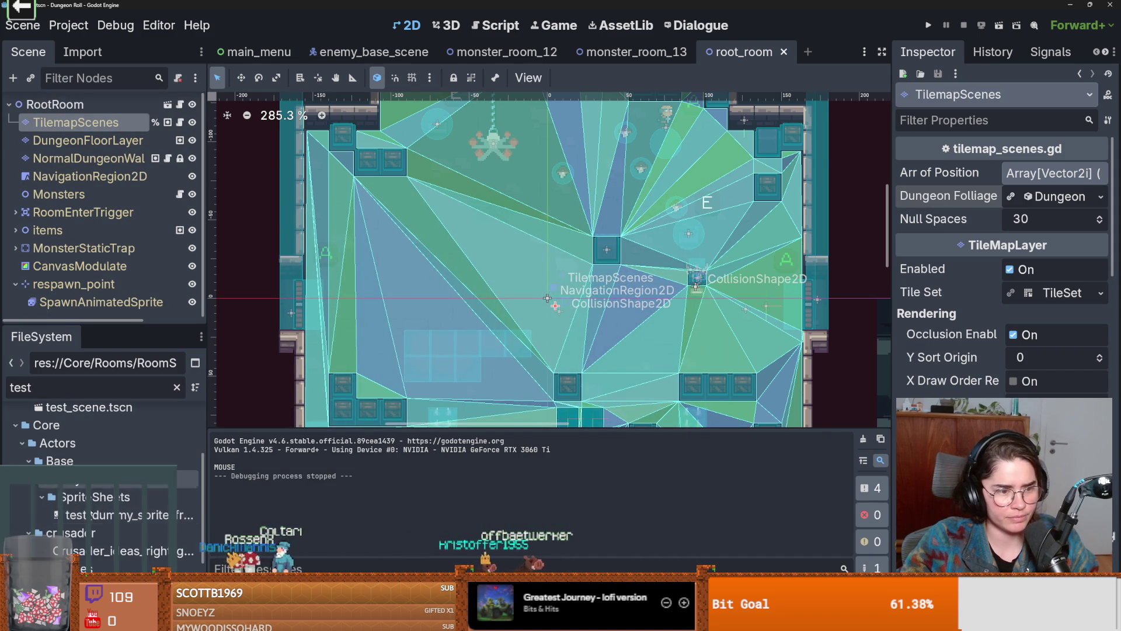
scroll(107, 520, down, 2)
double_click(88, 539)
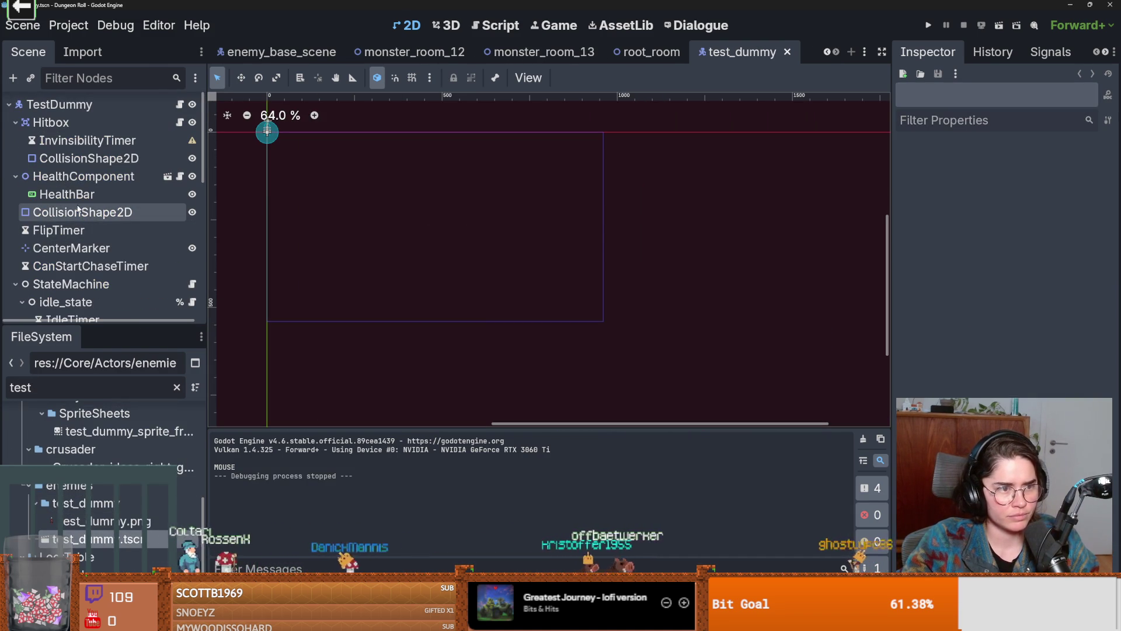
Set the dummy HealthComponent's Max Health to 1, then save and run
click(76, 177)
click(1038, 172)
text(1)
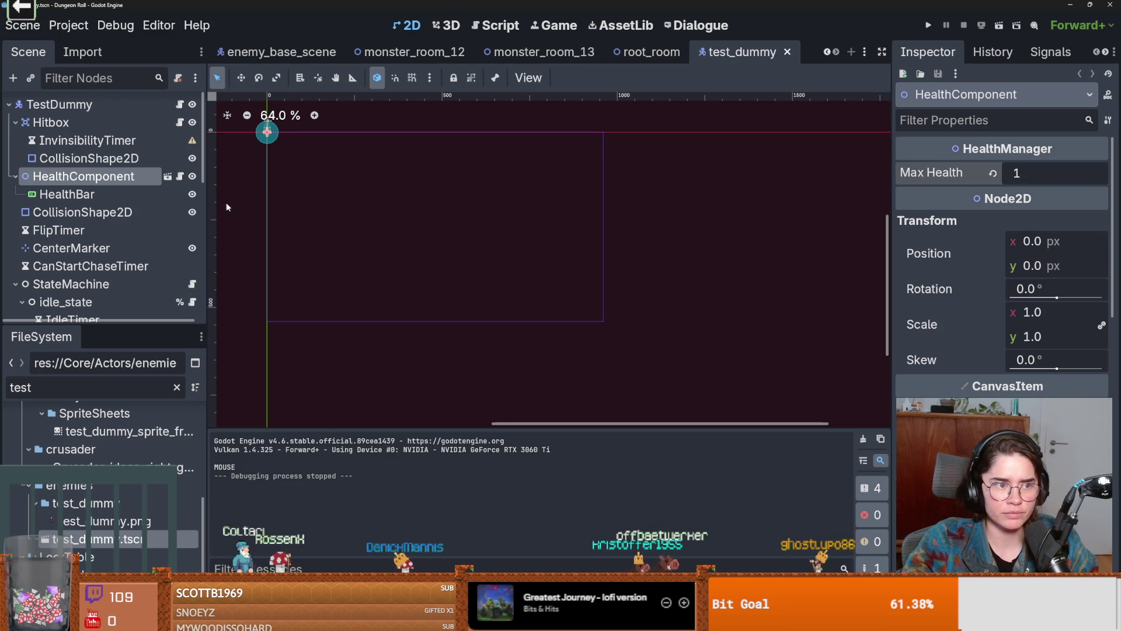
click(928, 25)
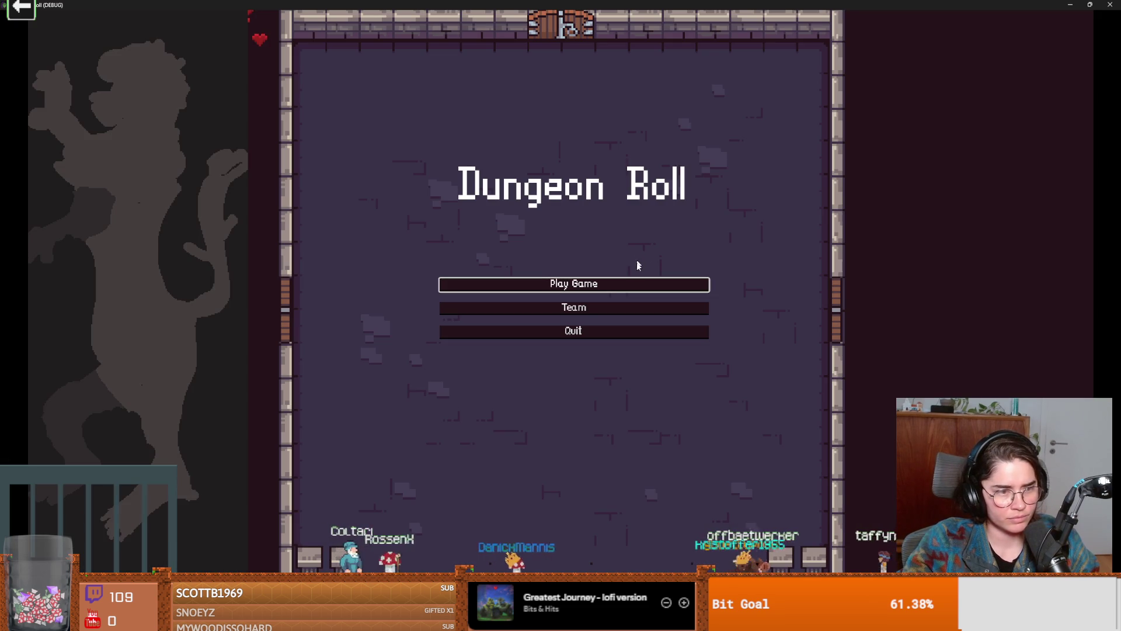
click(582, 282)
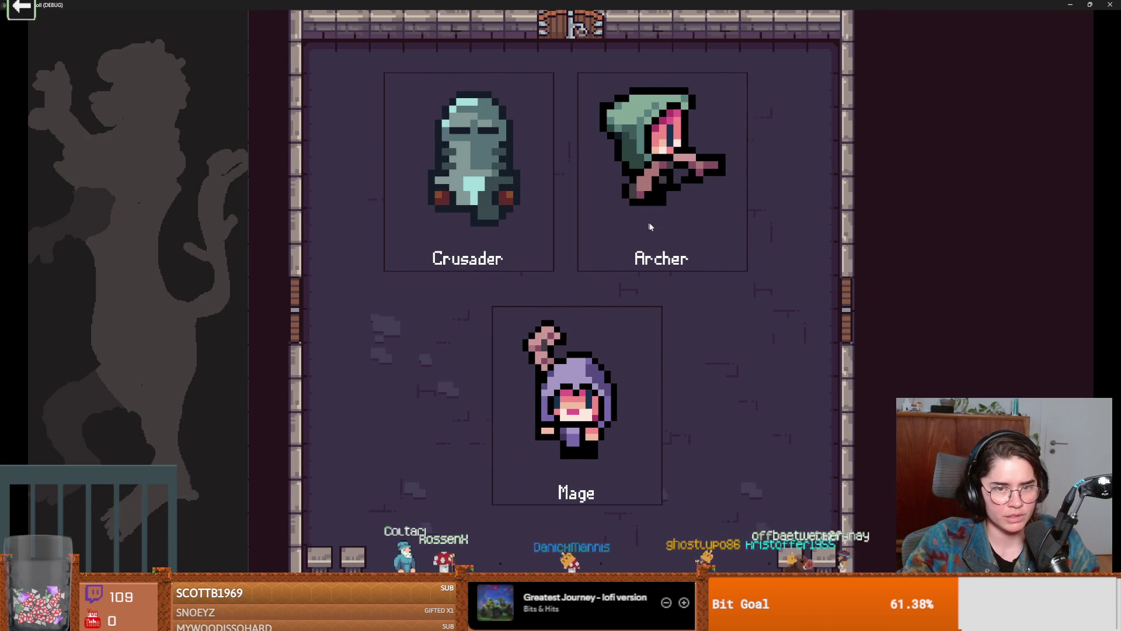
click(647, 225)
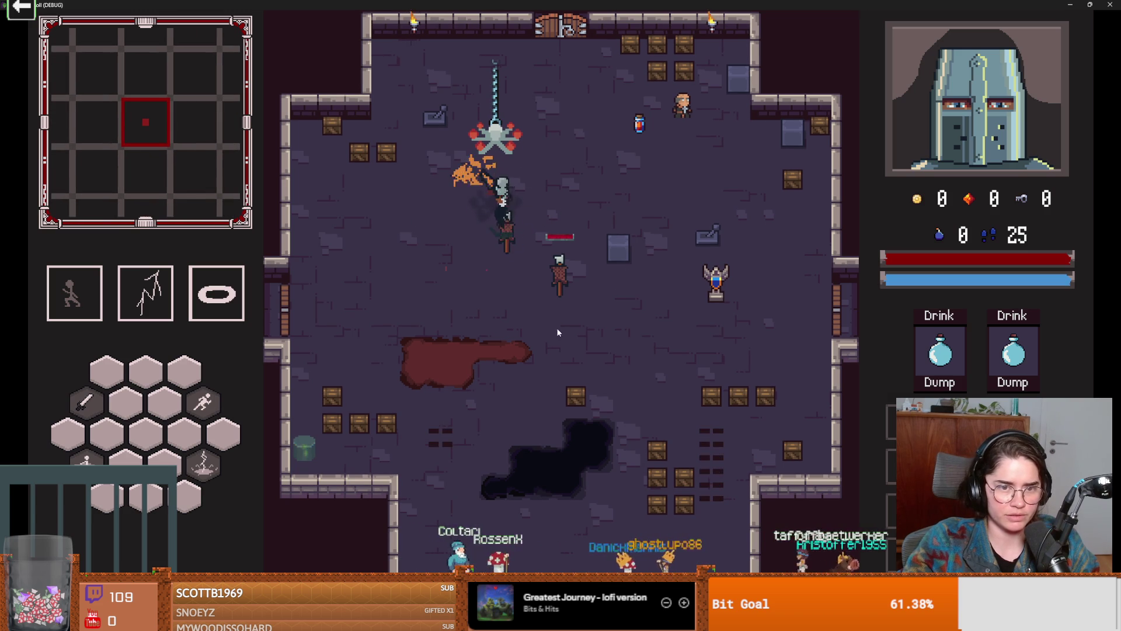
key(super+Down)
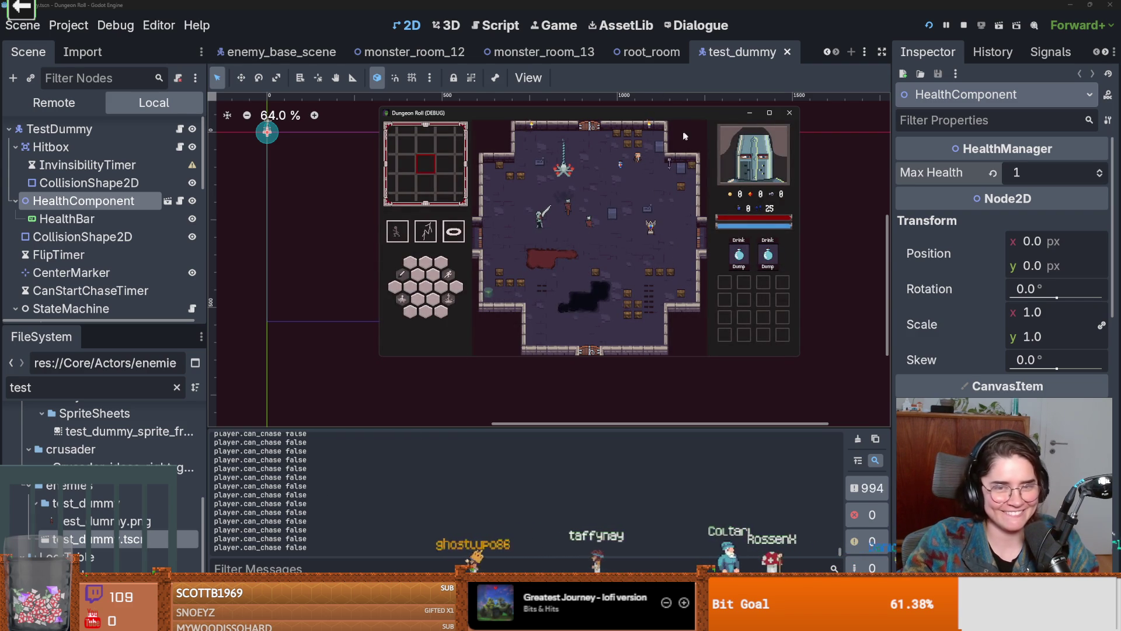
click(789, 113)
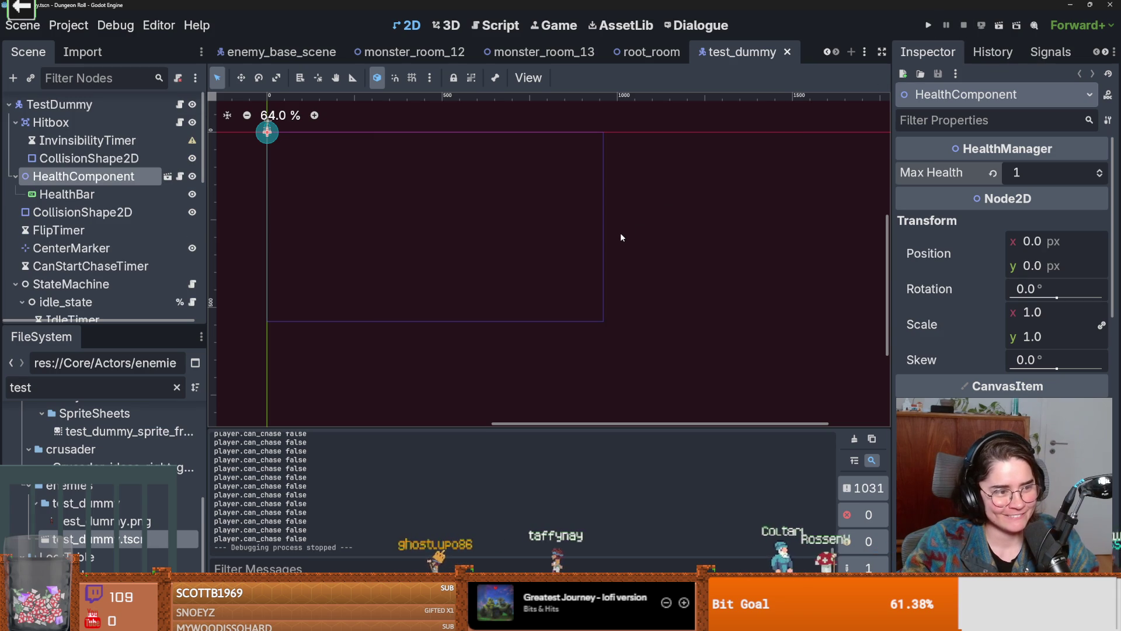
Restore the HealthComponent's Max Health to 50
scroll(538, 220, up, 2)
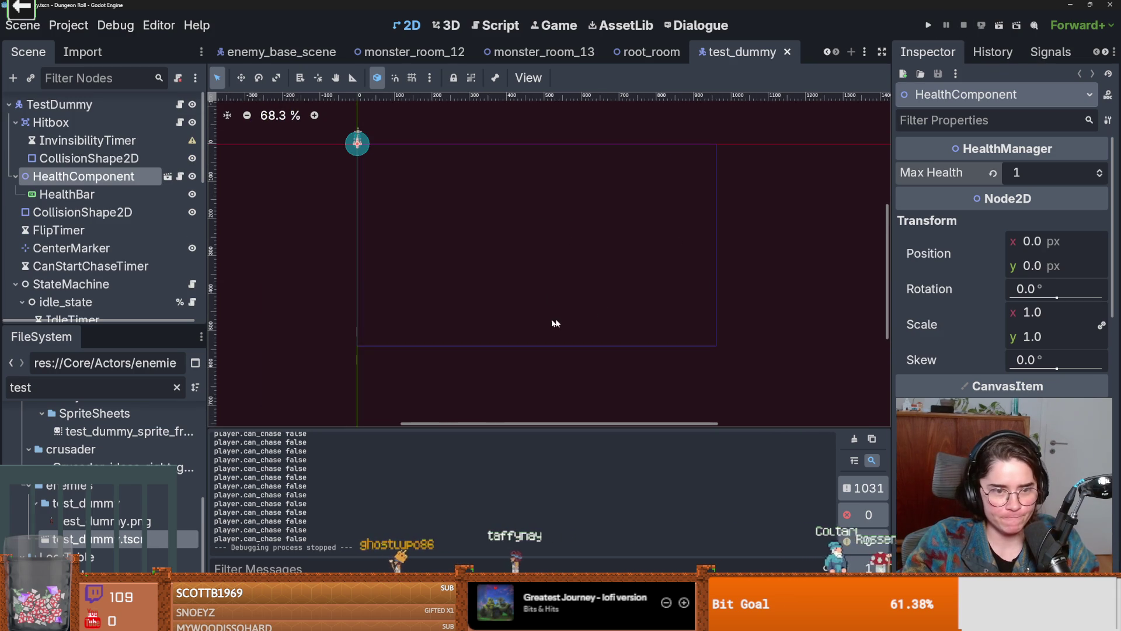
click(1061, 173)
text(50)
key(Return)
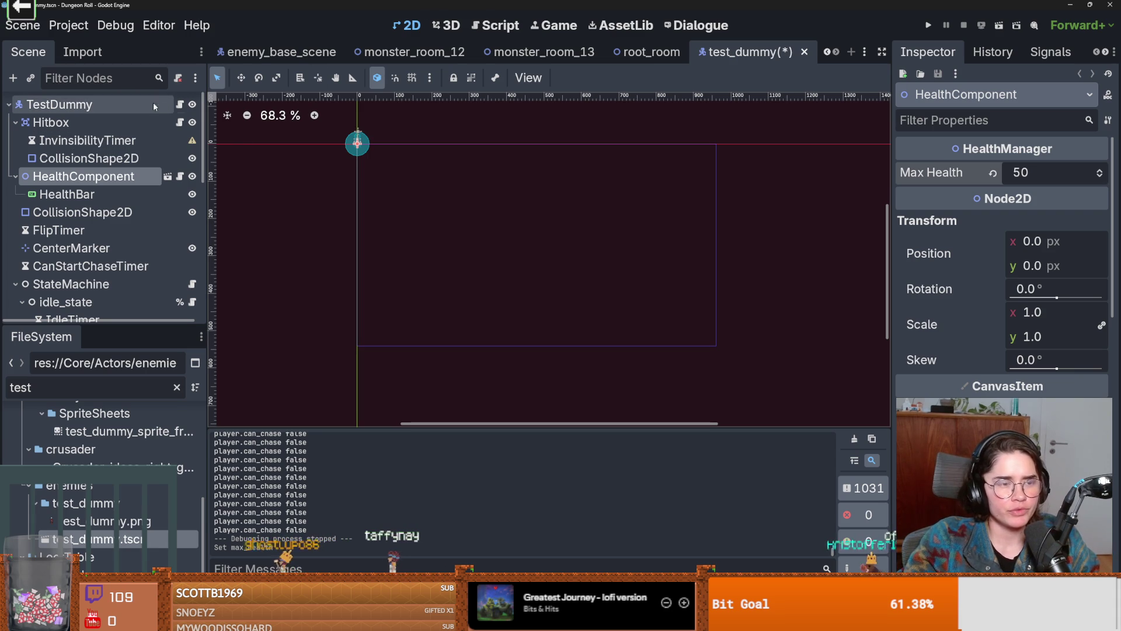
Open the idle_state script, collapse the Hitbox node, save, and run the game
scroll(18, 222, down, 2)
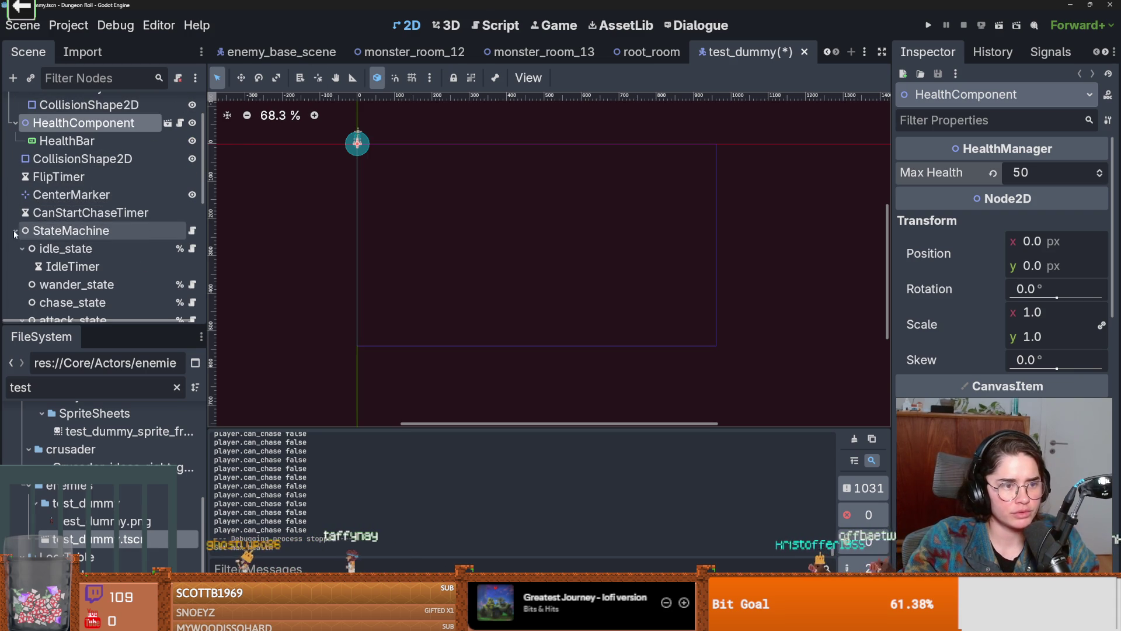
click(193, 248)
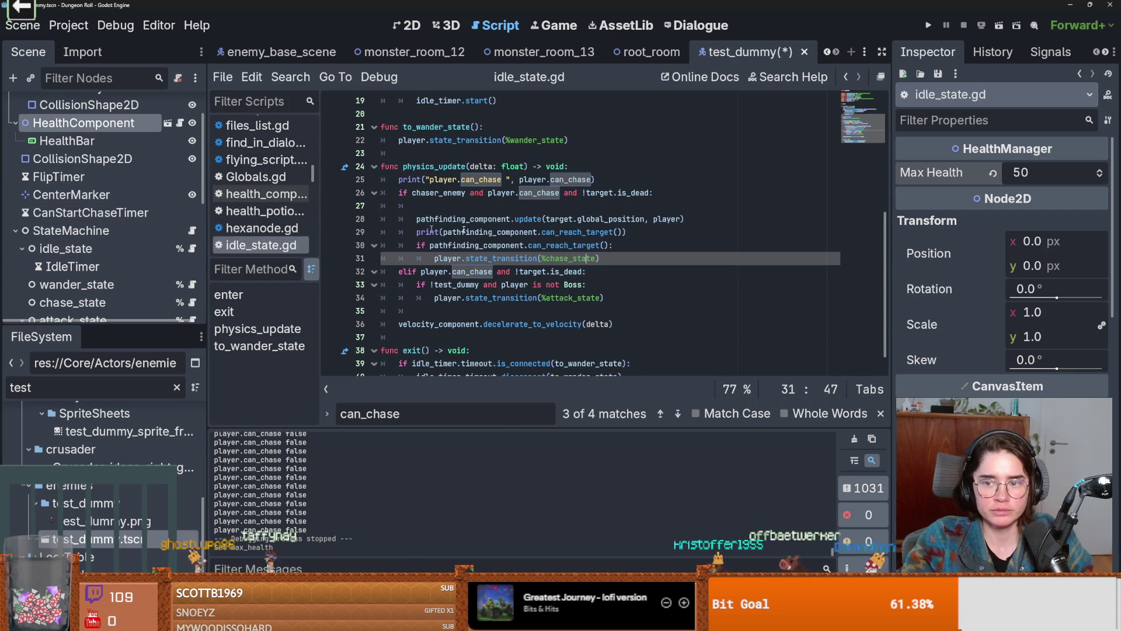
scroll(96, 195, up, 2)
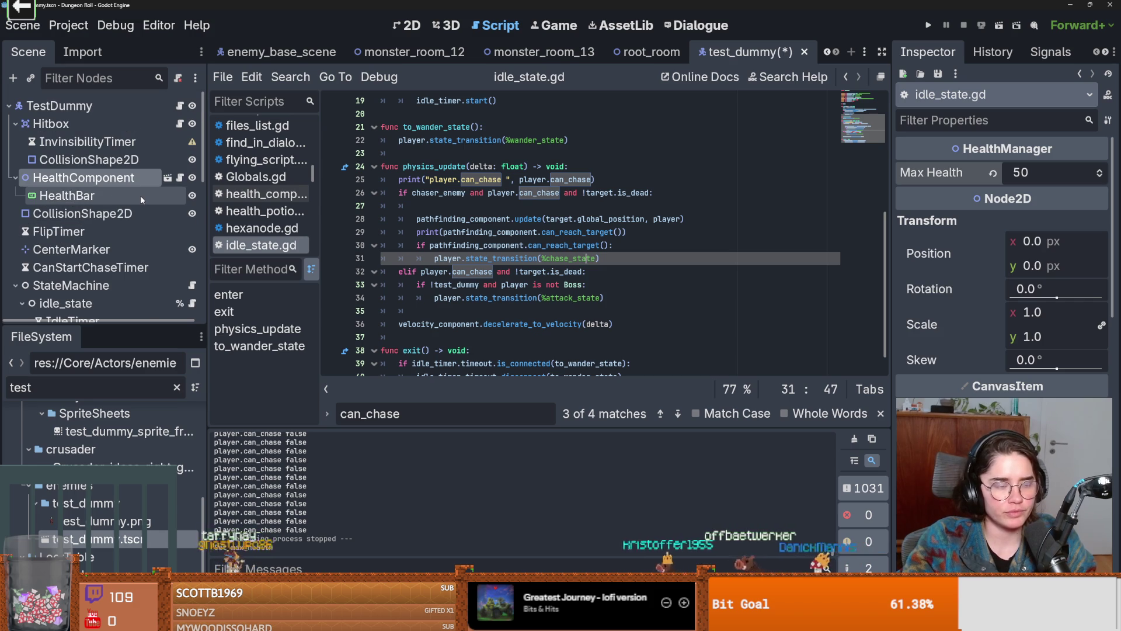
click(17, 125)
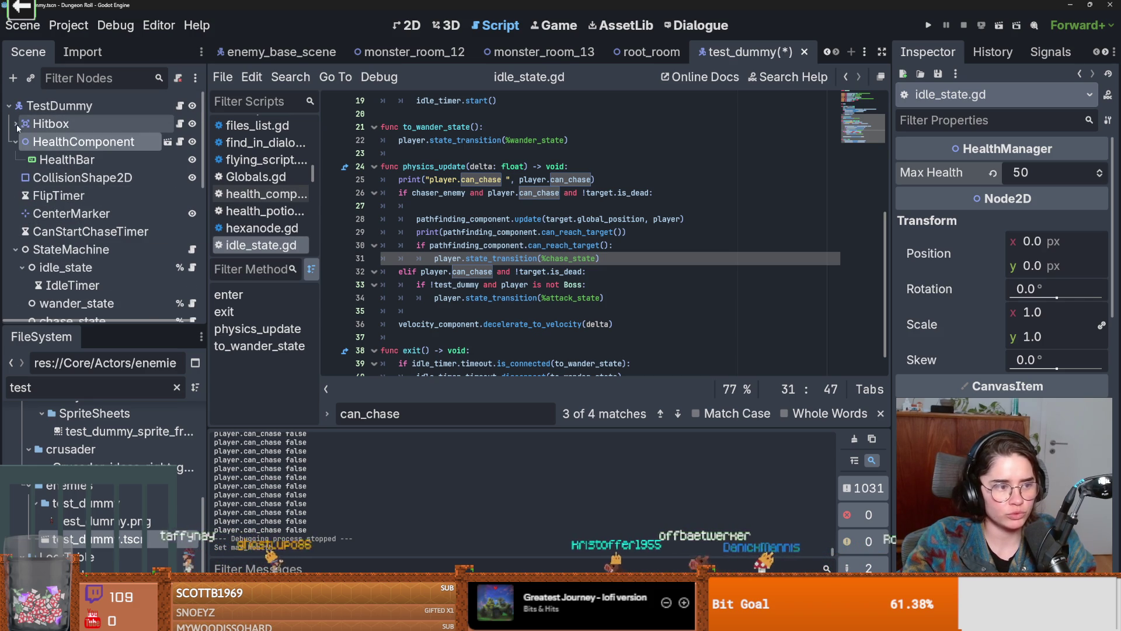
key(ctrl+s)
scroll(514, 205, up, 1)
key(F5)
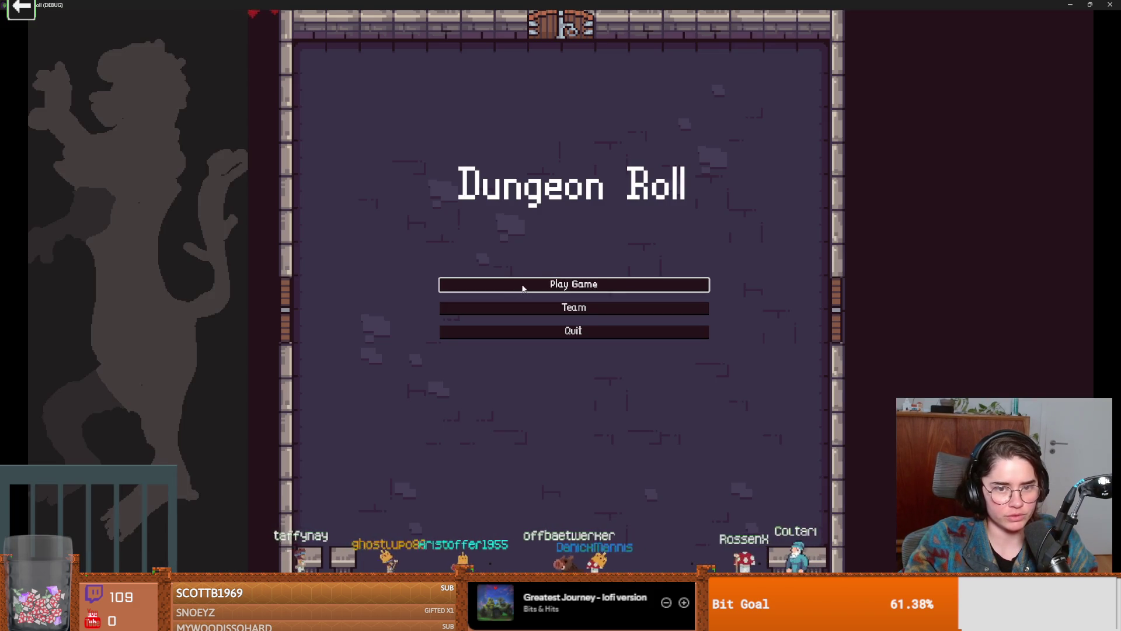
Start a new game as the Crusader, then close the running game
click(548, 285)
click(515, 203)
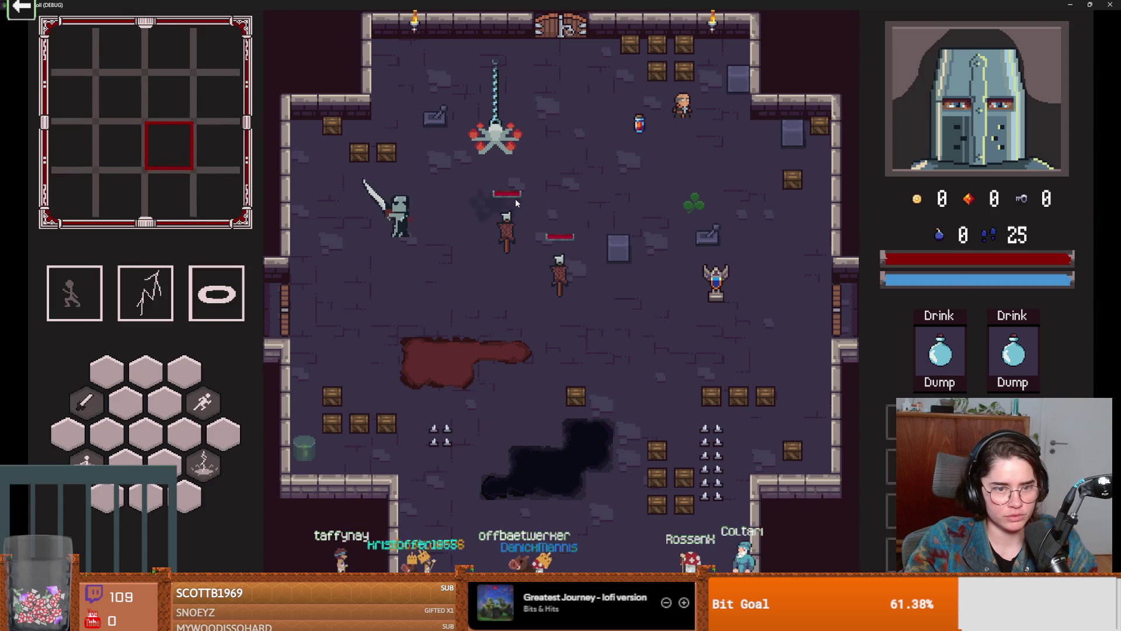
key(super+Down)
click(692, 240)
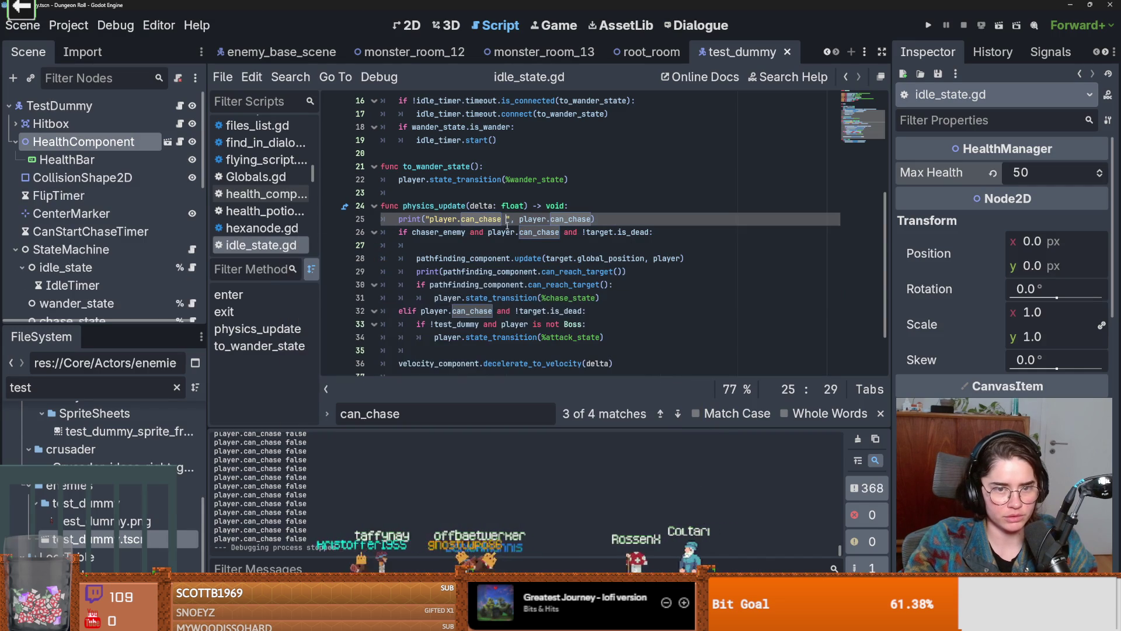
Indent the can_chase print under a new 'if chaser_enemy' check, then replay as the Crusader
key(ctrl+shift+Return)
text(if chaser_enemy:)
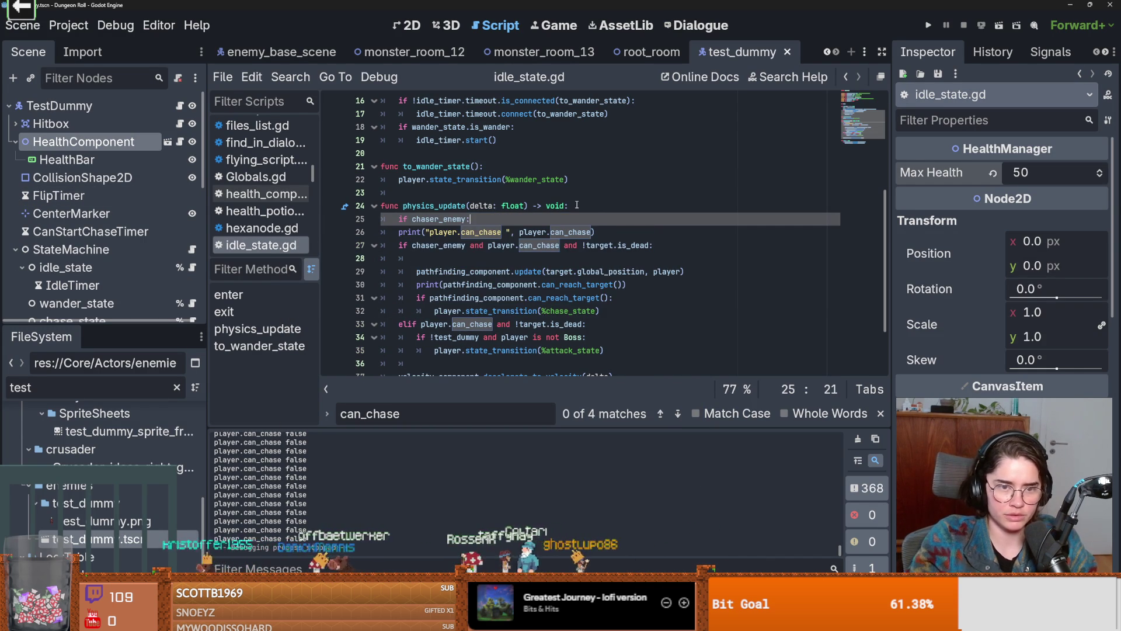
key(Down)
key(Home)
key(Tab)
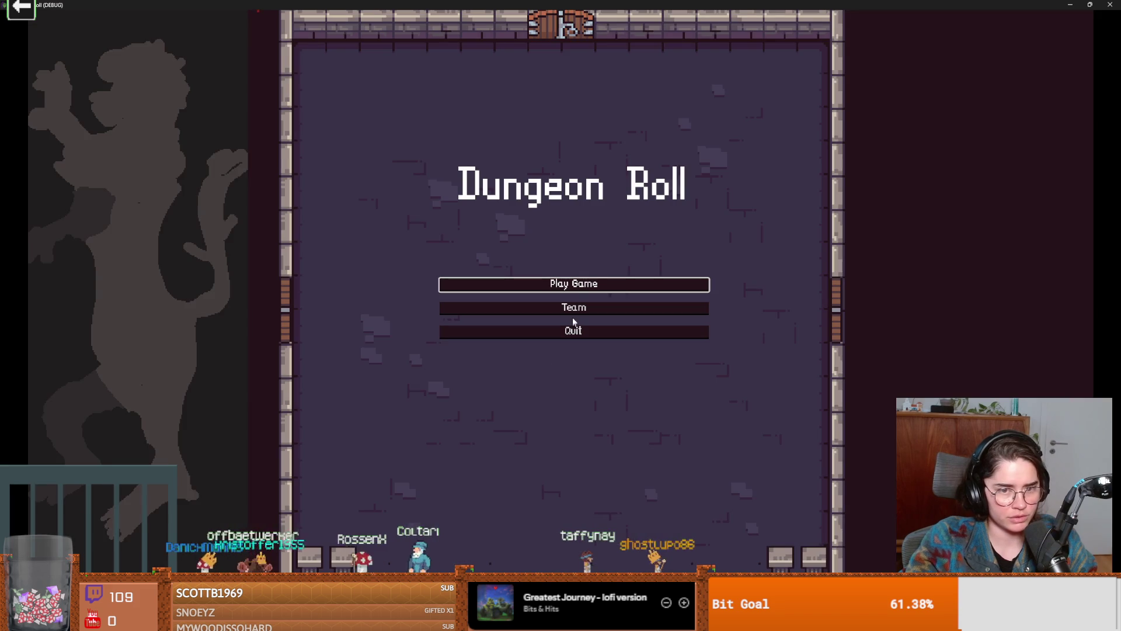
click(573, 285)
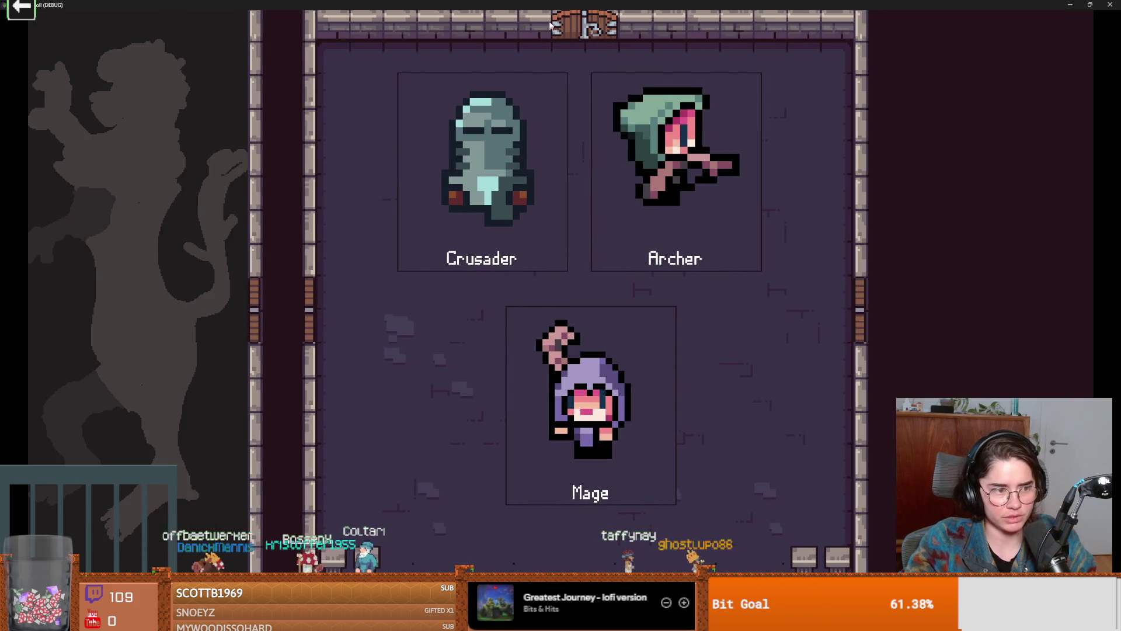
click(549, 94)
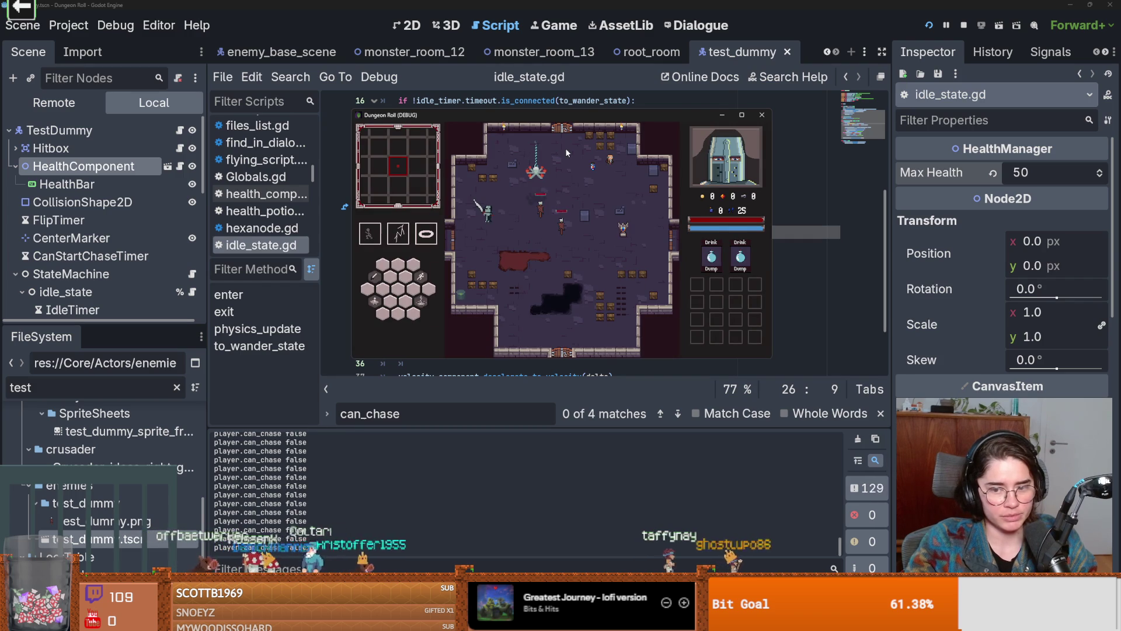
Stop the game and open the boss_room scene found by filtering FileSystem for 'boss'
click(763, 115)
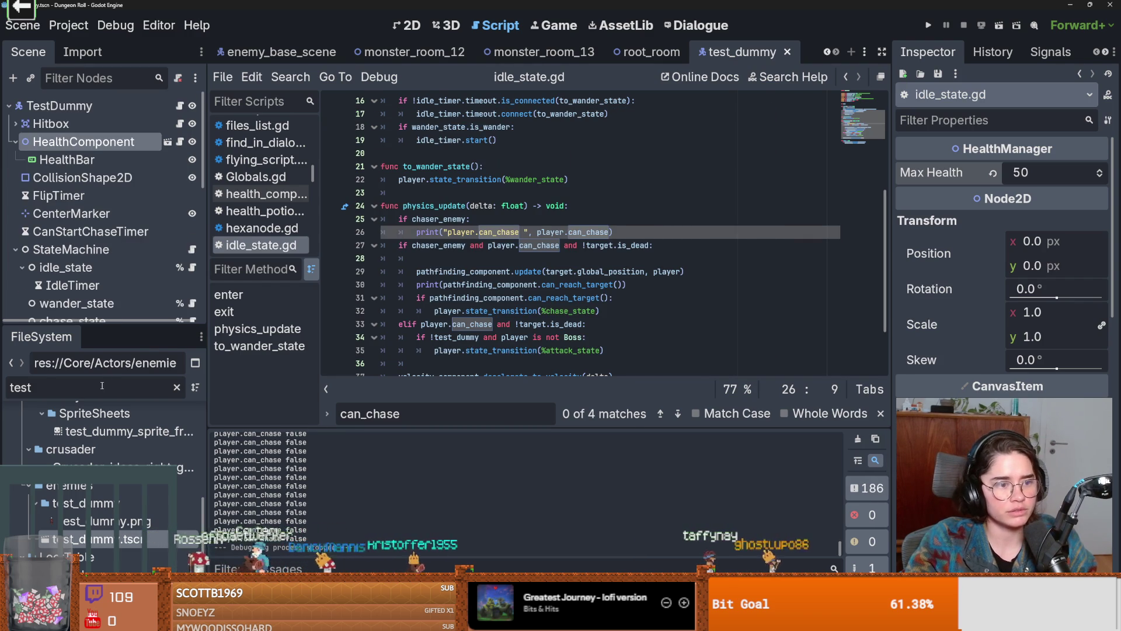
text(boss)
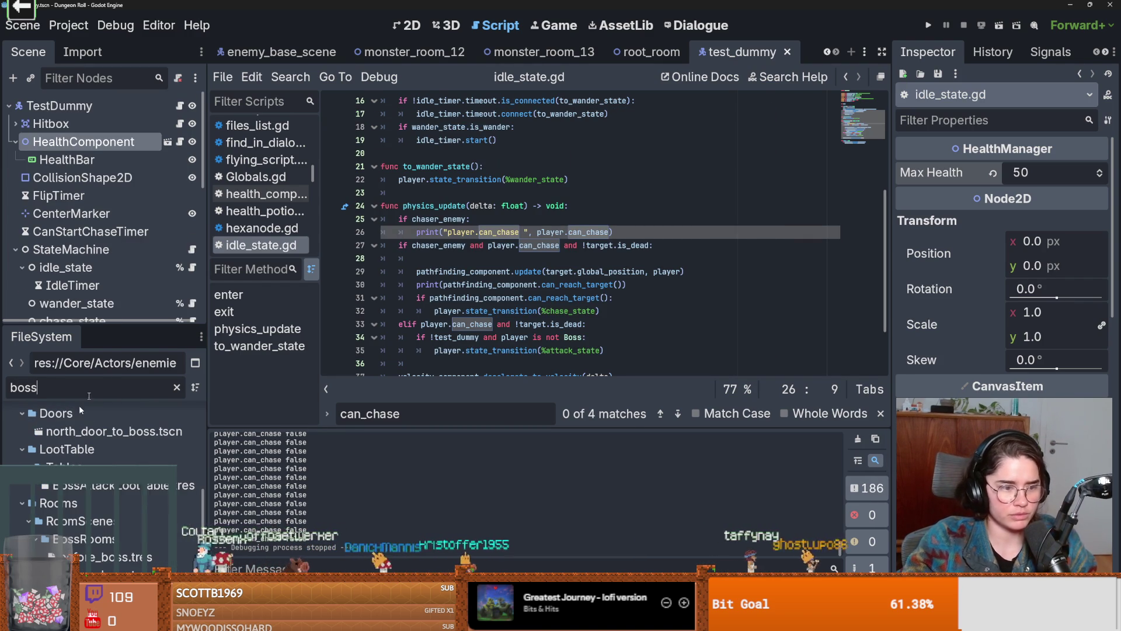
scroll(105, 485, down, 1)
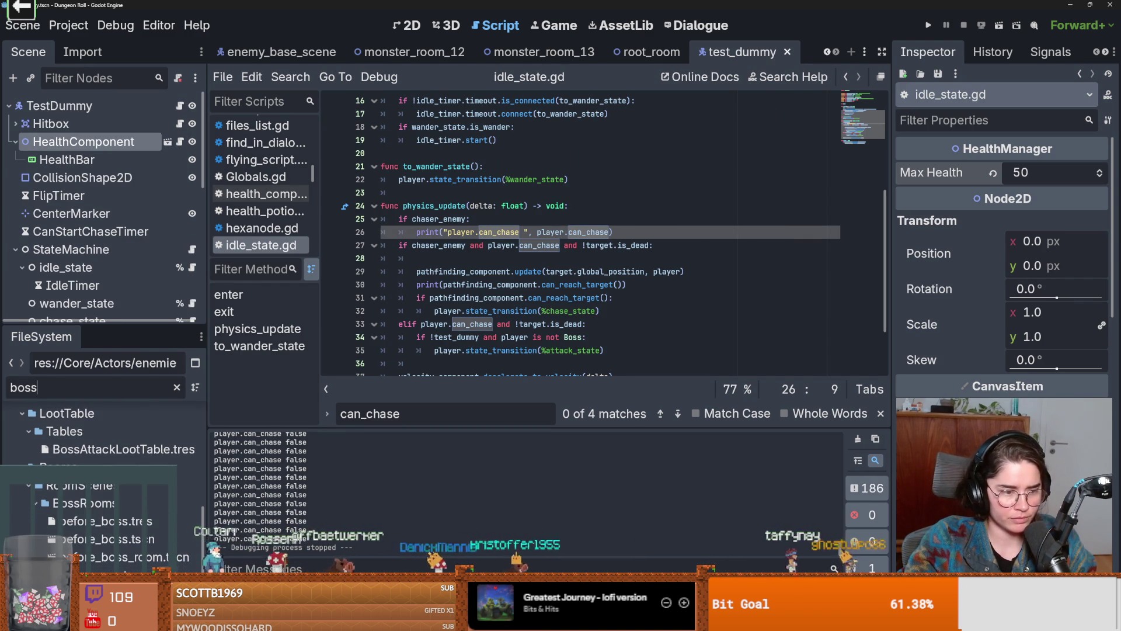
double_click(116, 557)
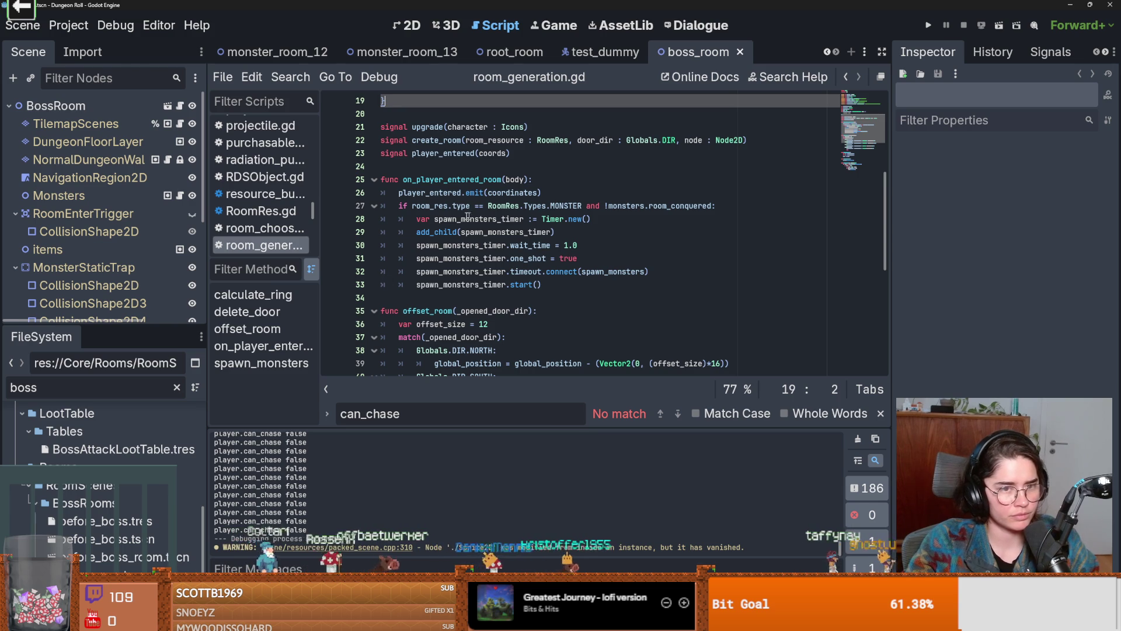
click(146, 105)
Select the Vlad node in the boss room and open the vlad scene in its own tab
scroll(116, 256, down, 5)
scroll(81, 260, down, 1)
click(165, 269)
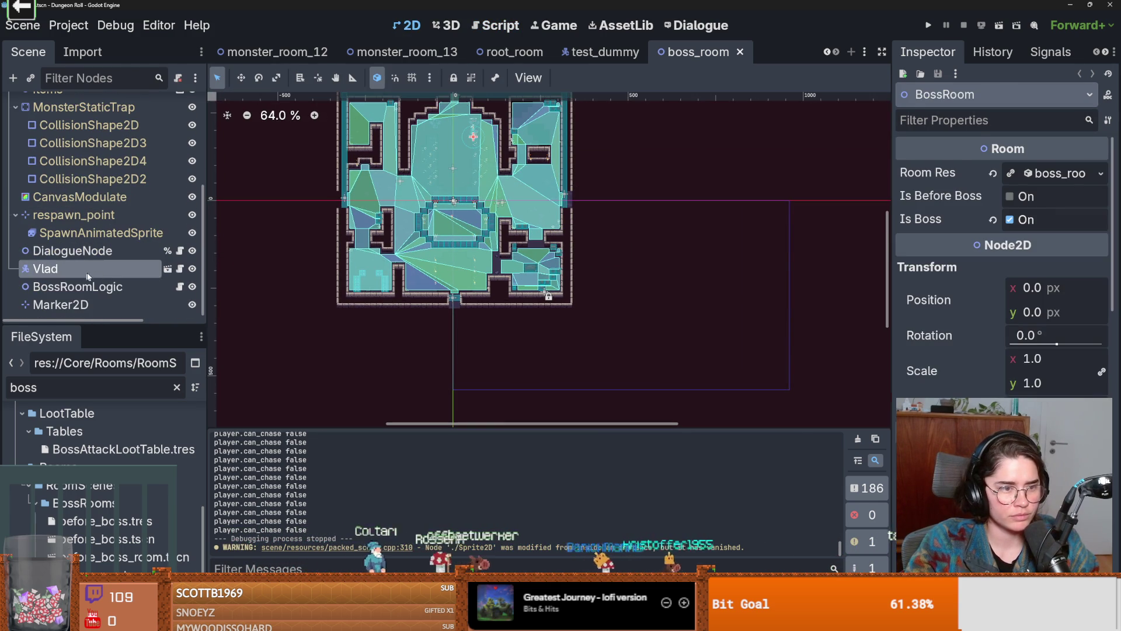
click(181, 269)
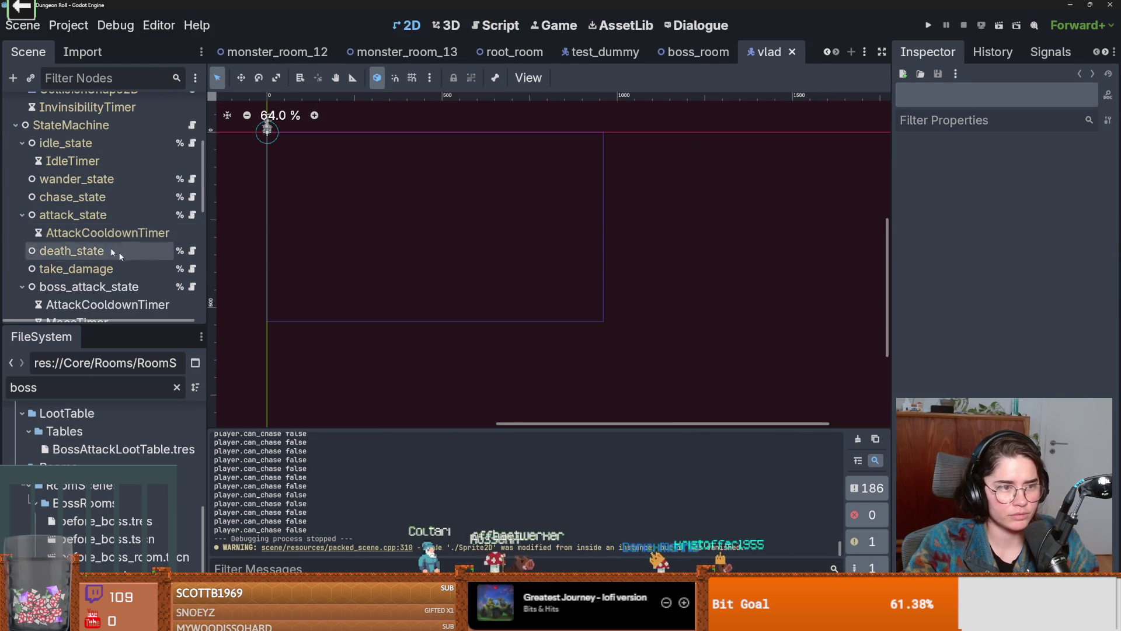
Select Vlad's idle_state, then run the game into a room and stop it with F8
click(87, 197)
click(65, 143)
key(F5)
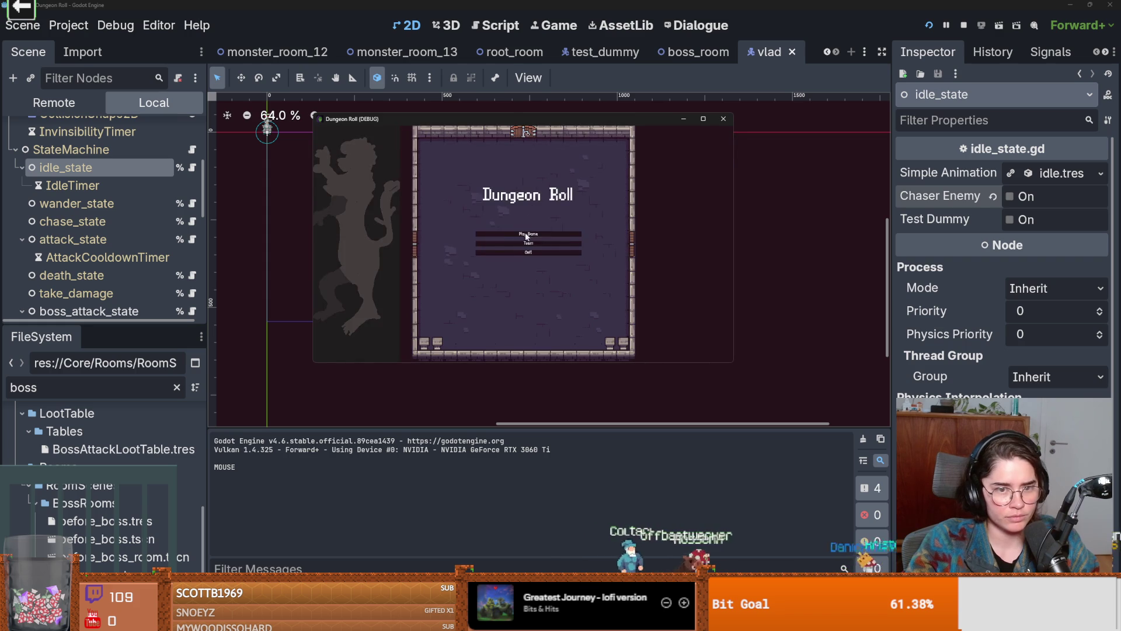
click(526, 236)
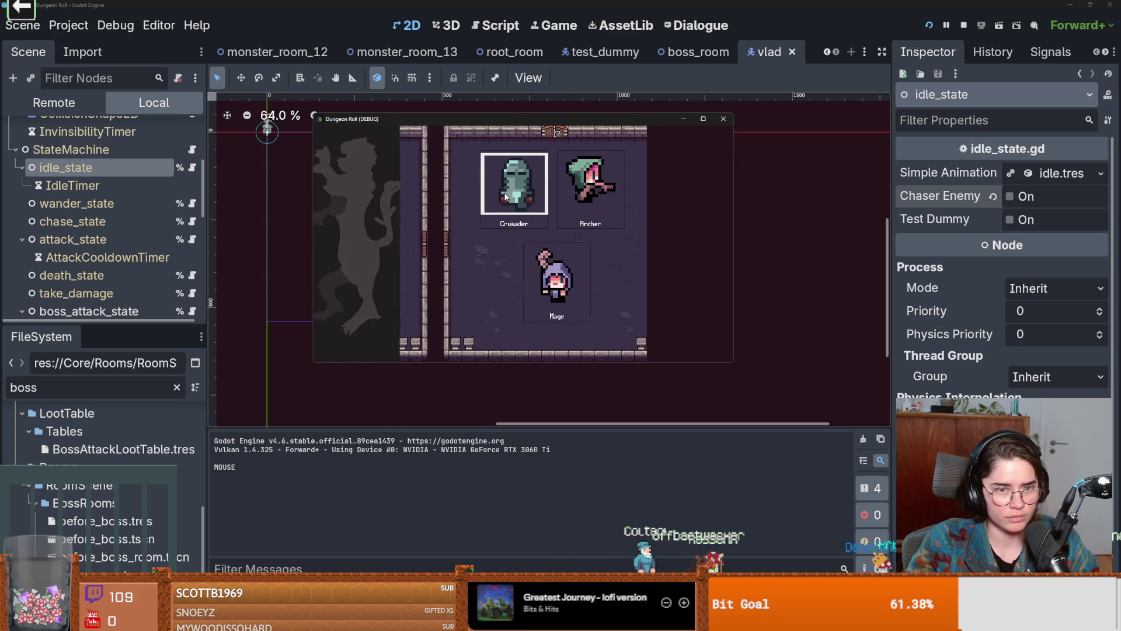
click(492, 203)
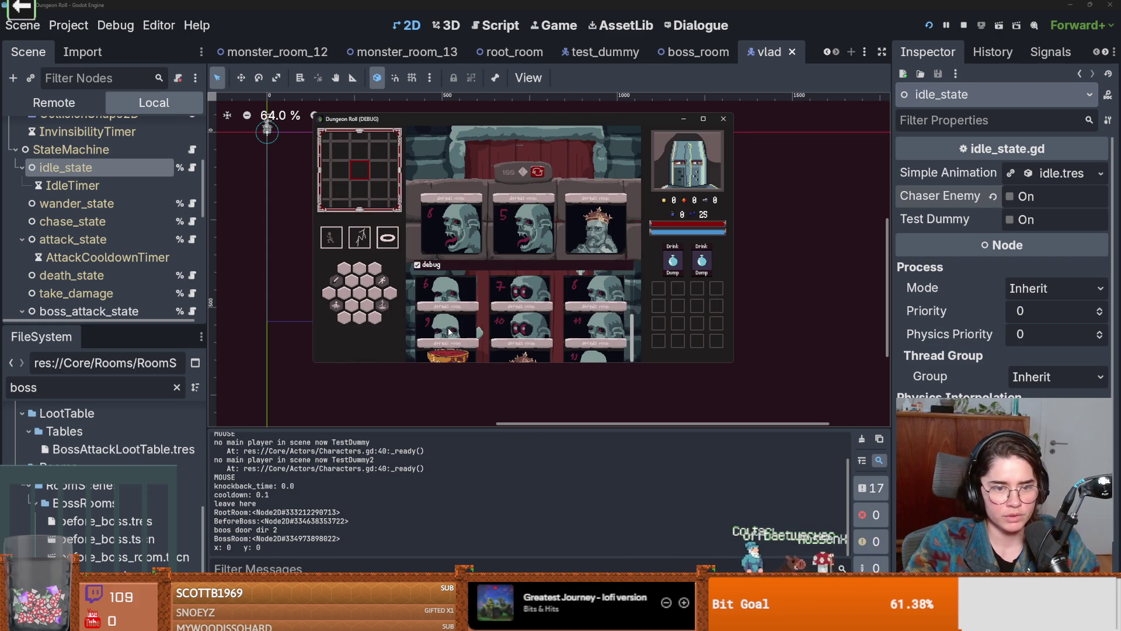
click(493, 331)
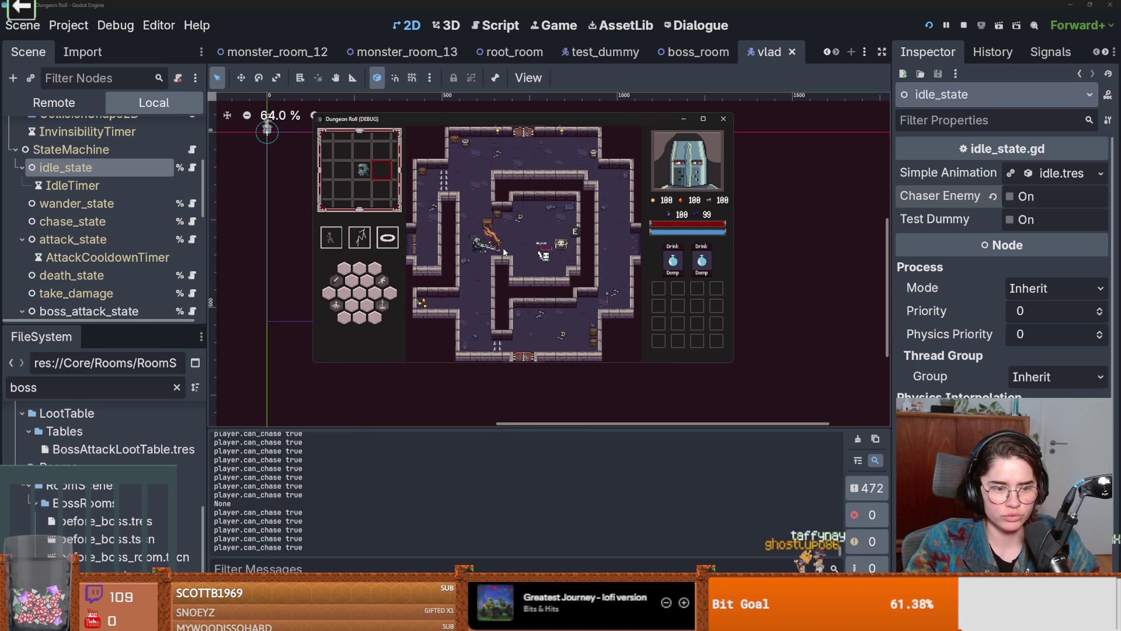
key(F8)
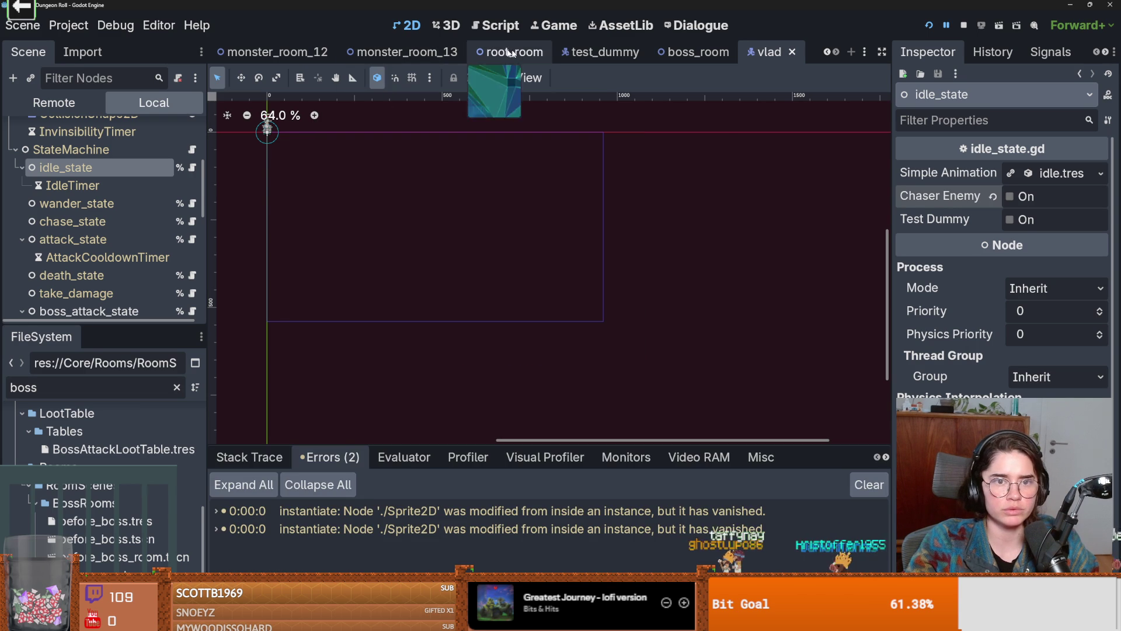
Open idle_state.gd from enemy_base_scene and add a breakpoint at line 29
click(826, 51)
click(373, 52)
click(100, 257)
click(193, 256)
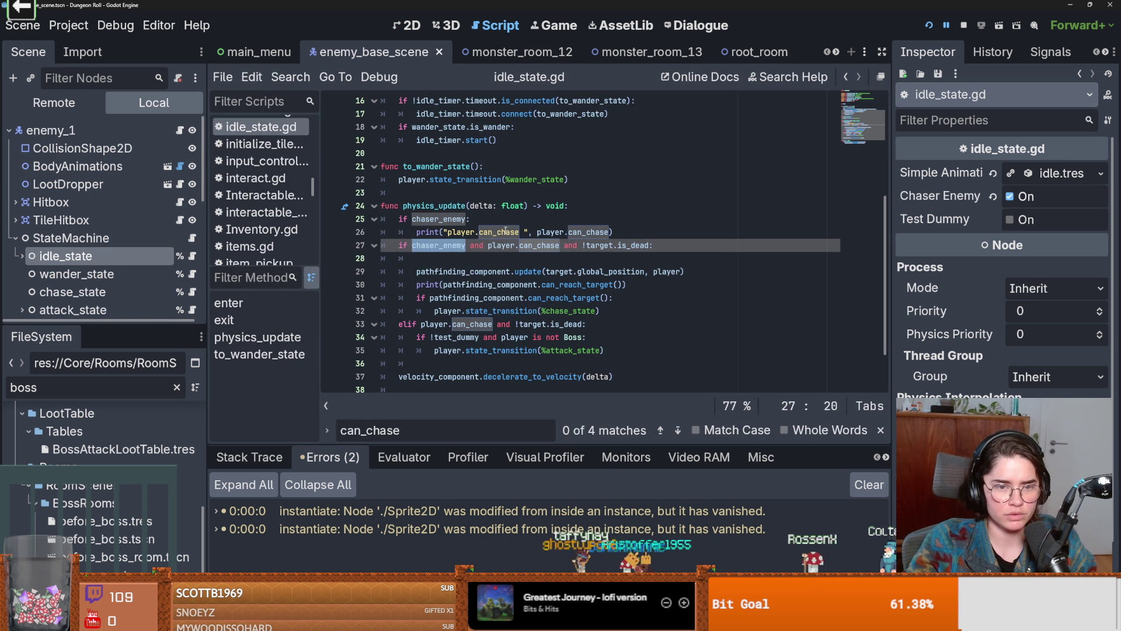
click(332, 272)
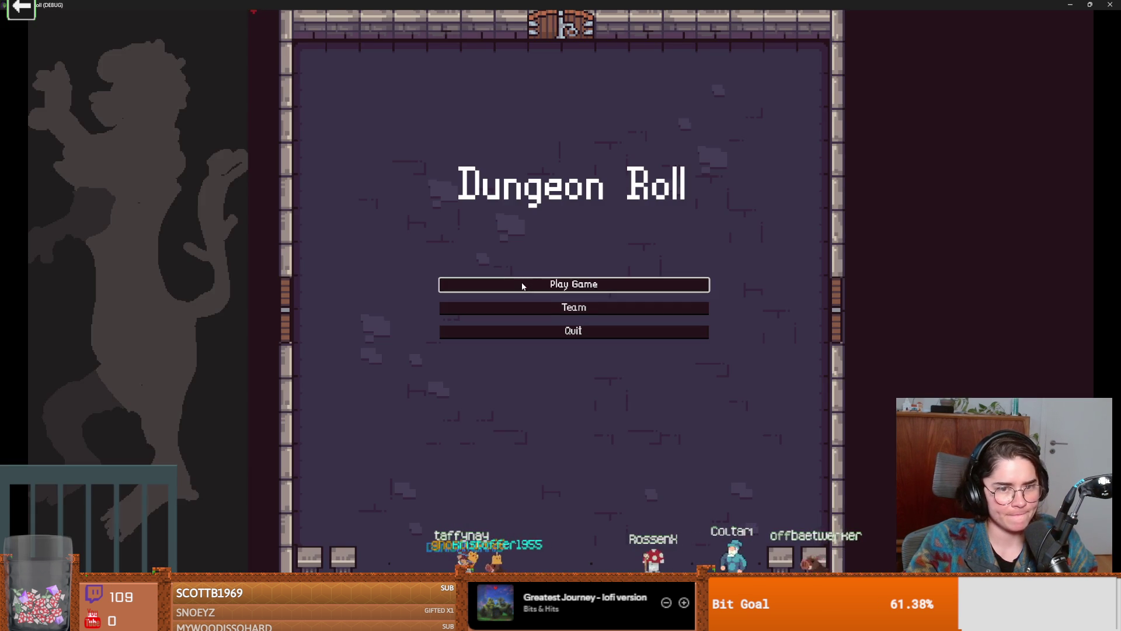
Start a Crusader run and grant debug resources with F1 to move to another room
click(522, 285)
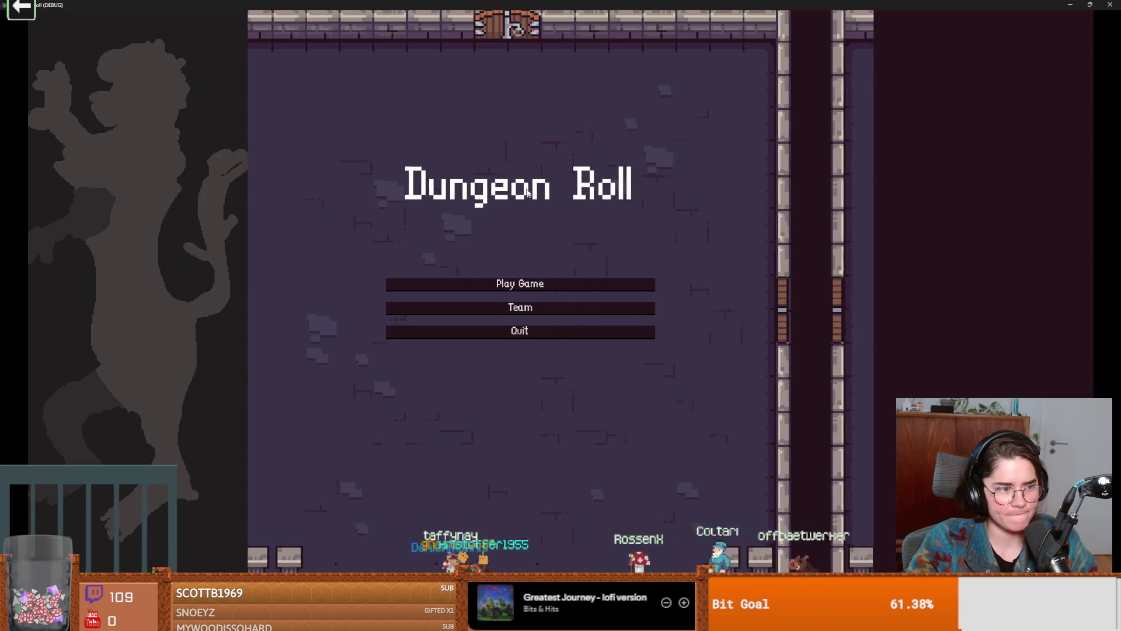
click(539, 240)
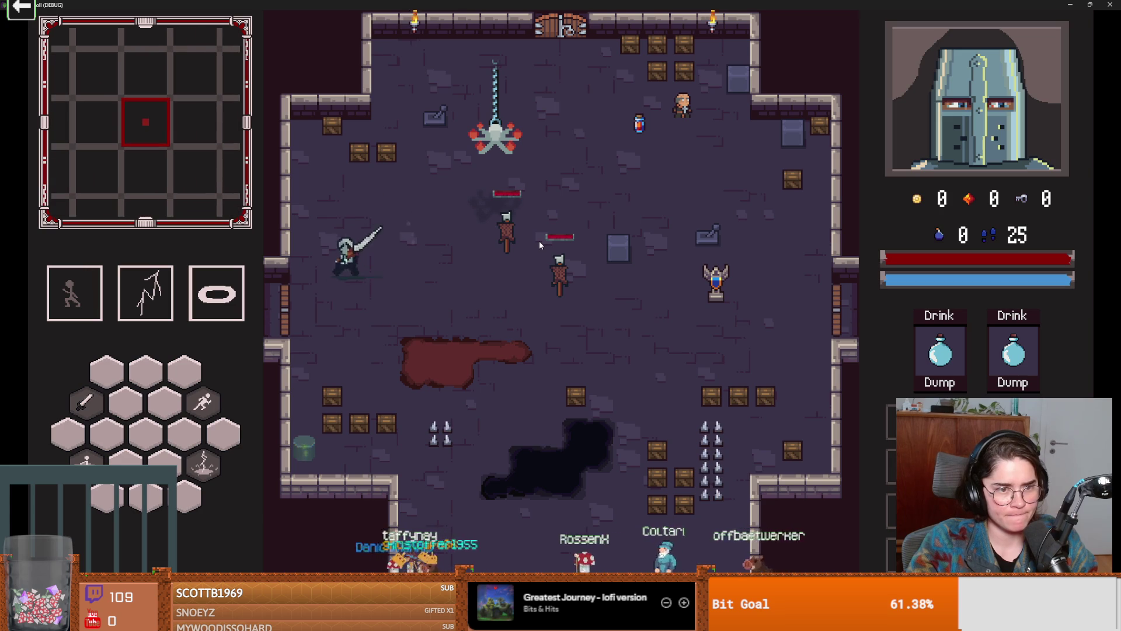
scroll(395, 438, down, 5)
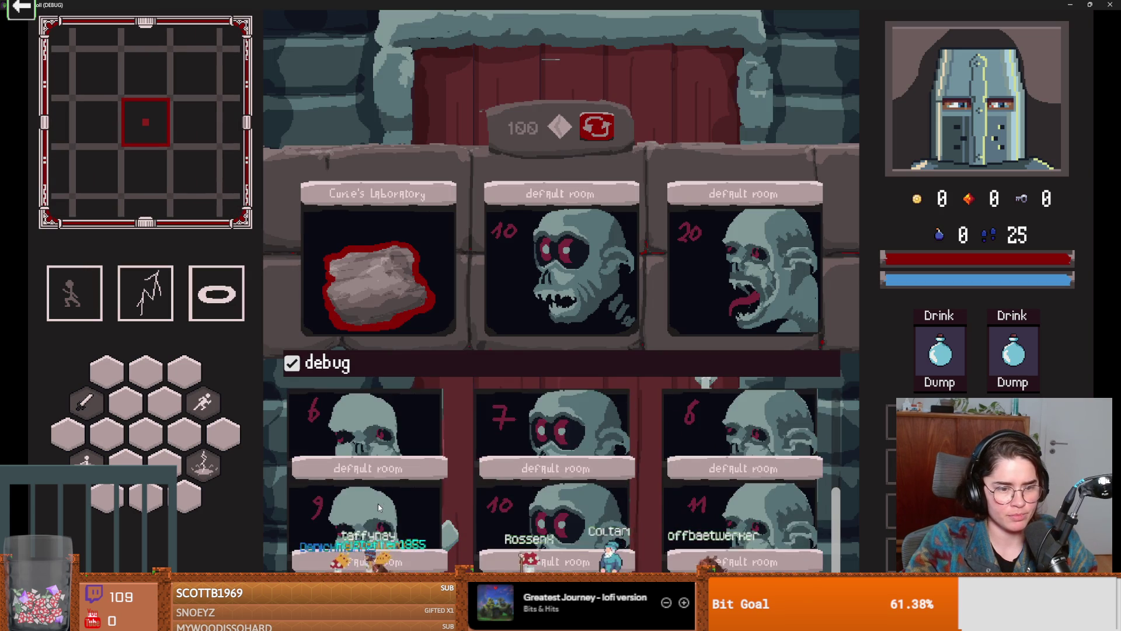
key(F1)
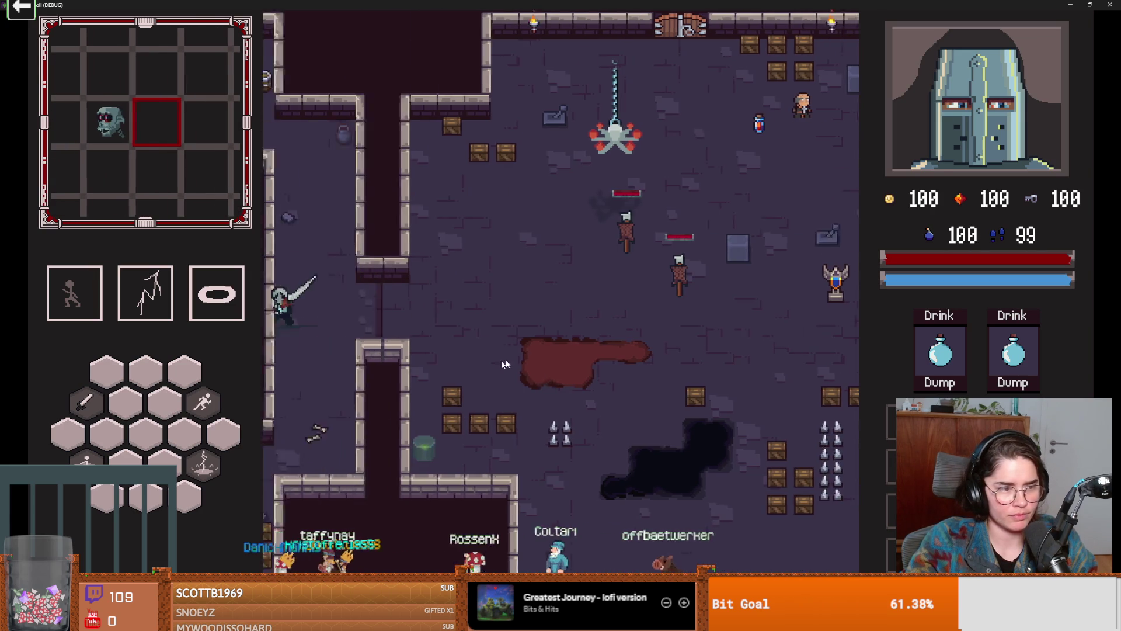
Walk the knight up to the idle enemy, swing at it, and shrink the game window
key(a)
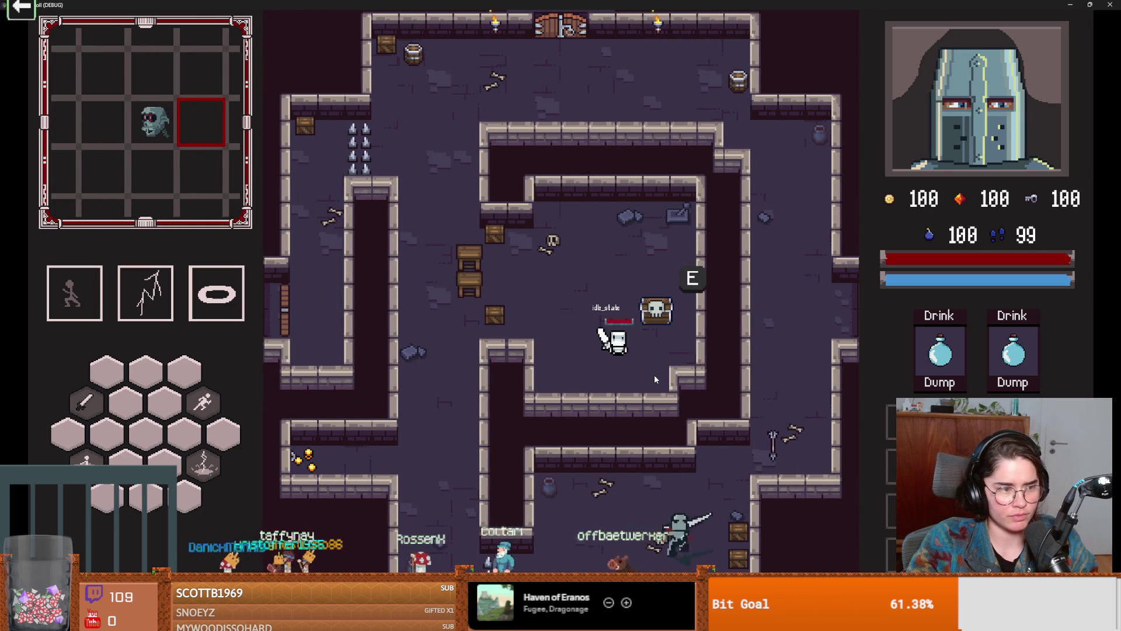
key(space)
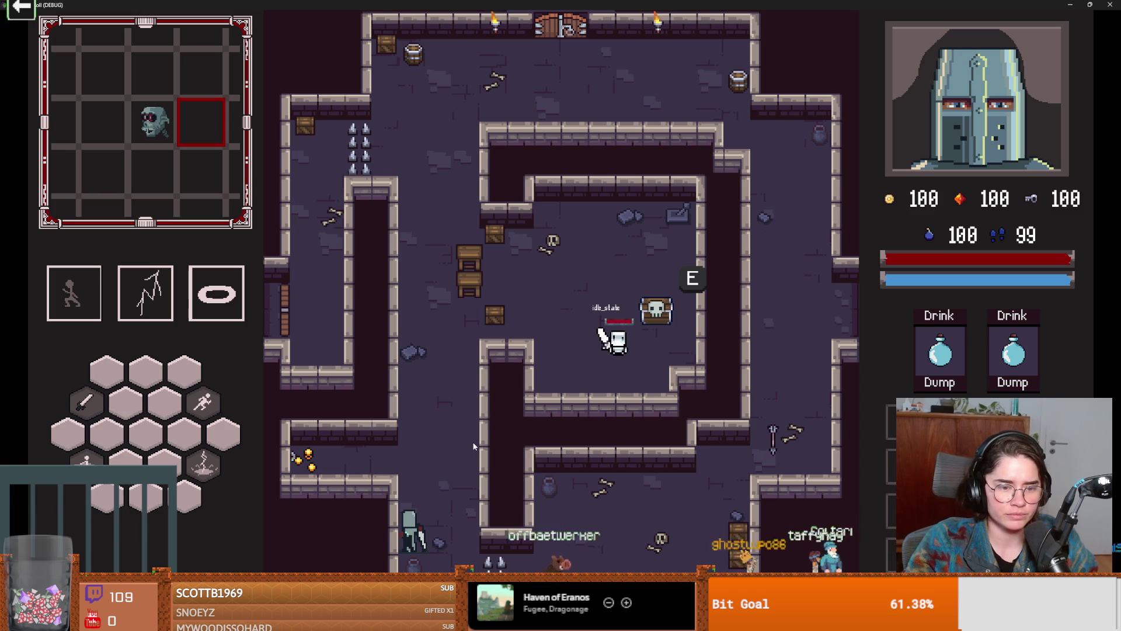
key(w)
key(space)
click(566, 327)
key(w)
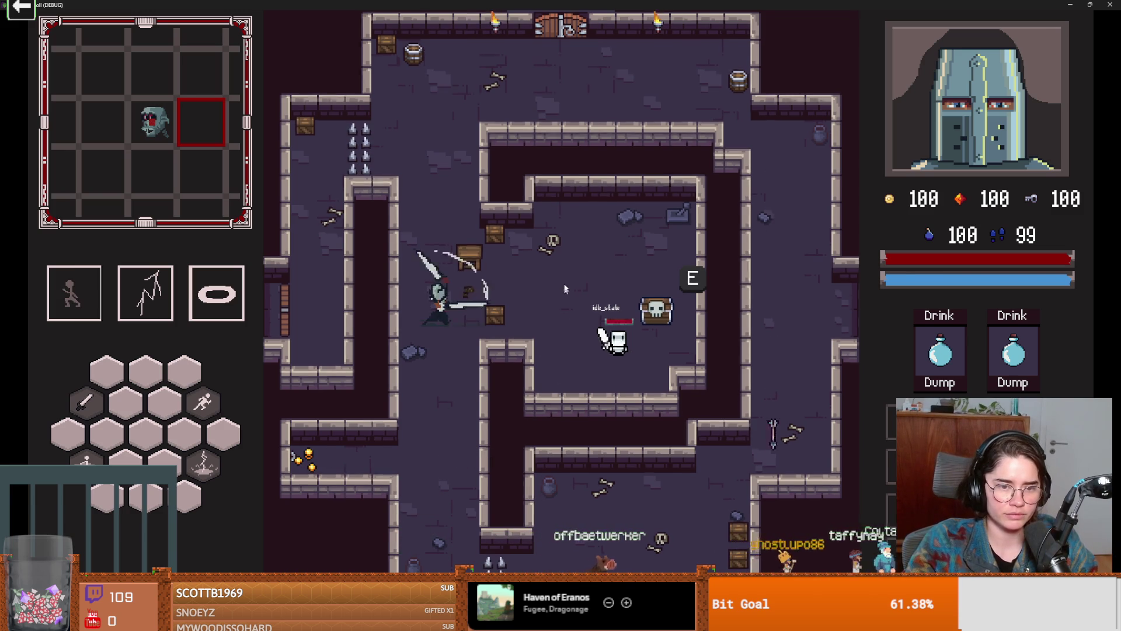
key(super+Down)
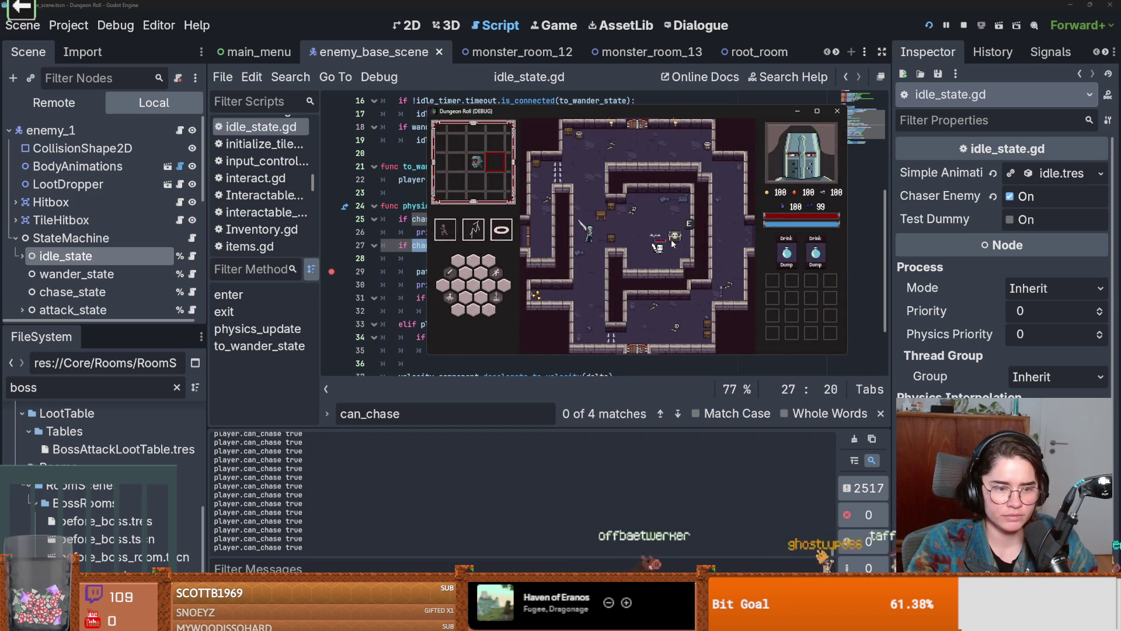
Stop the game, append chaser_enemy to the line 26 can_chase print, and save to rerun
click(963, 27)
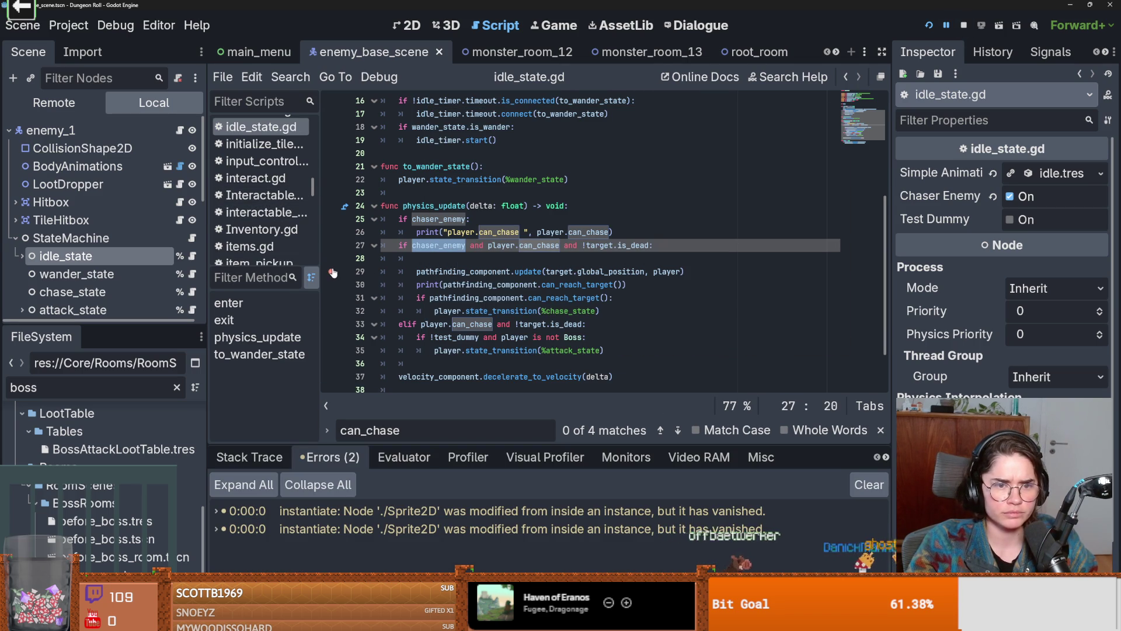
click(610, 232)
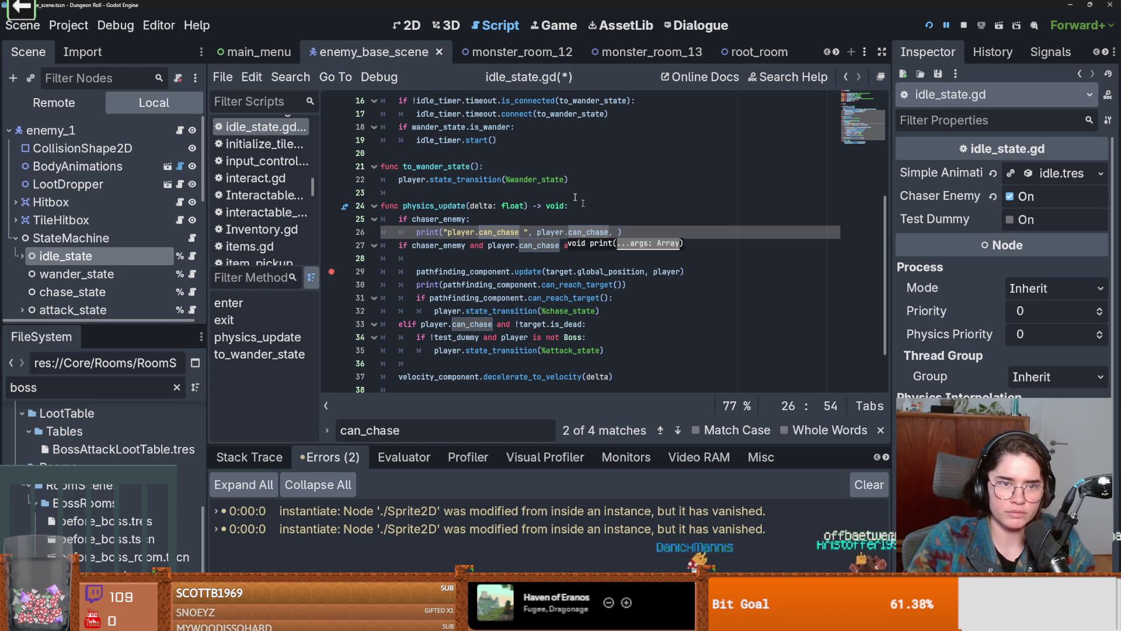
scroll(600, 220, up, 4)
scroll(493, 257, down, 2)
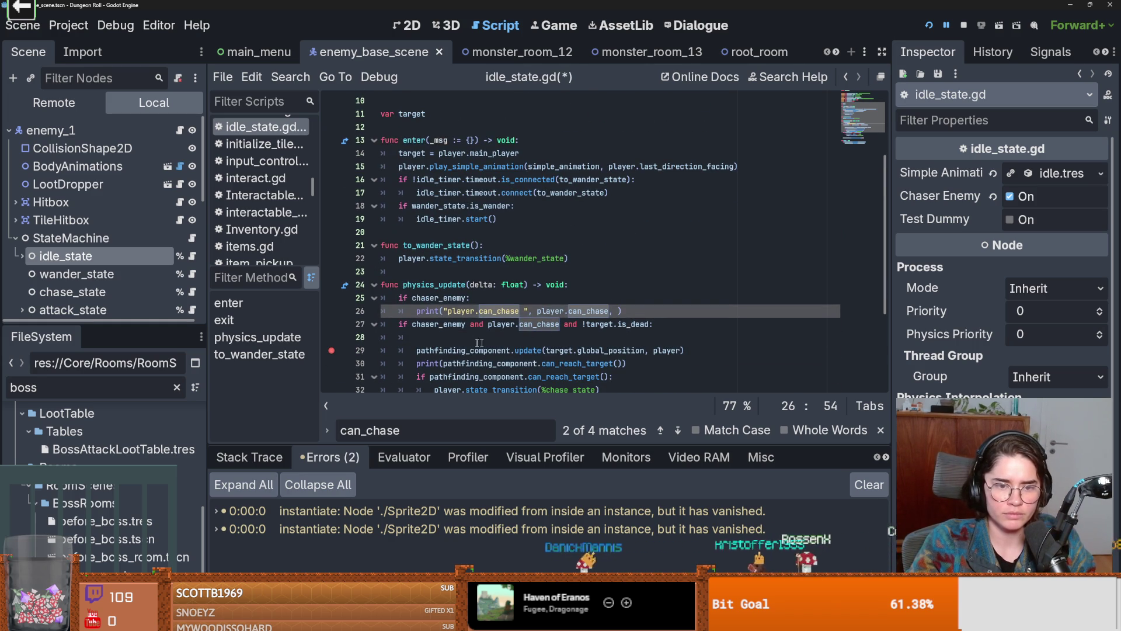
double_click(467, 327)
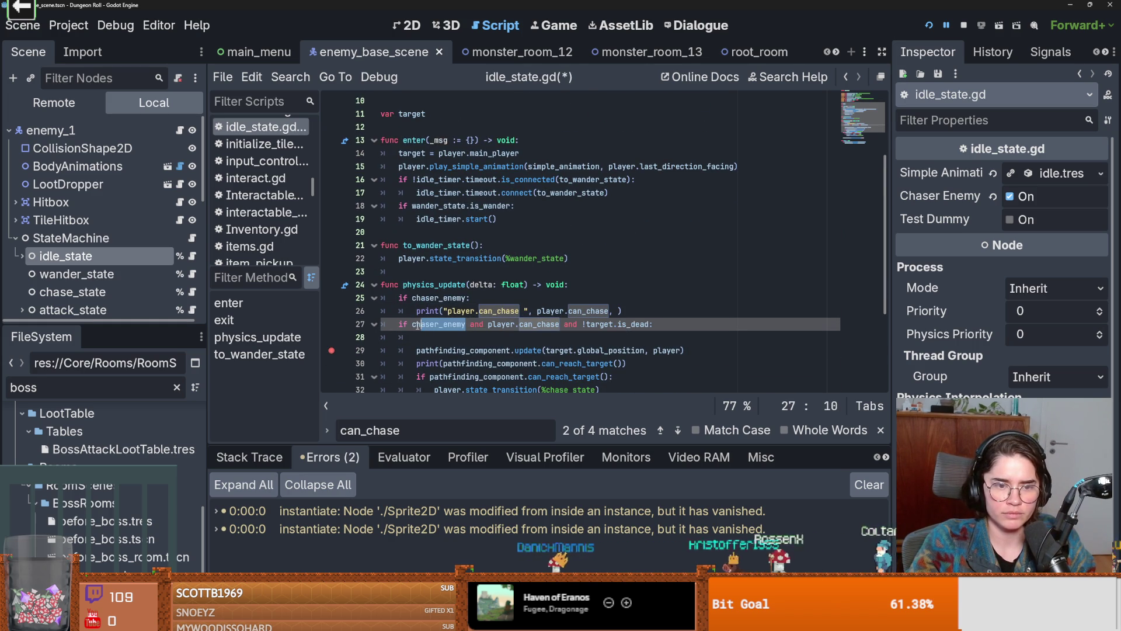
click(619, 311)
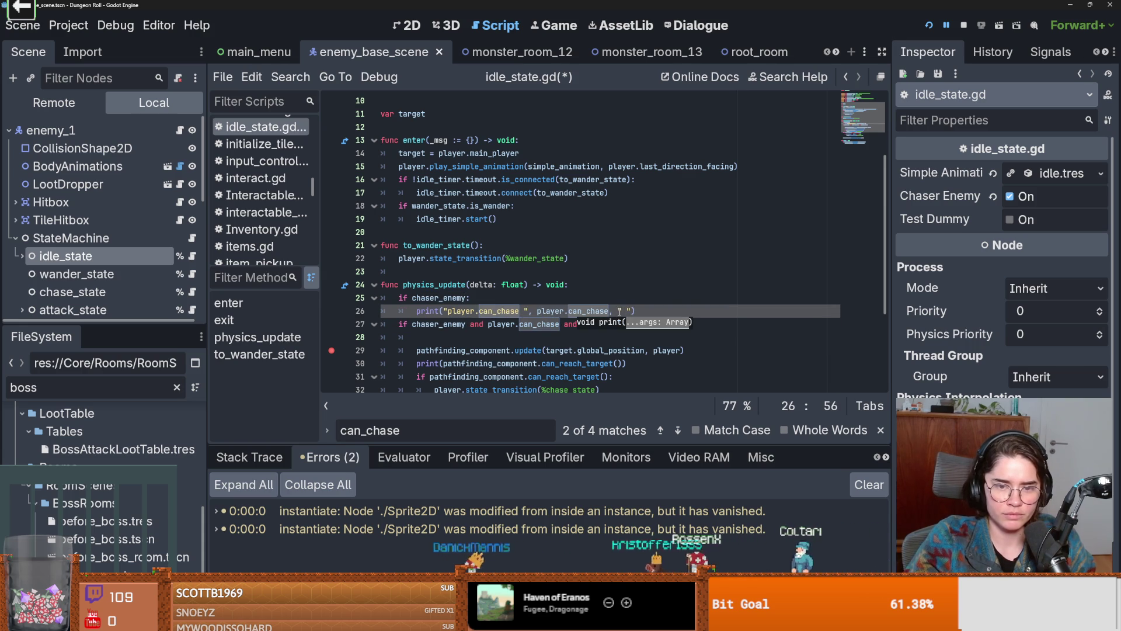
text(", chaser_enemy)
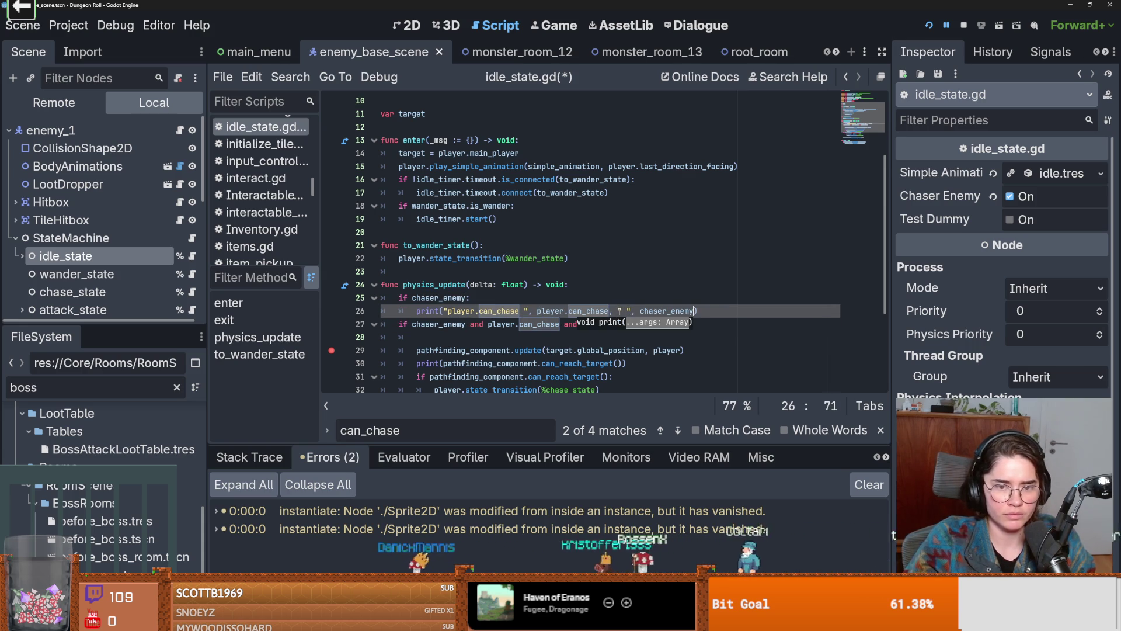
key(ctrl+s)
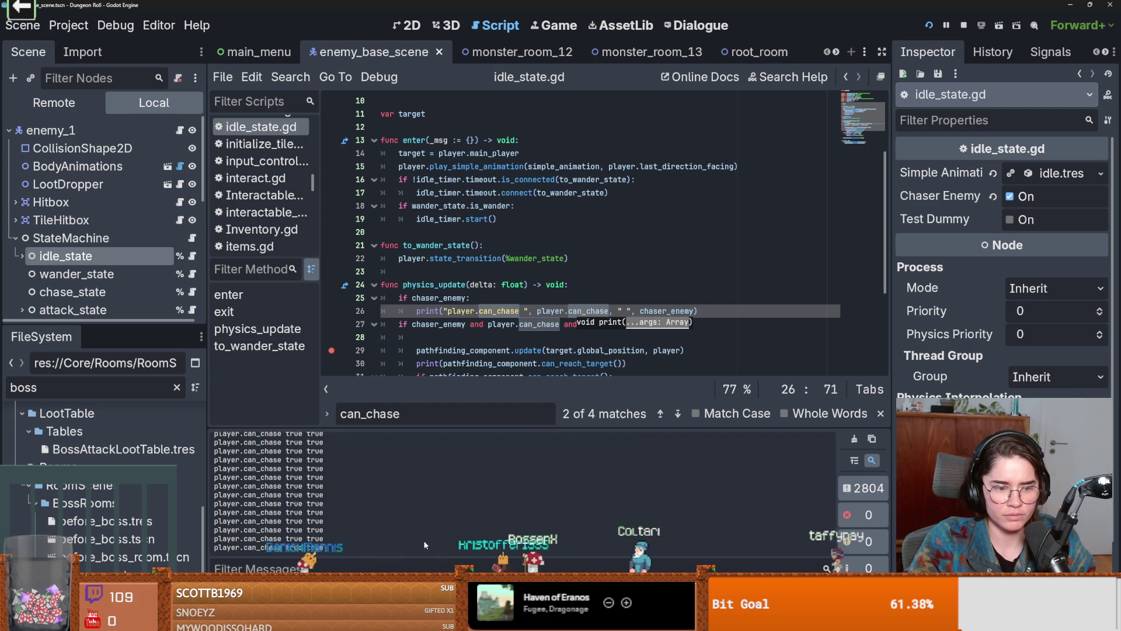
Replace chaser_enemy in the line 26 print with !target.is_dead and save
click(489, 323)
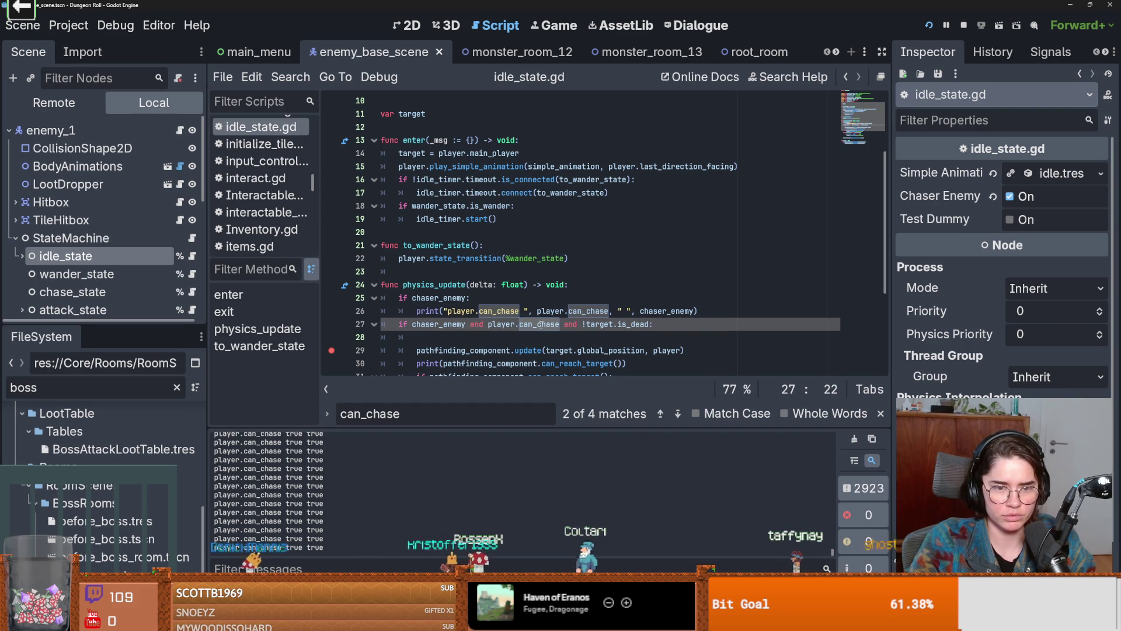
scroll(495, 338, down, 1)
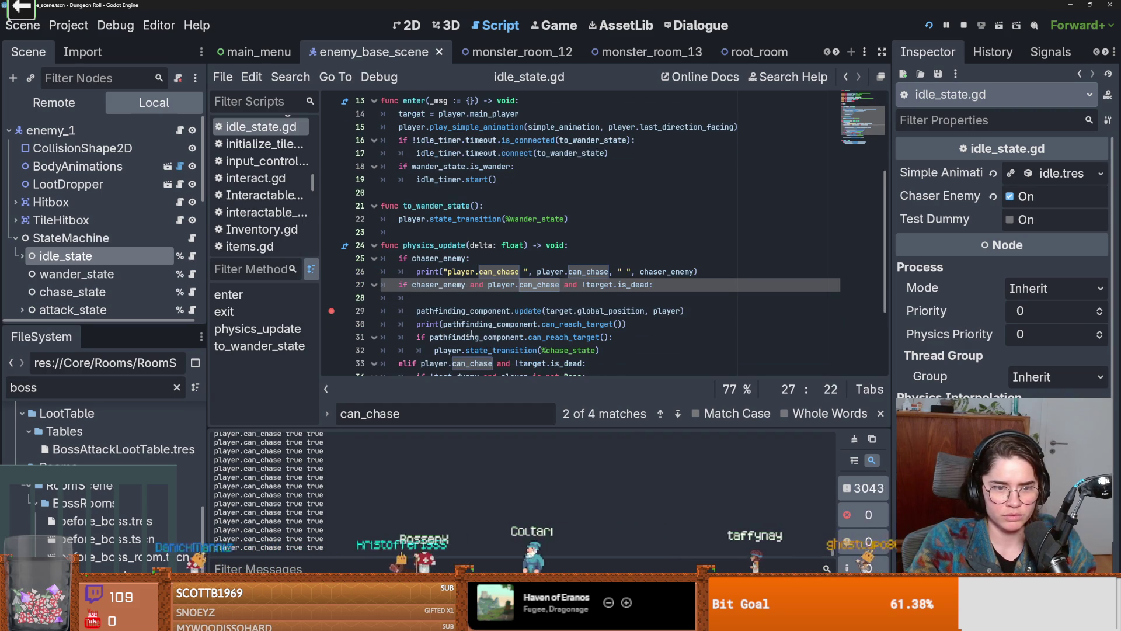
scroll(471, 333, down, 1)
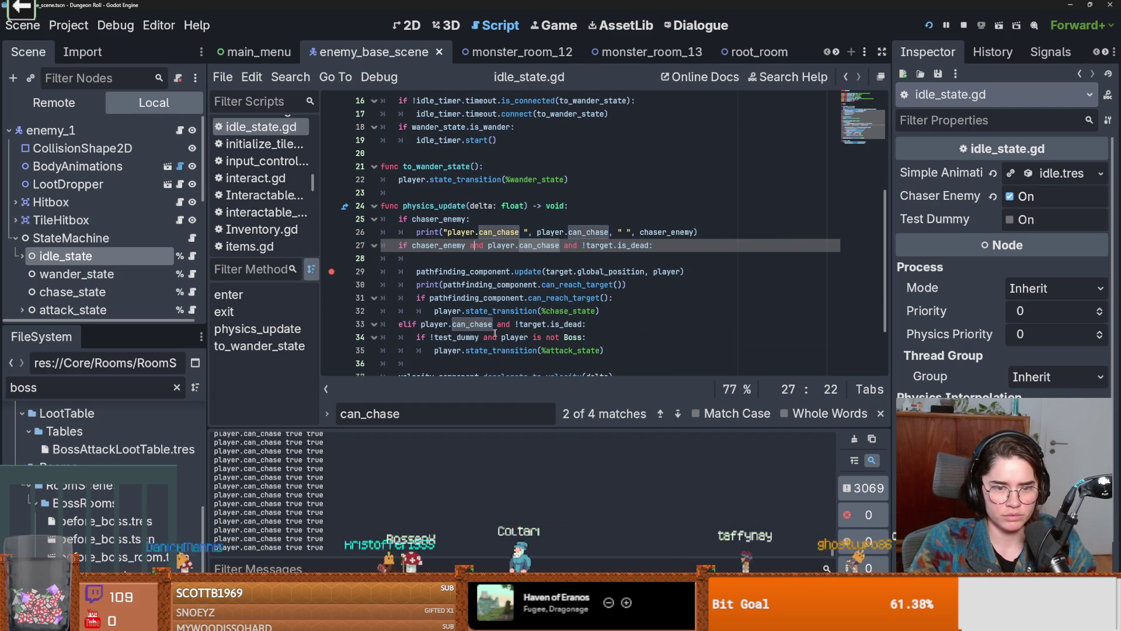
double_click(655, 234)
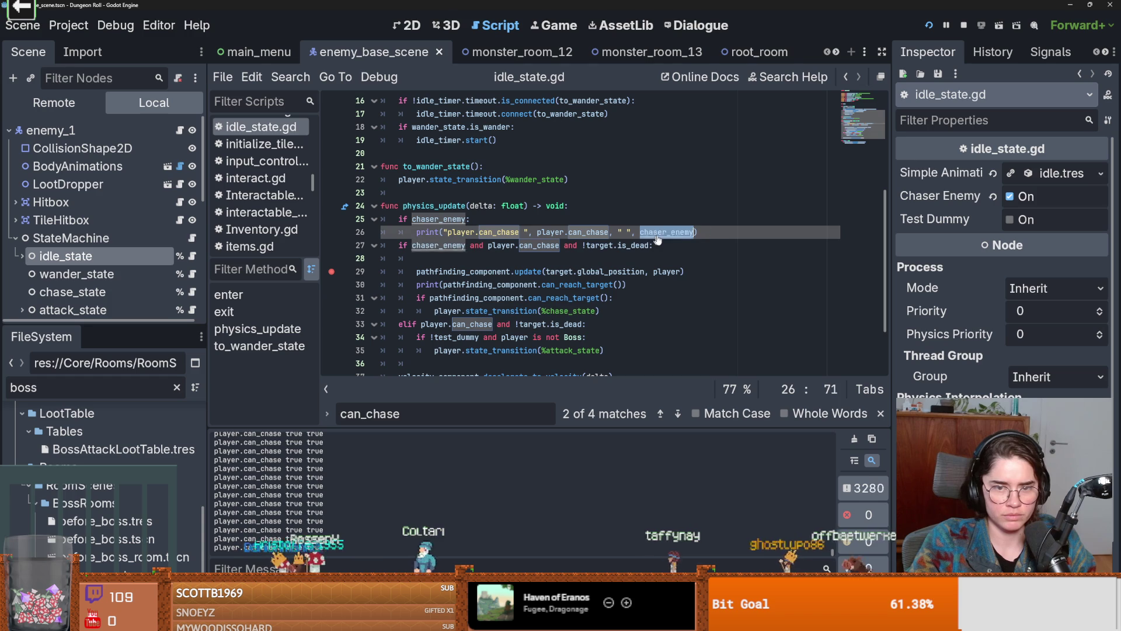
text(!target.is_dead)
key(ctrl+s)
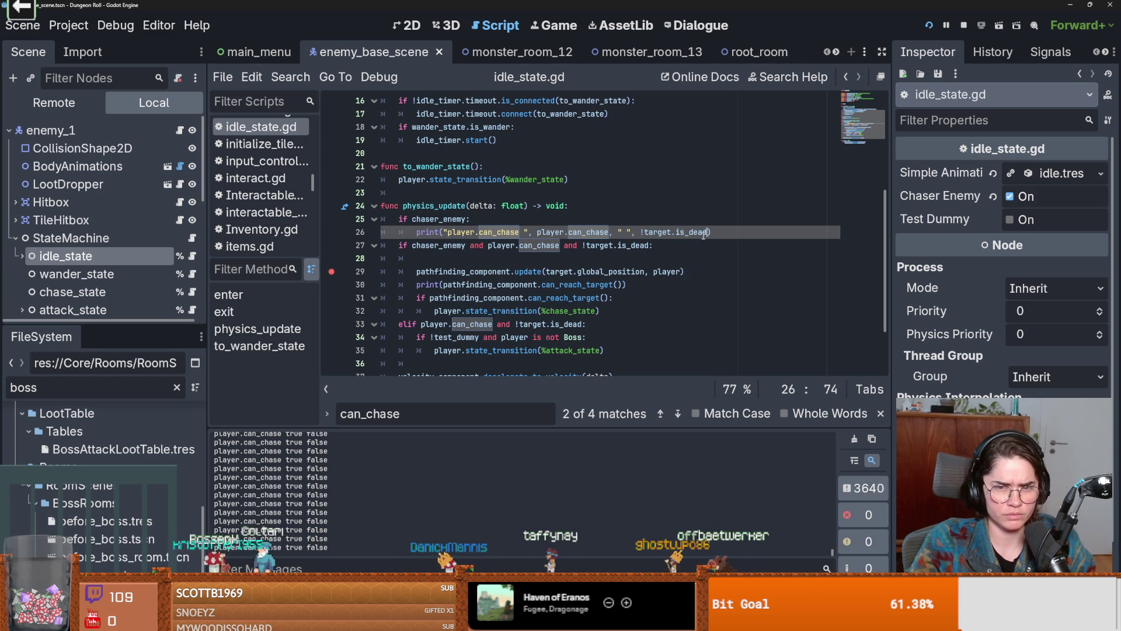
Remove the '!' so the print outputs target.is_dead, then restart the game
double_click(694, 232)
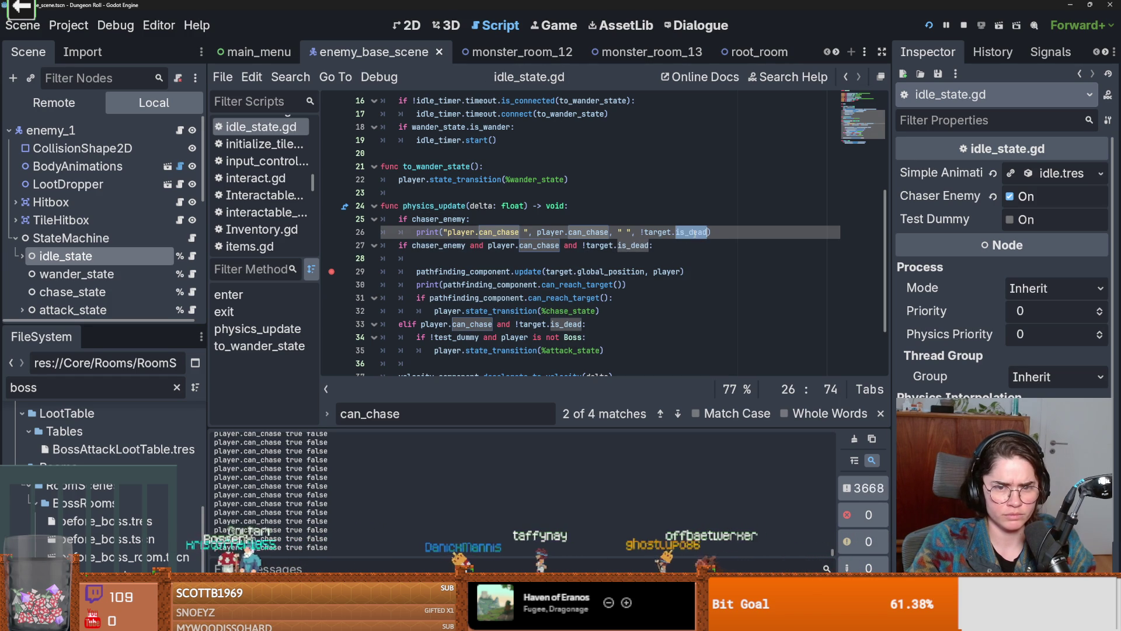
click(644, 232)
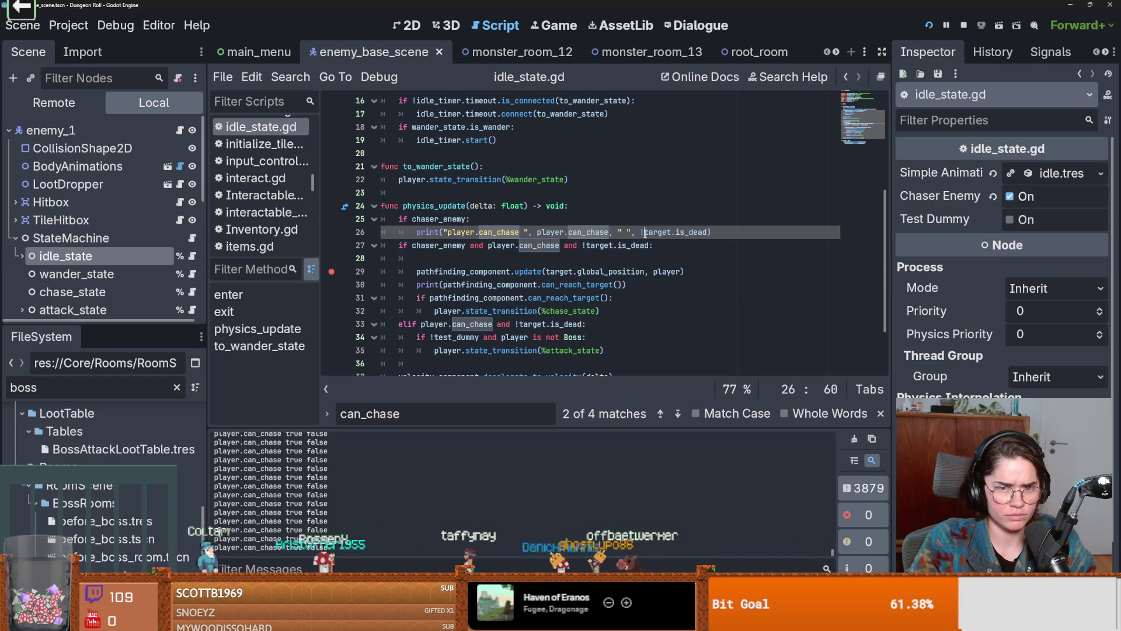
key(ctrl+s)
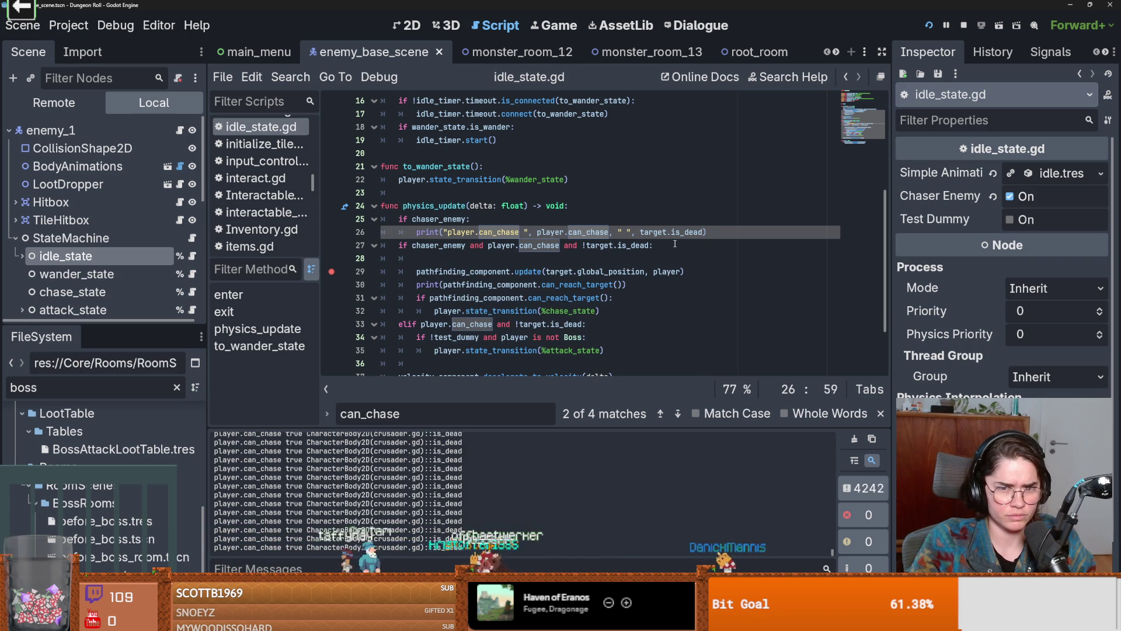
double_click(684, 233)
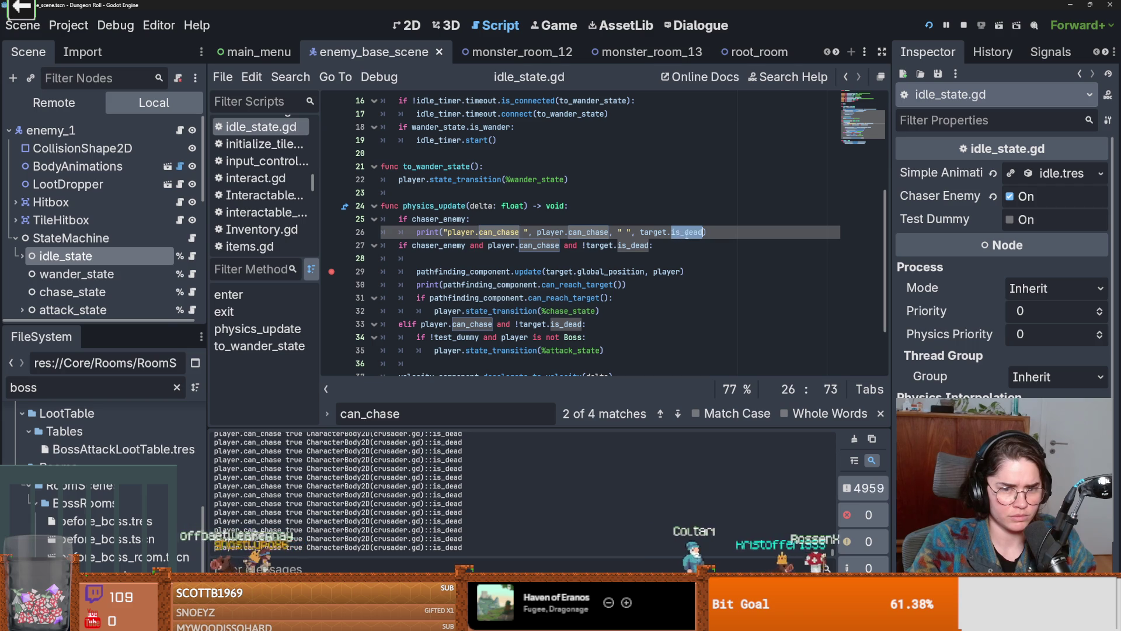
click(931, 26)
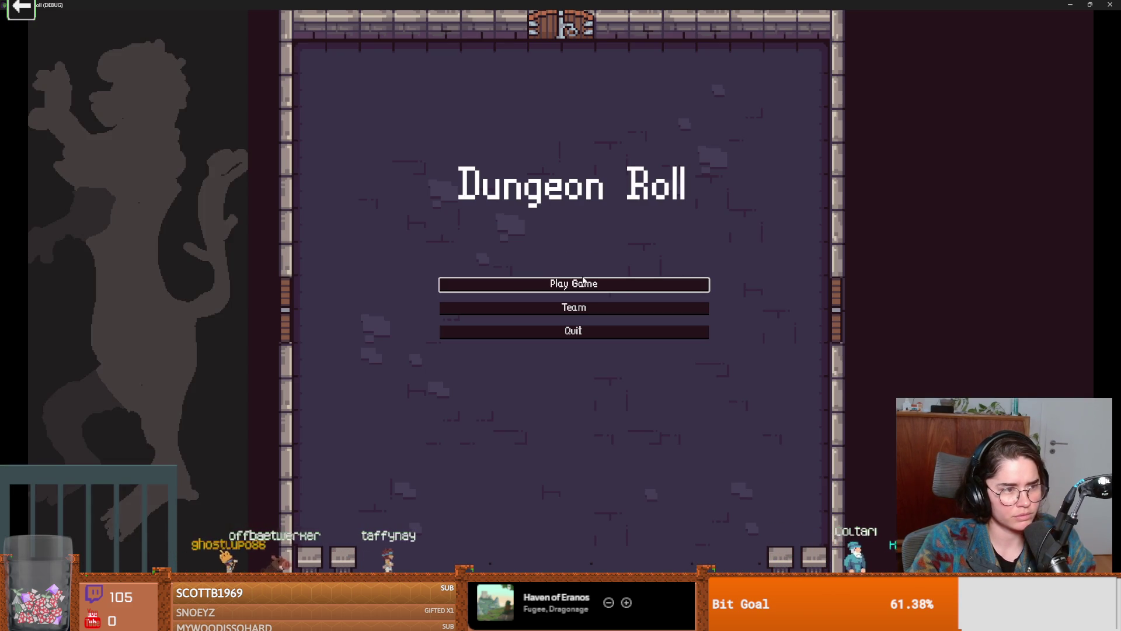
Start a new Crusader run and walk the hero toward the door
click(578, 286)
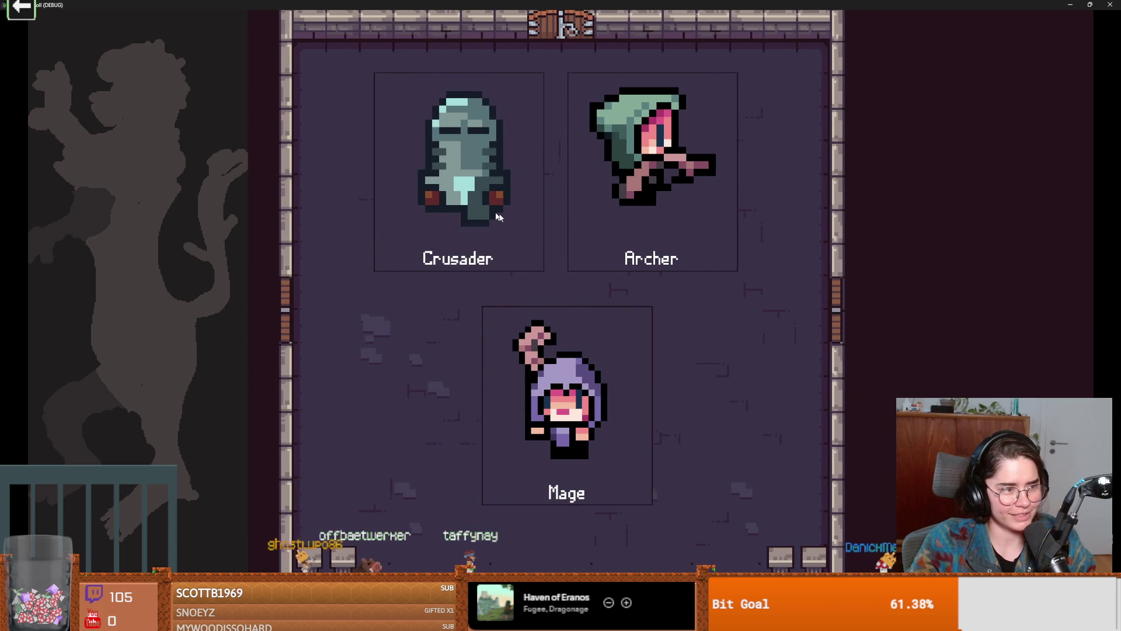
click(558, 221)
key(a)
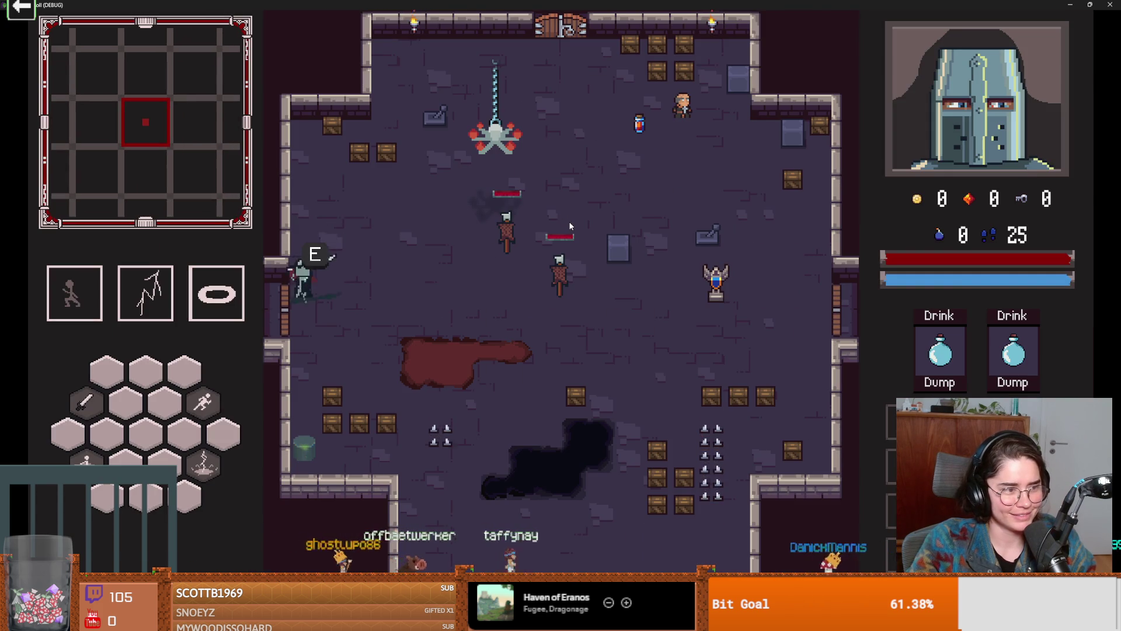
key(e)
Enable the debug room list, load a skull enemy room, use ability 1, and exit fullscreen
click(478, 365)
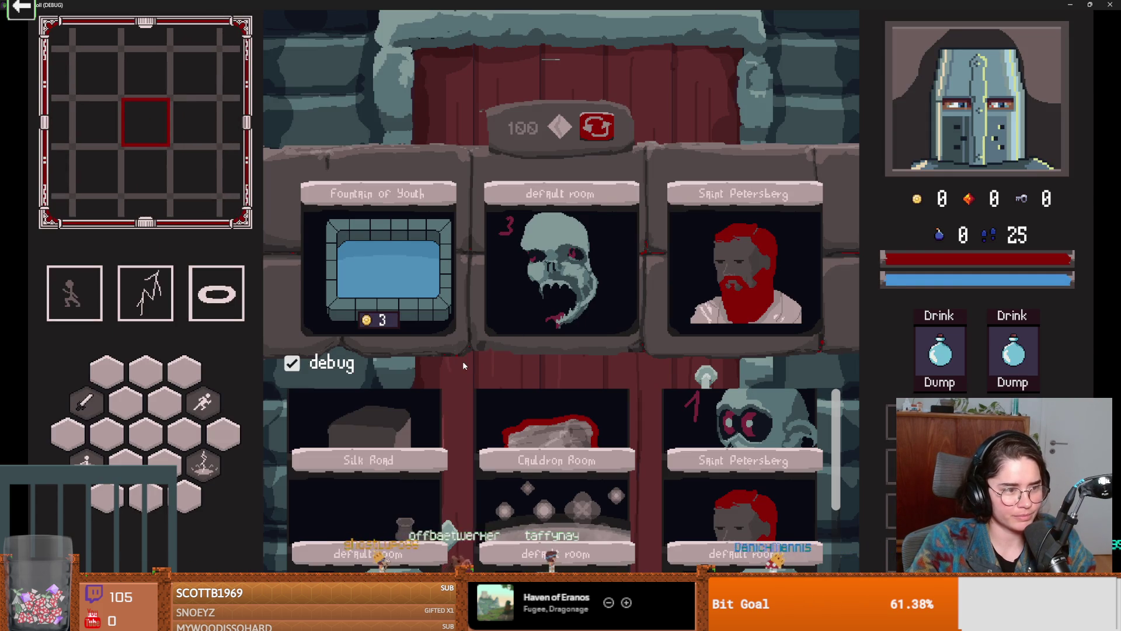
scroll(457, 418, down, 4)
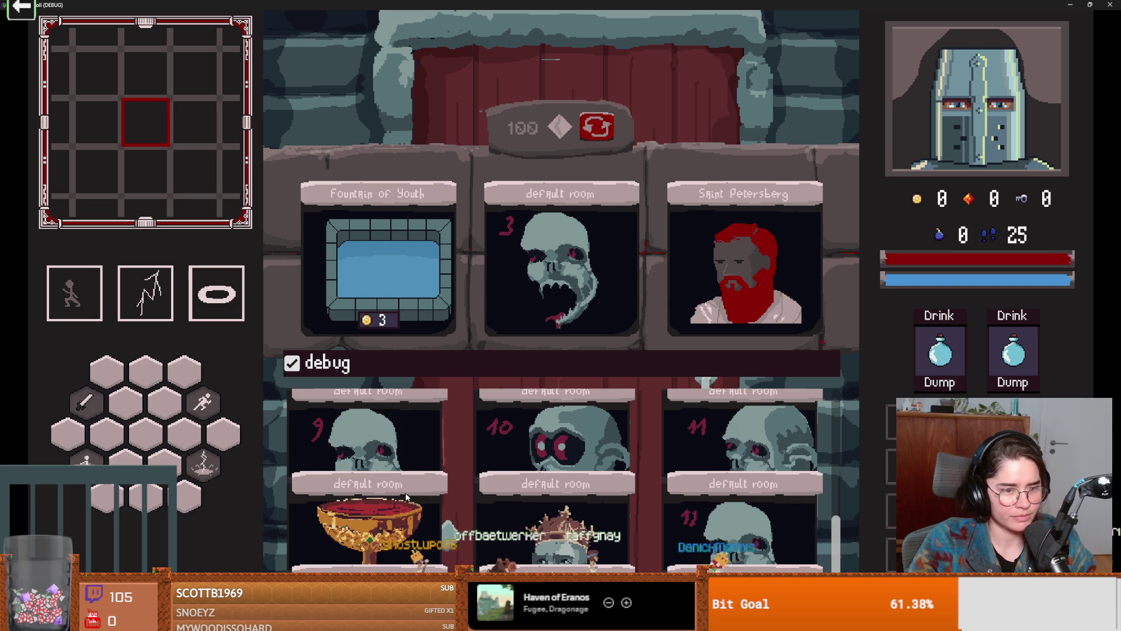
click(367, 451)
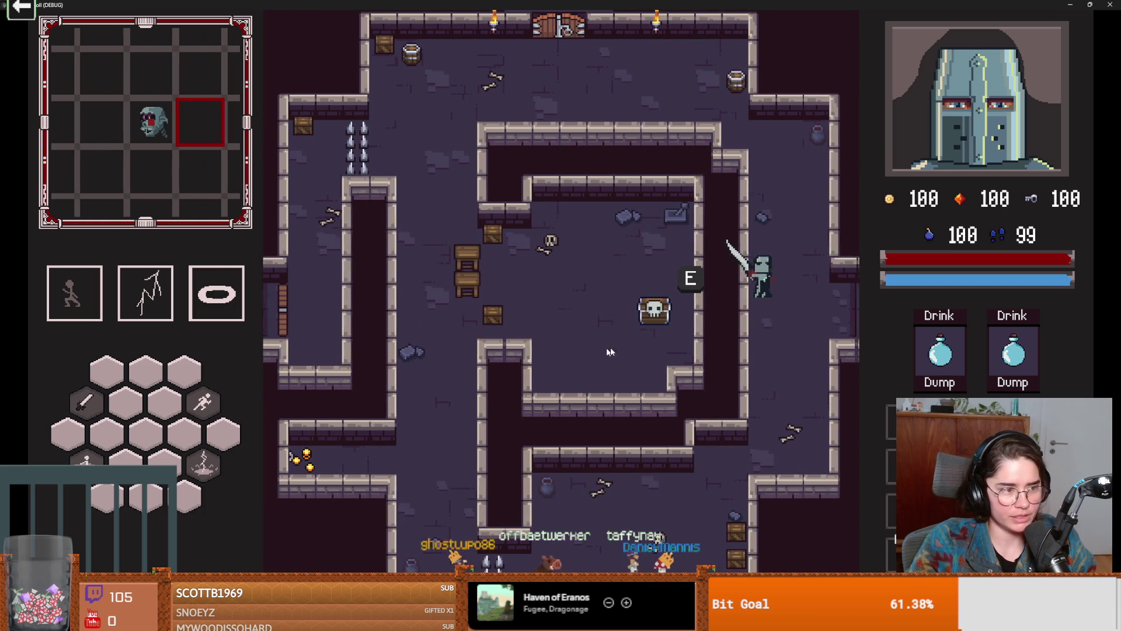
key(1)
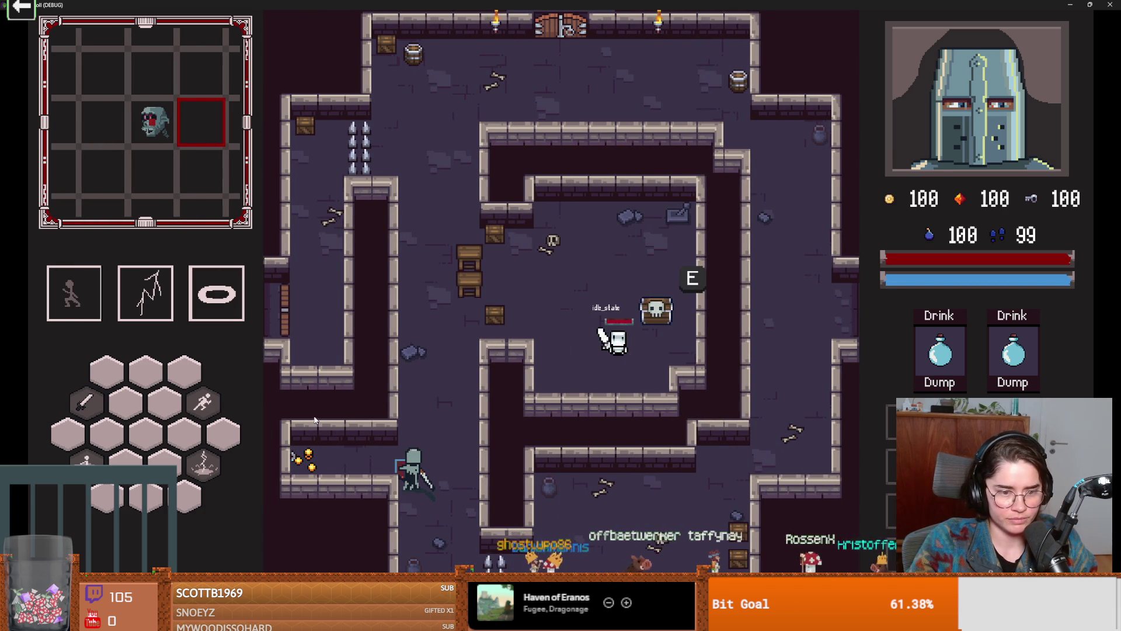
key(1)
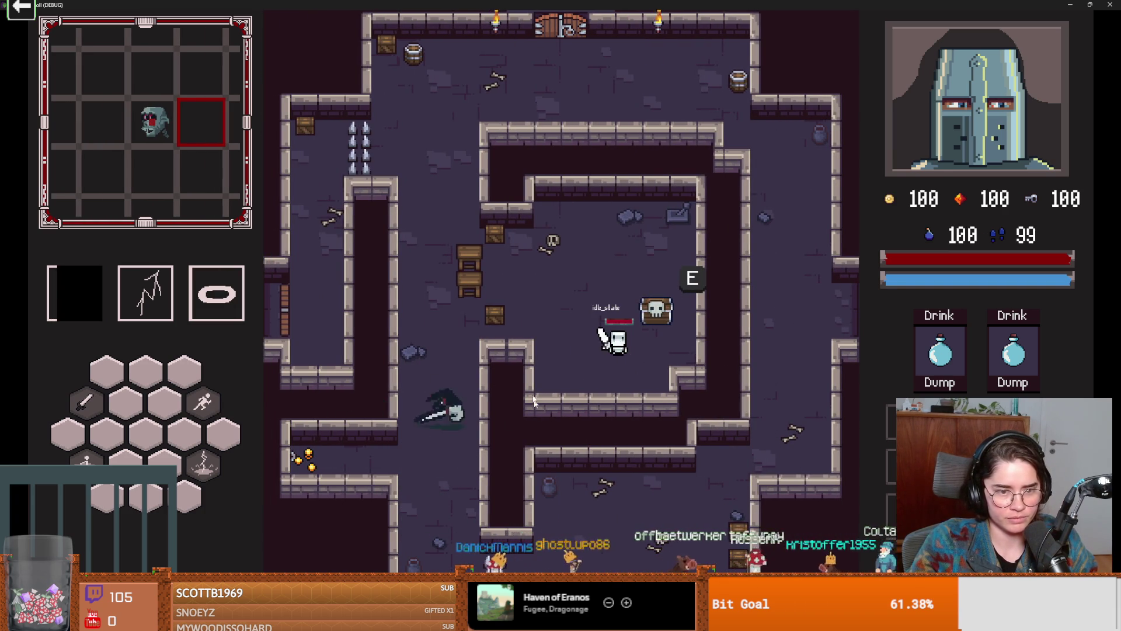
key(F11)
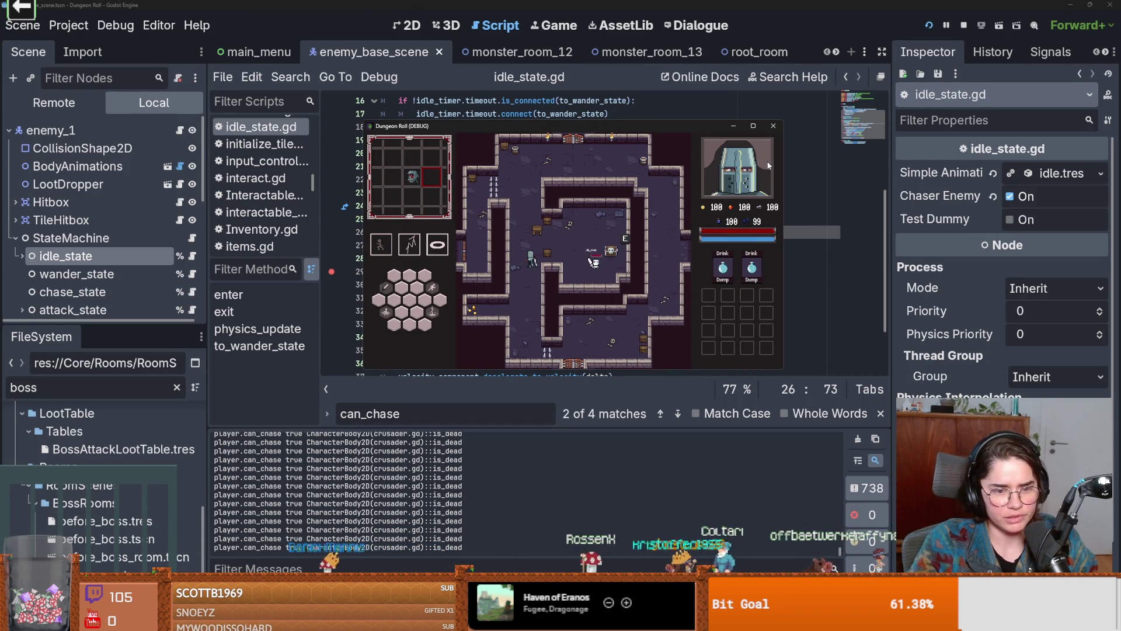
Select is_dead on line 27, filter FileSystem for 'crusader', and open crusader.tscn and crusader.gd
click(631, 232)
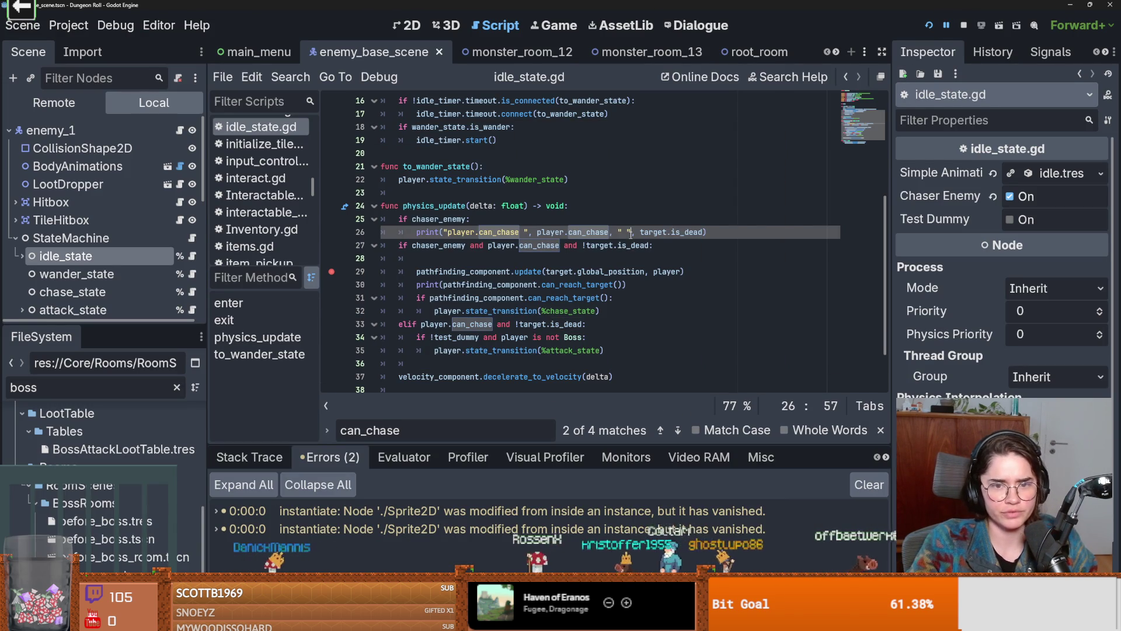
text(,)
double_click(623, 245)
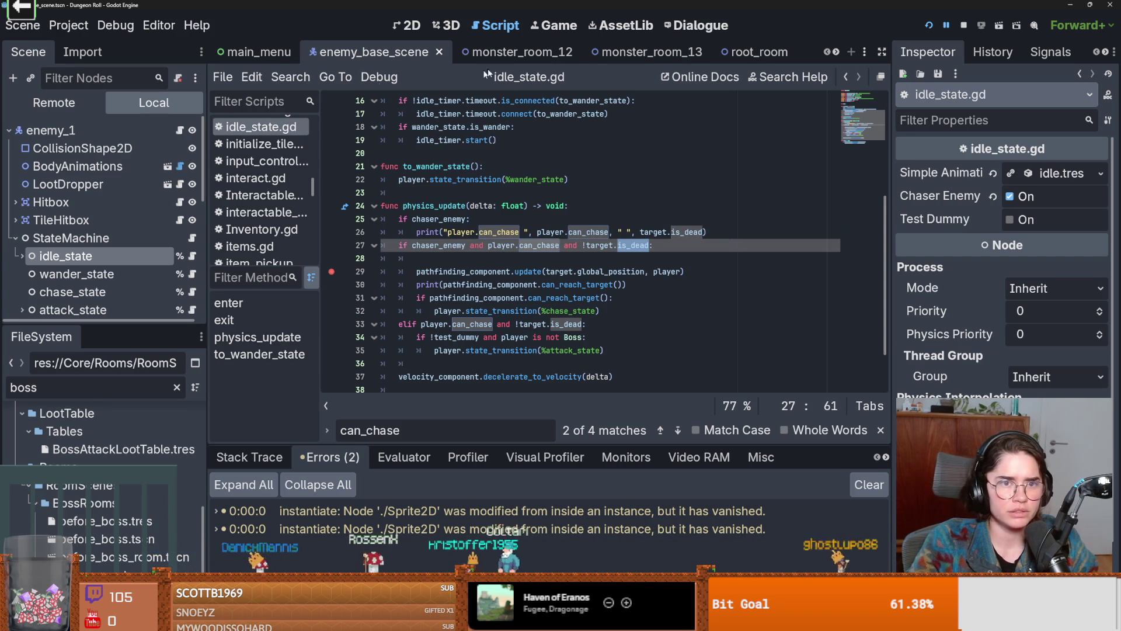
double_click(837, 51)
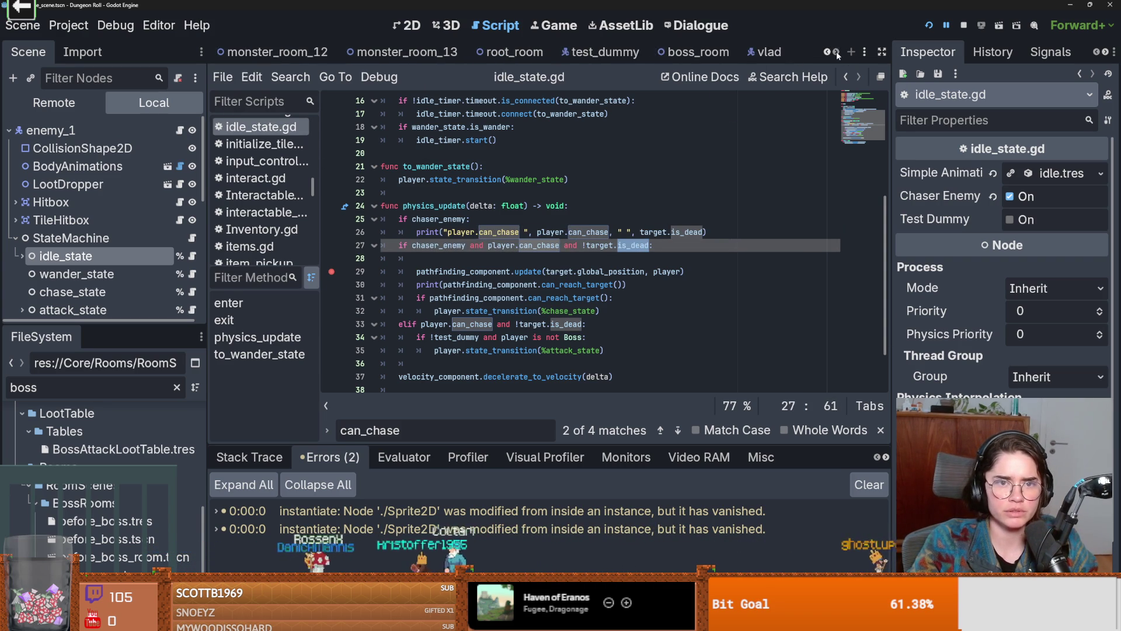
text(crusader)
scroll(134, 536, down, 5)
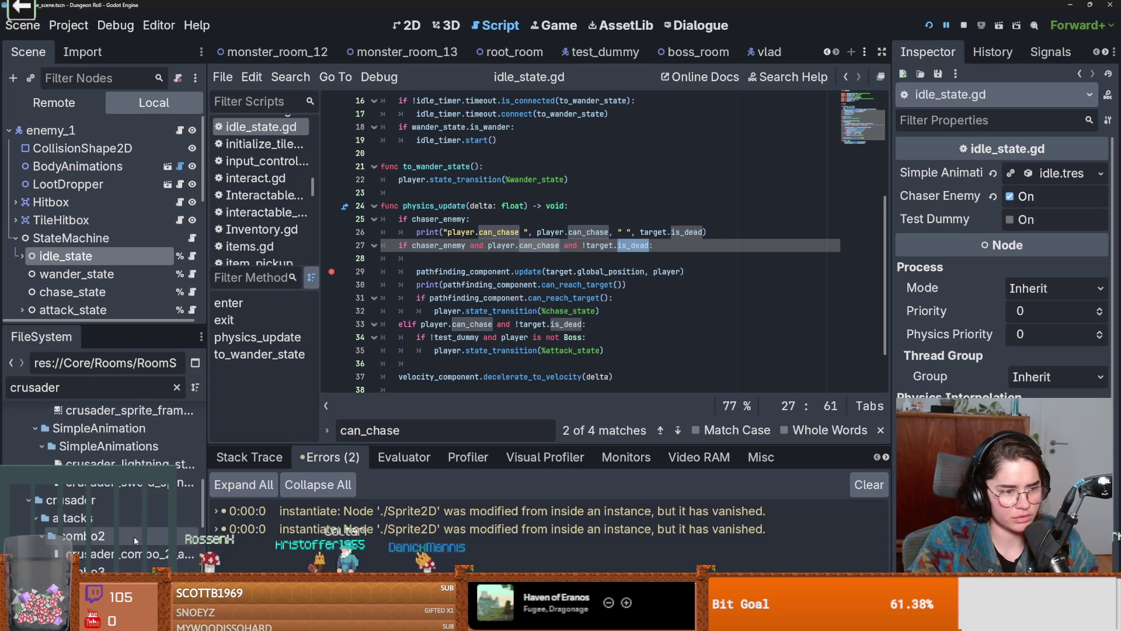
scroll(134, 537, up, 3)
double_click(88, 515)
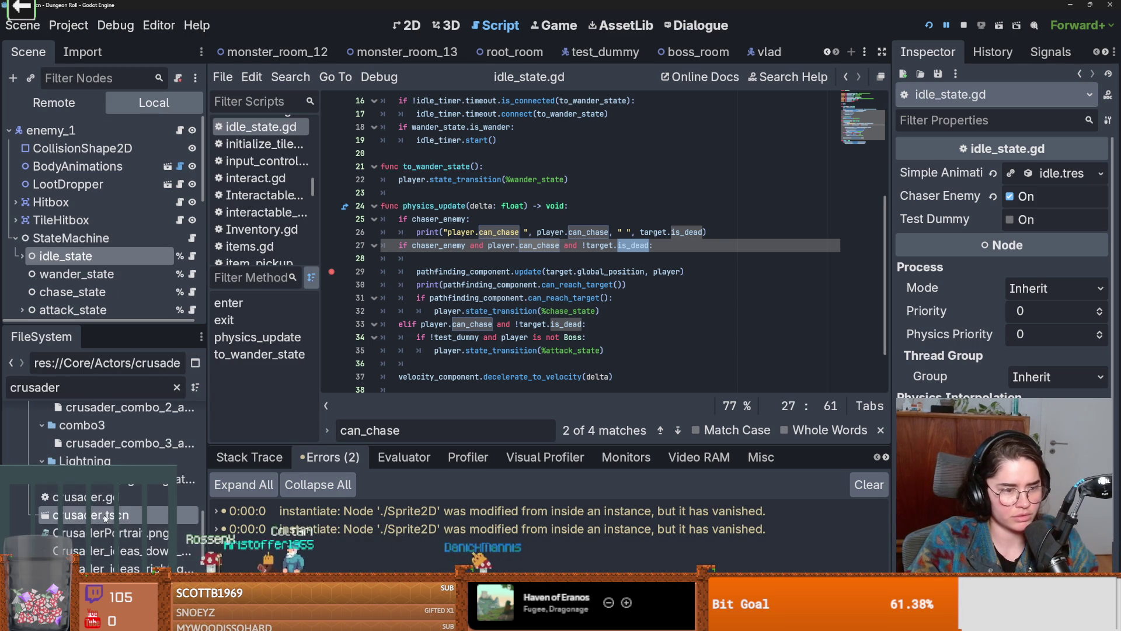
click(181, 130)
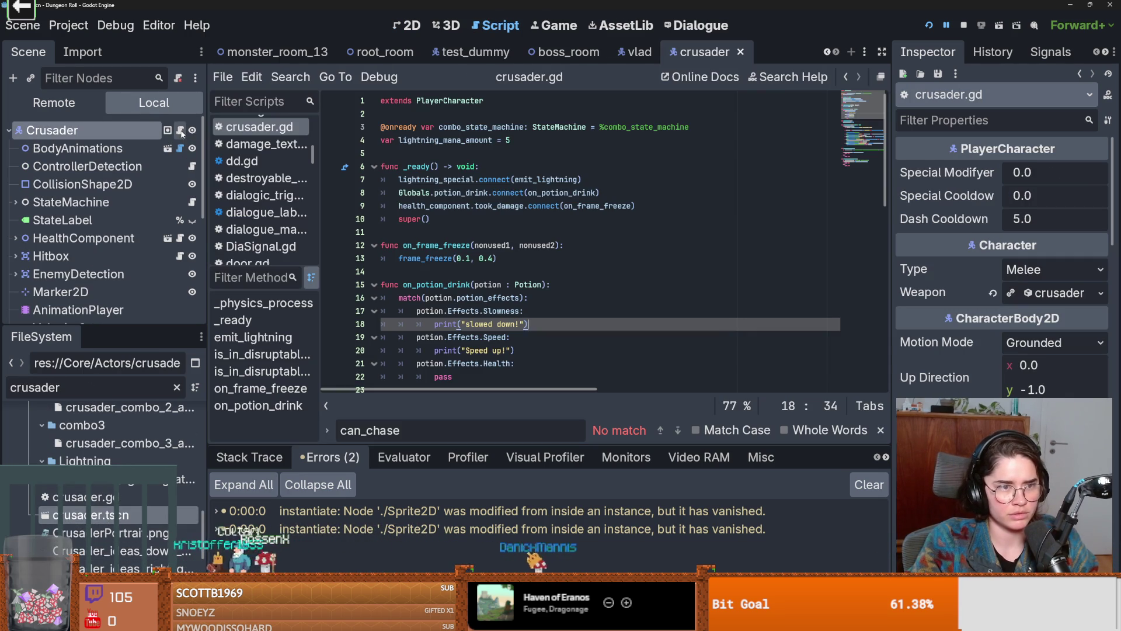
Follow PlayerCharacter to Characters.gd, search for 'is_dead', then jump to health_component.gd
ctrl+click(457, 105)
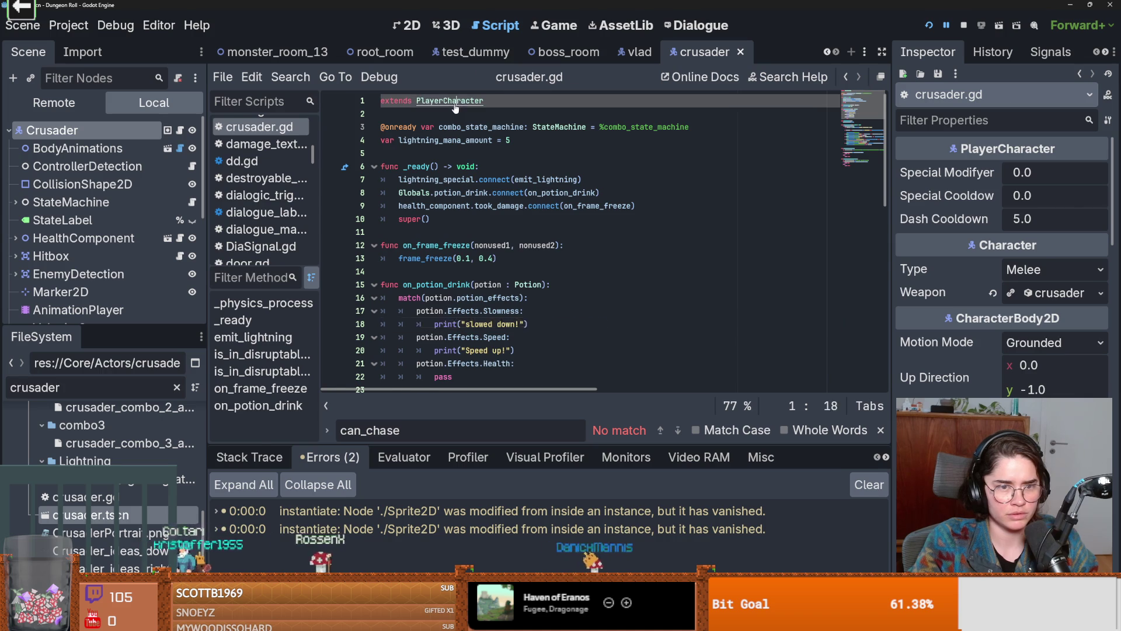
ctrl+click(440, 113)
key(ctrl+f)
text(id_dead)
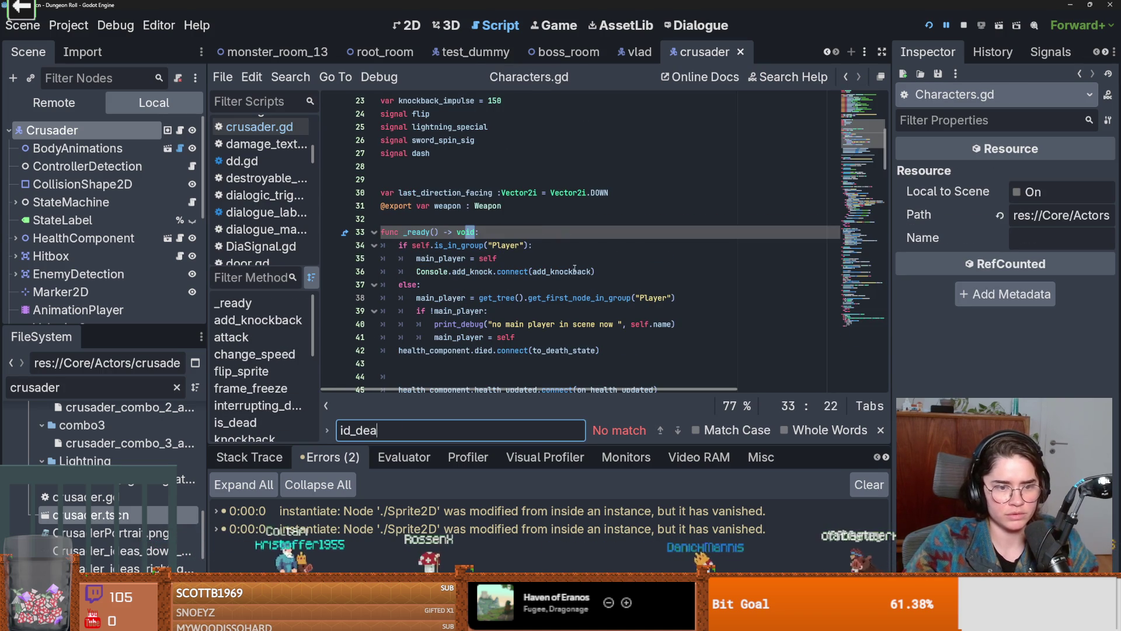
click(352, 430)
key(BackSpace)
text(s)
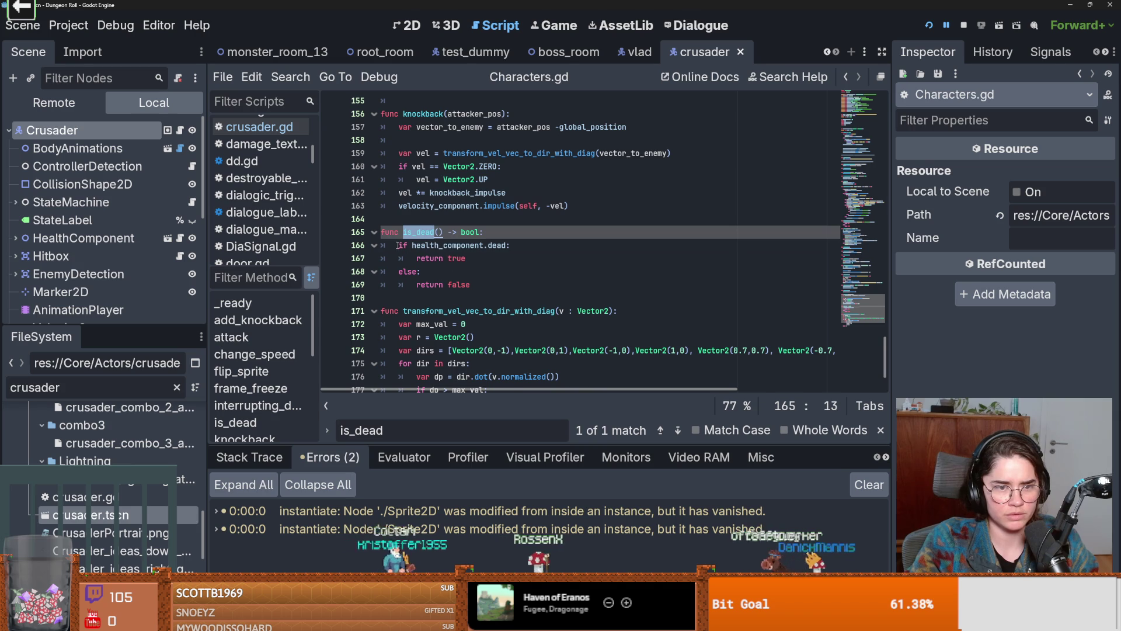
double_click(413, 245)
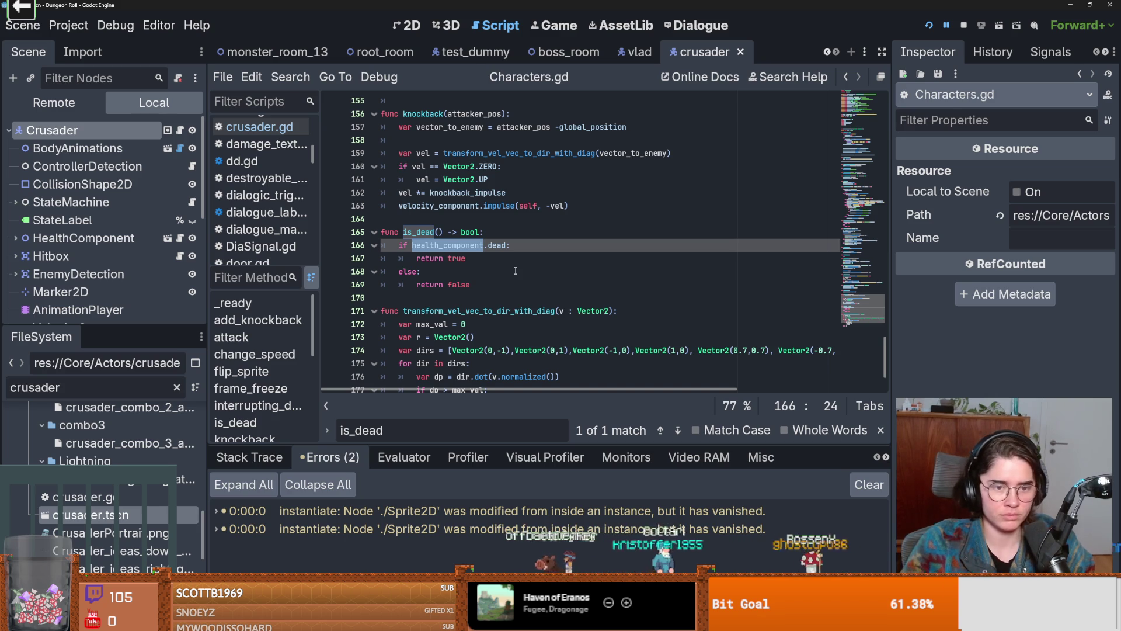
click(180, 238)
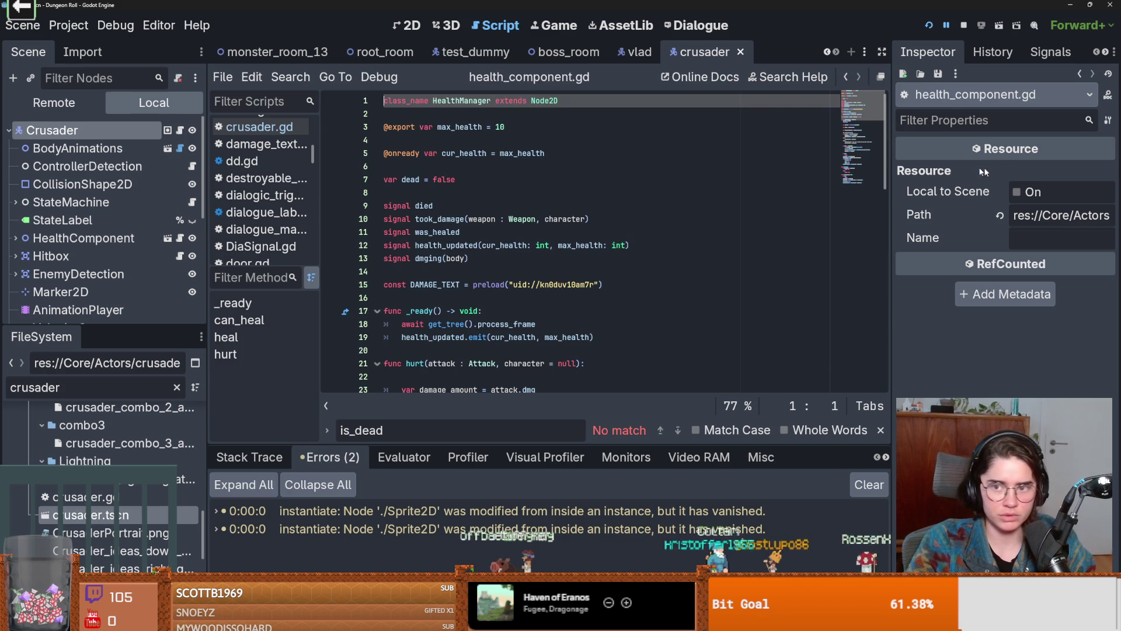
Select the 'dead' variable on line 7, check the took_damage signal on line 10, and save
double_click(410, 179)
key(ctrl+s)
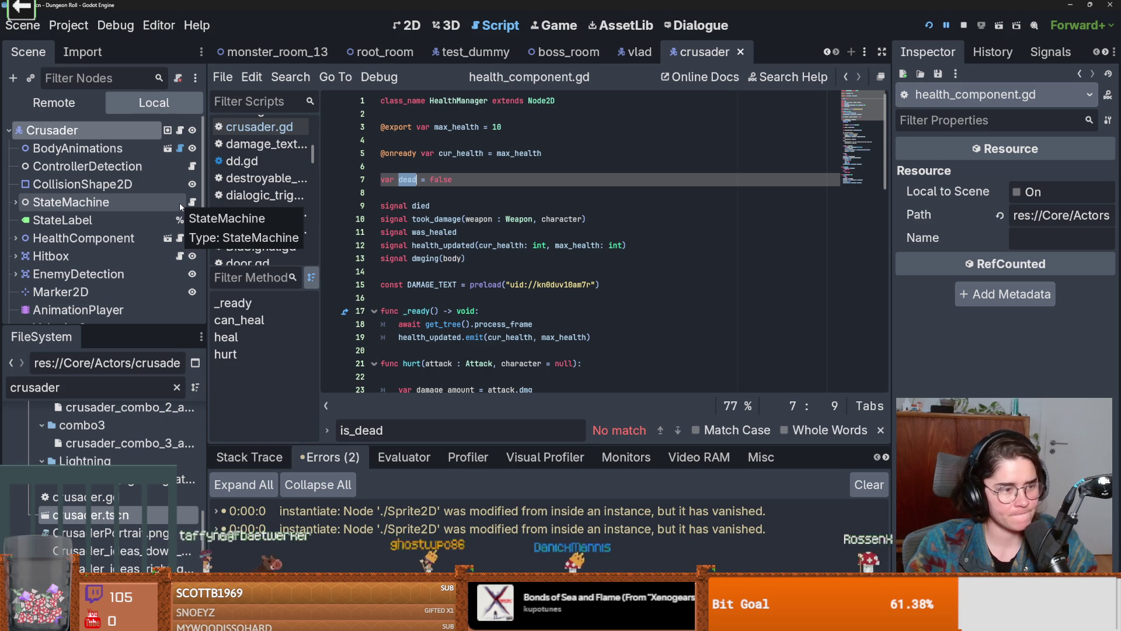
click(428, 219)
key(ctrl+s)
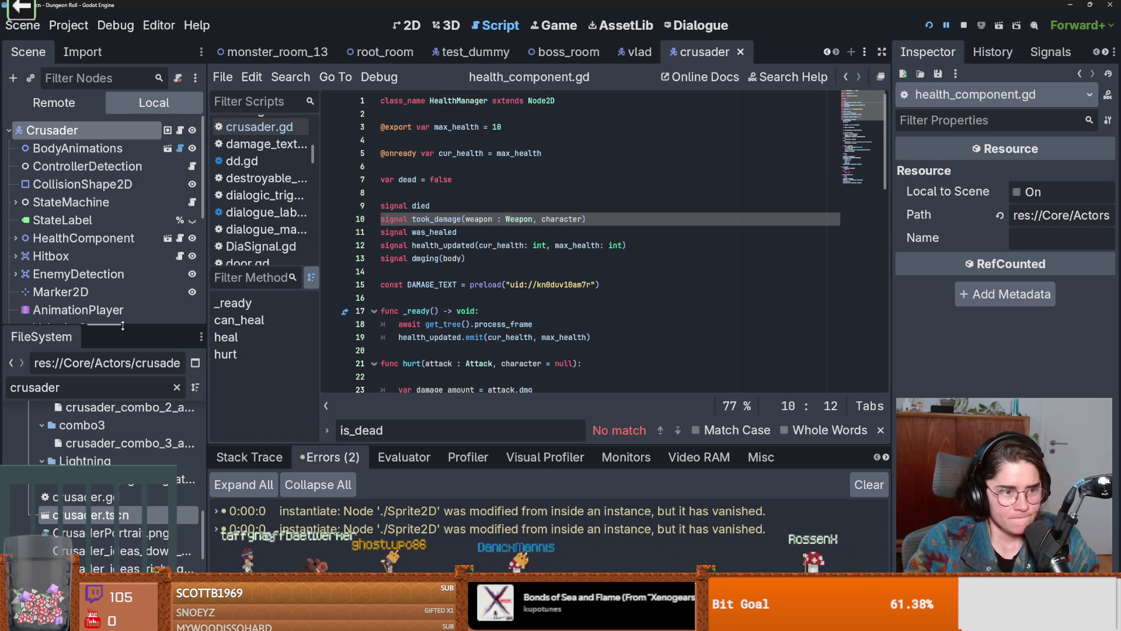
Enlarge the Scene tree and select the Crusader's DashParticles node to show its properties
drag(123, 326, 129, 515)
key(ctrl+s)
click(152, 425)
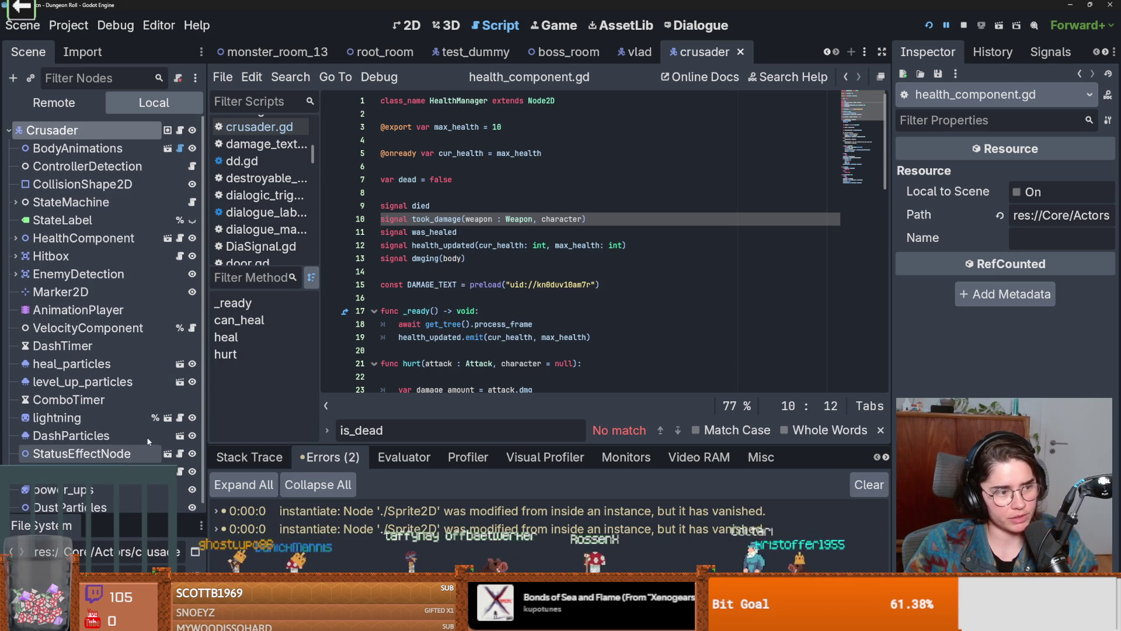
right_click(154, 436)
key(Escape)
scroll(350, 354, up, 5)
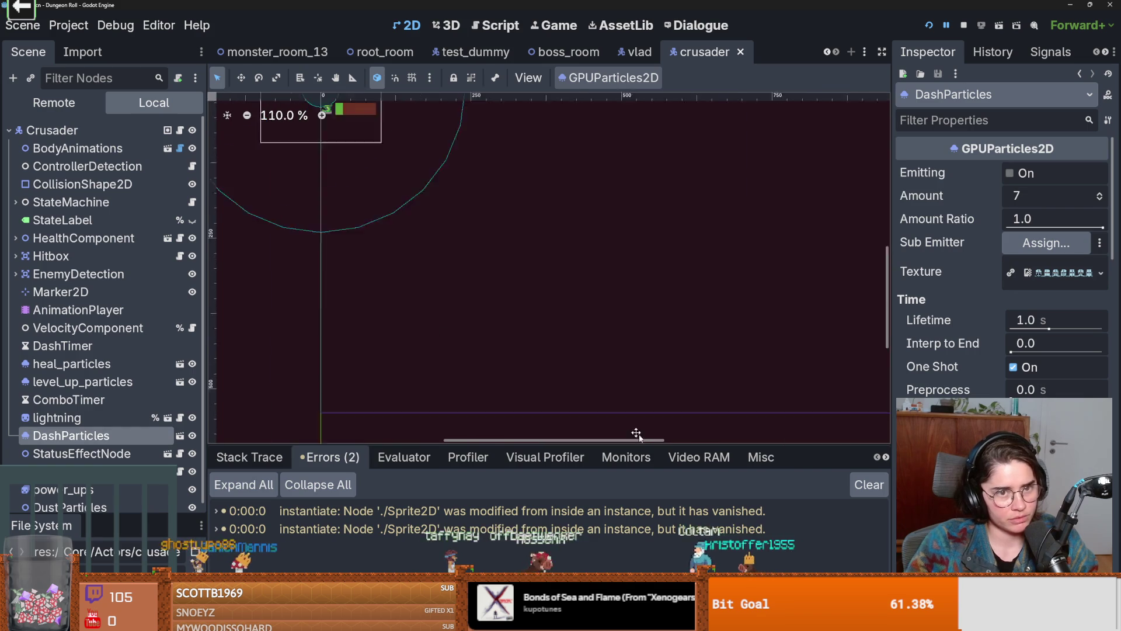
Zoom and pan the 2D view around the Crusader, saving the crusader scene
scroll(433, 252, up, 3)
scroll(449, 336, up, 1)
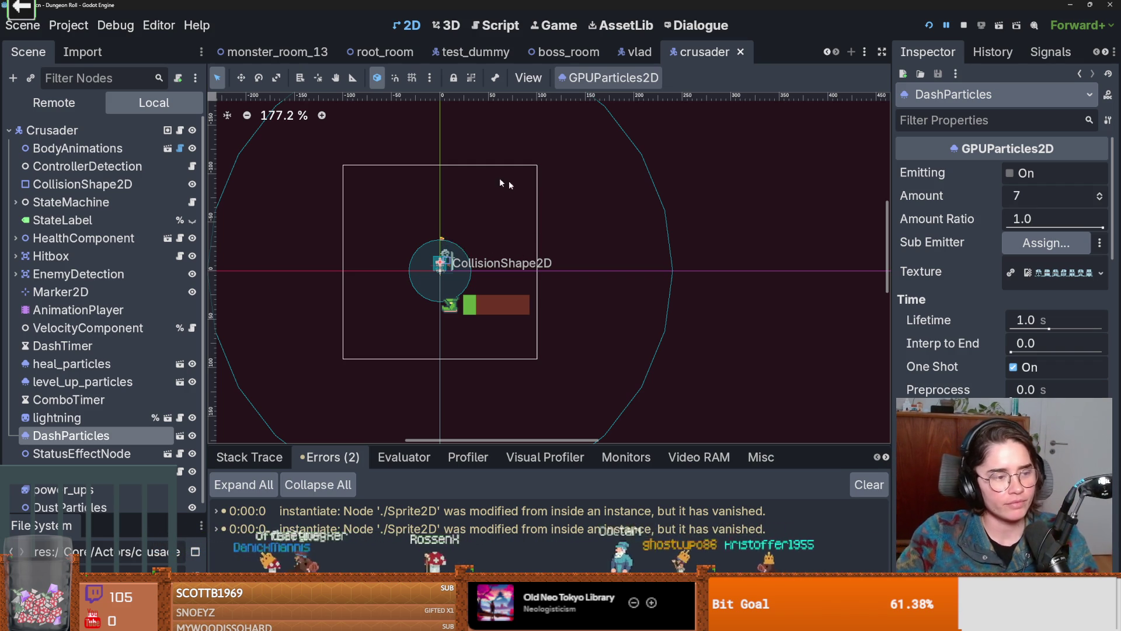
scroll(467, 294, left, 1)
key(ctrl+s)
scroll(500, 282, up, 2)
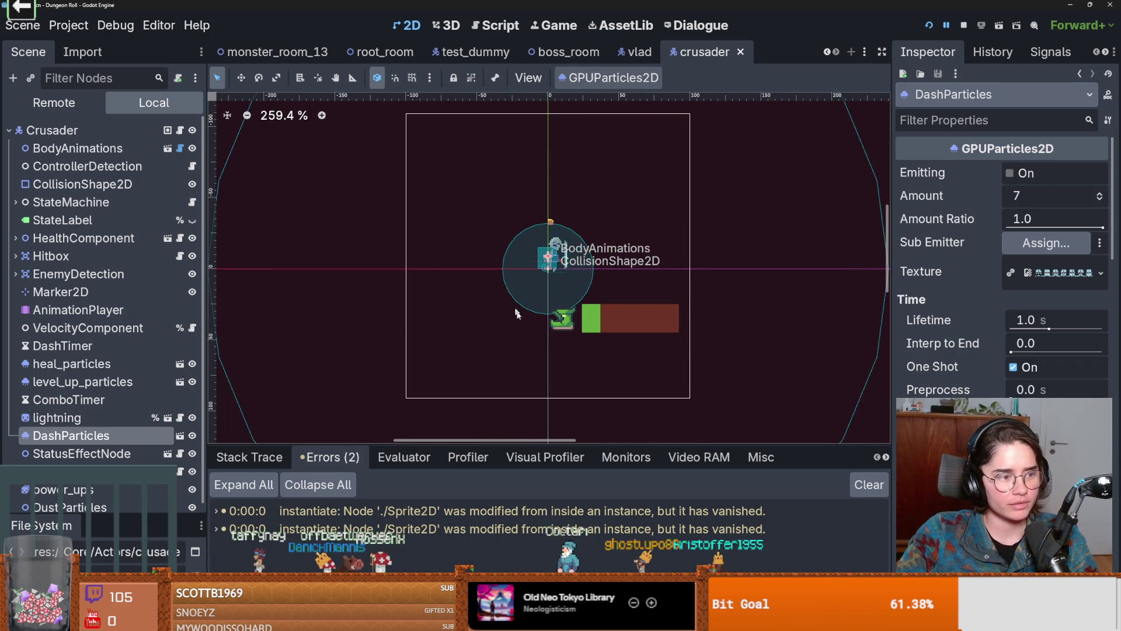
scroll(555, 327, up, 1)
scroll(526, 298, right, 4)
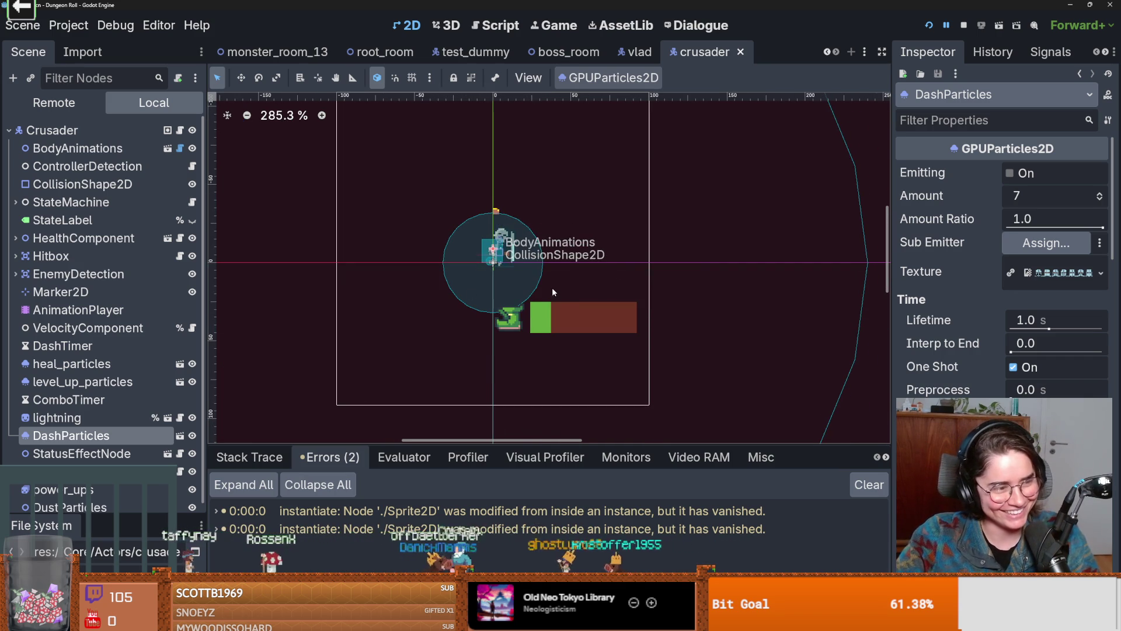
scroll(551, 288, up, 3)
scroll(592, 306, left, 5)
key(ctrl+s)
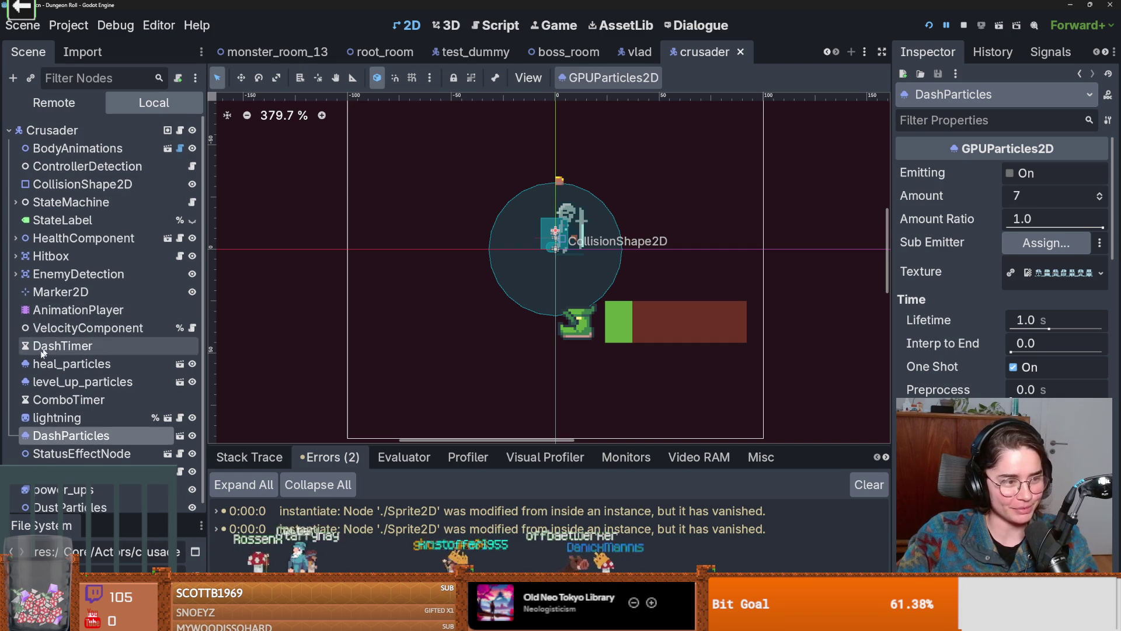
scroll(45, 346, down, 1)
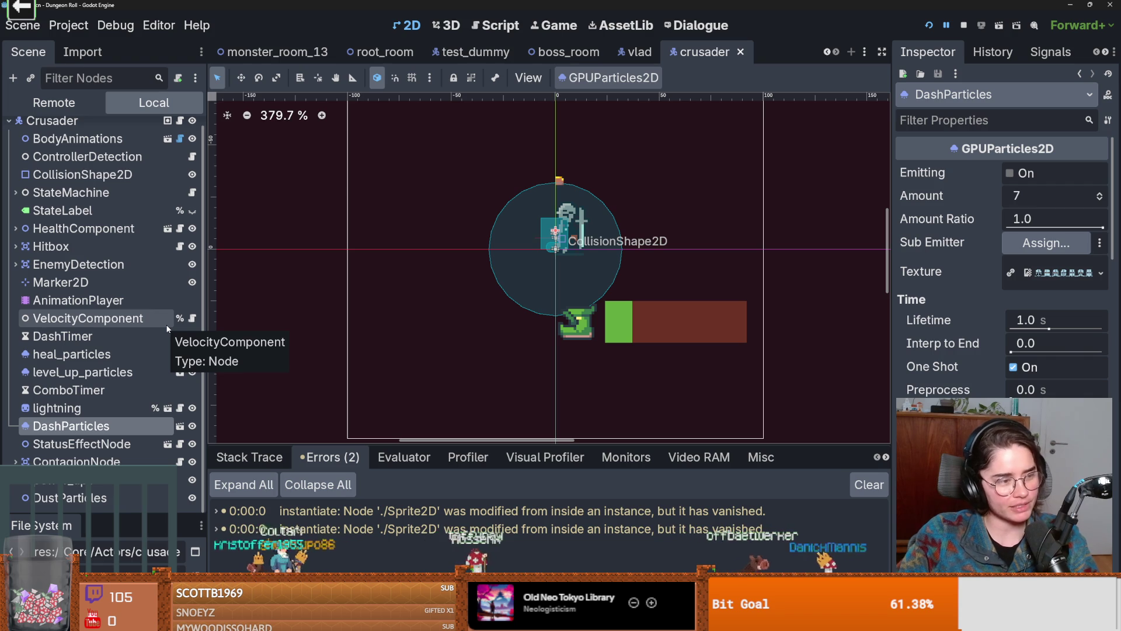
drag(463, 265, 432, 278)
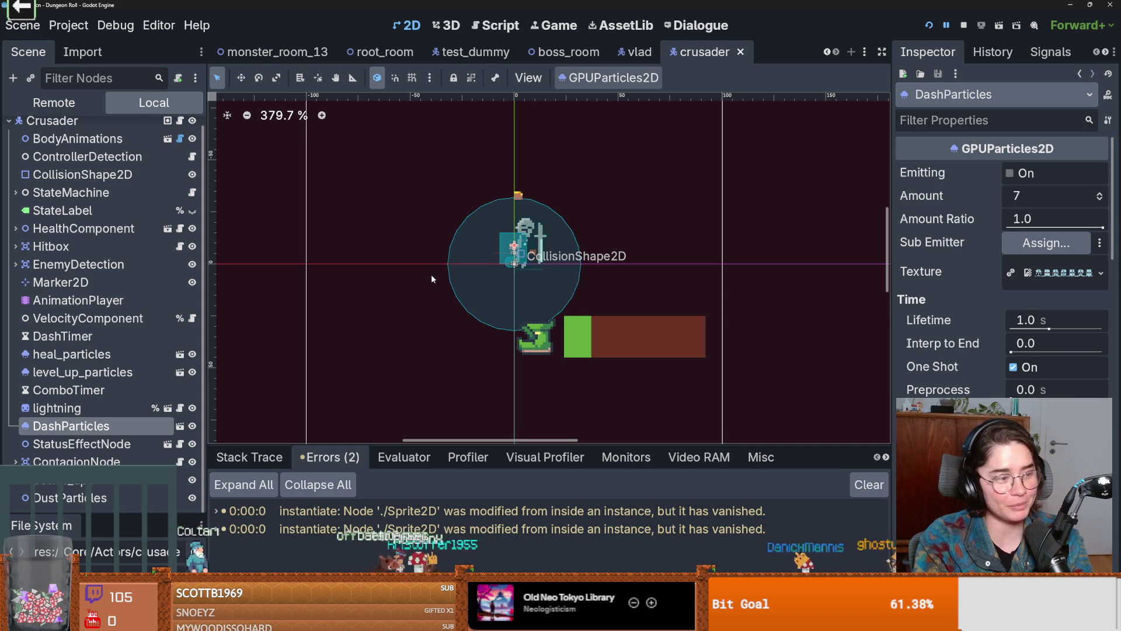
key(ctrl+s)
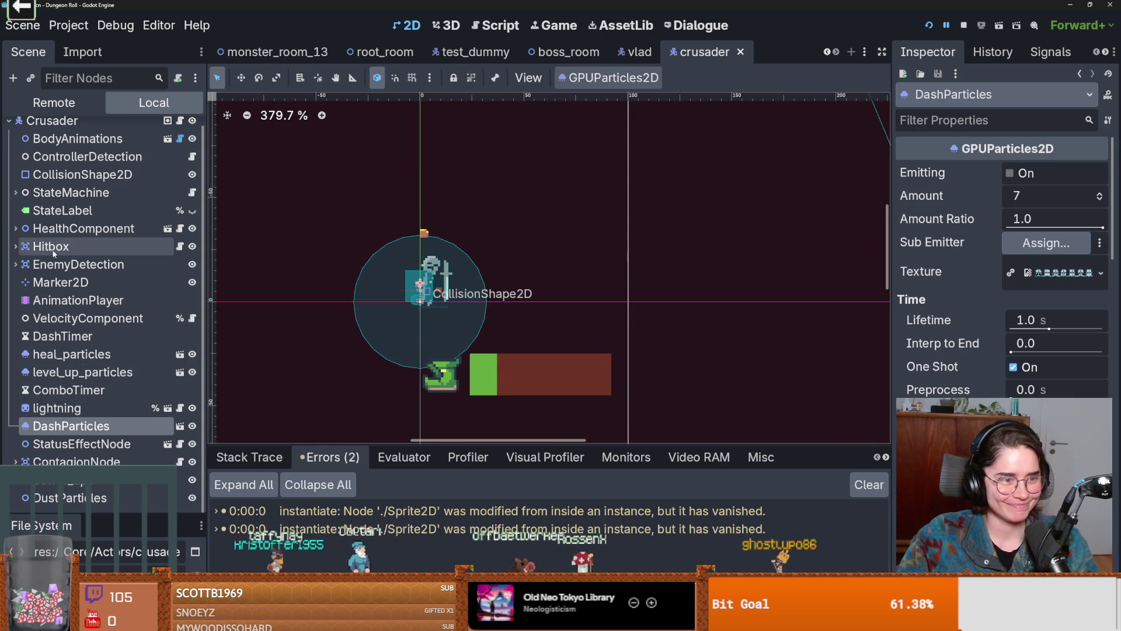
Open HealthComponent's health_component.gd script and place the caret in it
click(180, 228)
key(ctrl+s)
click(503, 271)
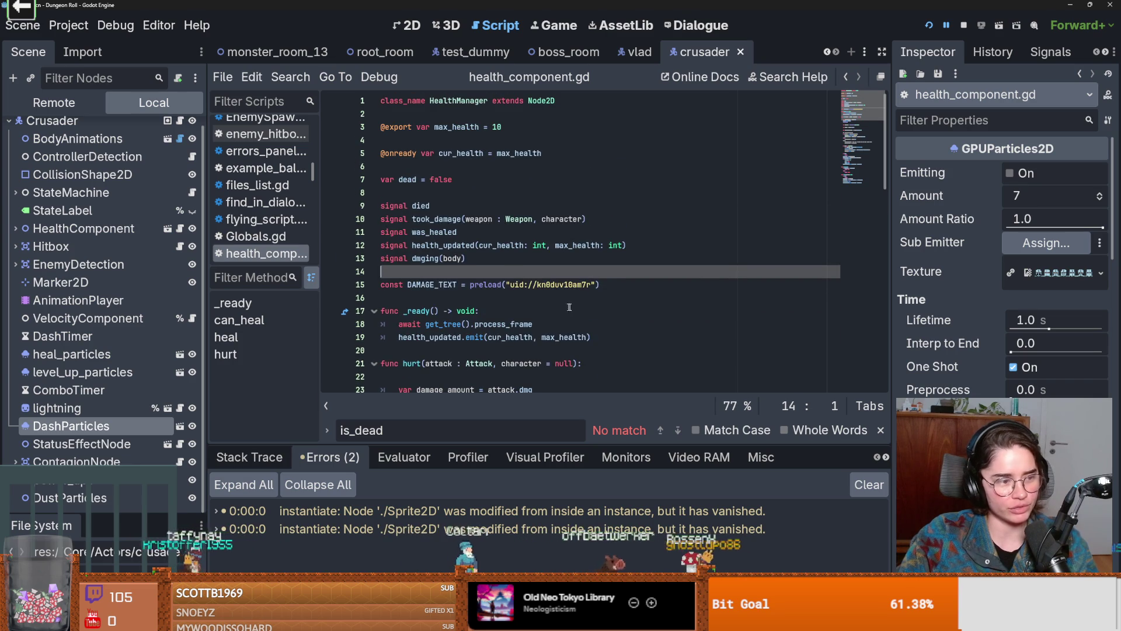
key(ctrl+s)
scroll(574, 338, down, 1)
scroll(496, 292, down, 2)
scroll(409, 245, up, 2)
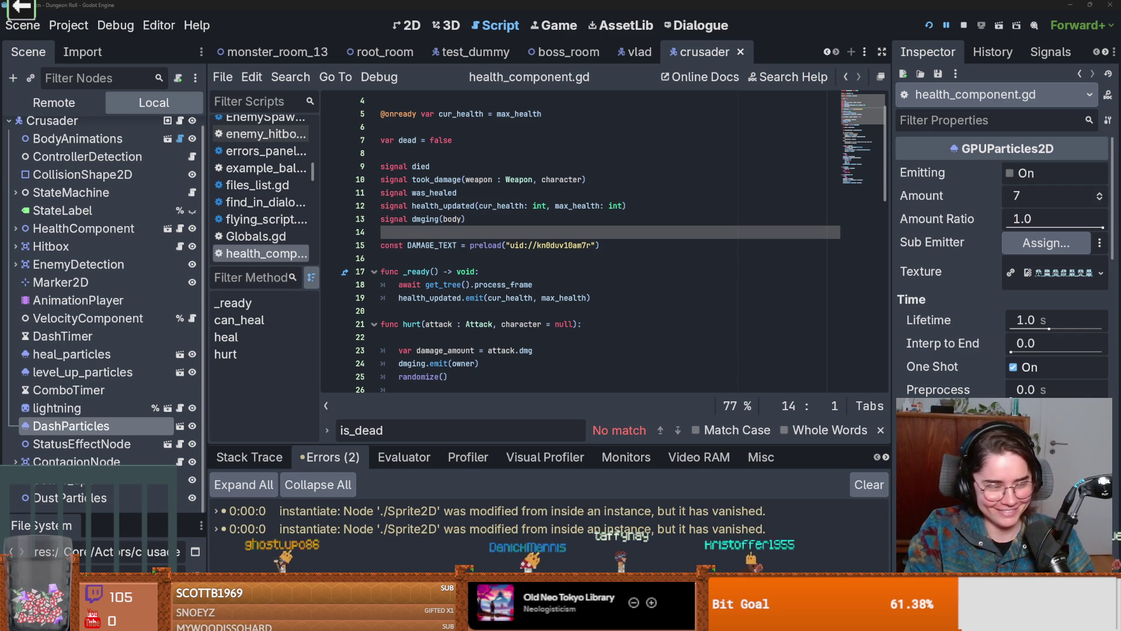
click(501, 298)
scroll(499, 287, up, 1)
key(ctrl+s)
scroll(444, 287, down, 1)
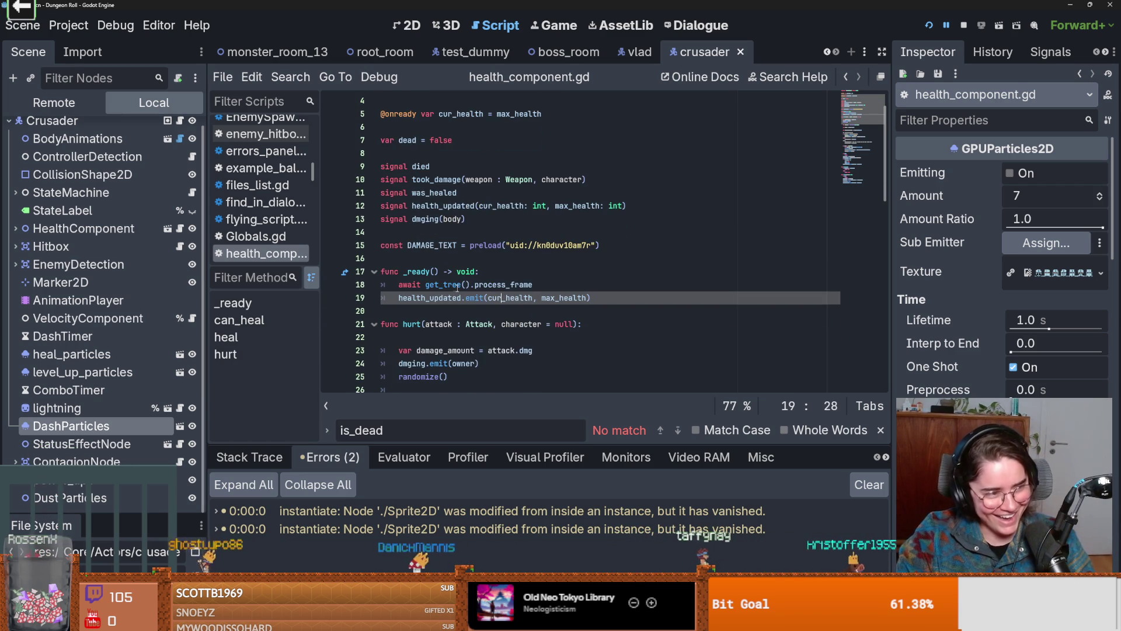
mouse_move(455, 286)
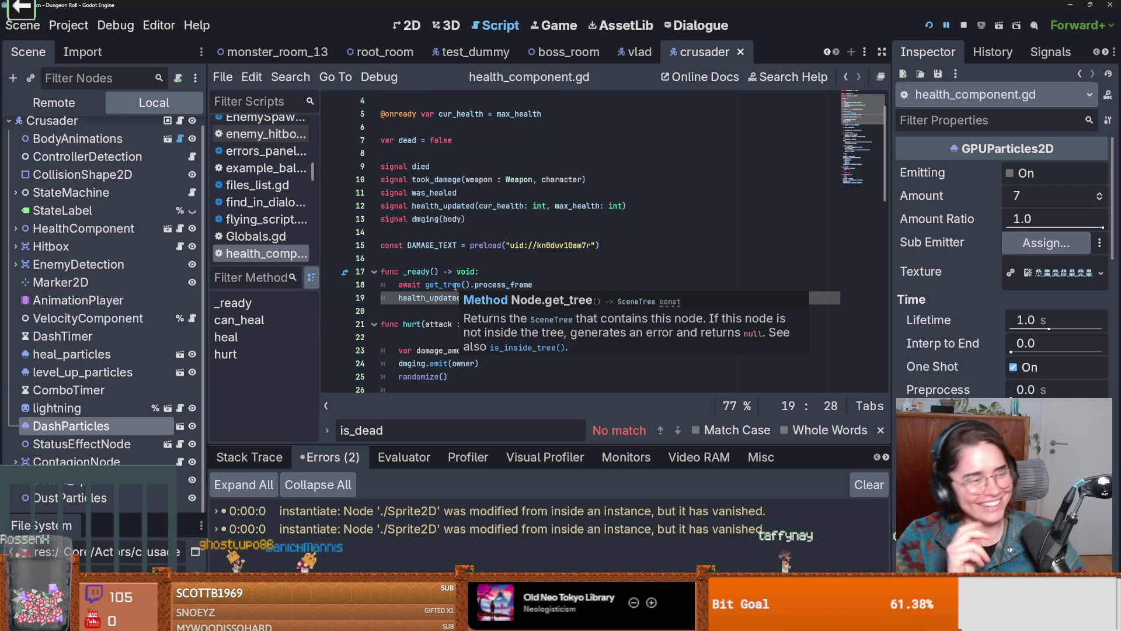
scroll(526, 275, down, 2)
key(ctrl+s)
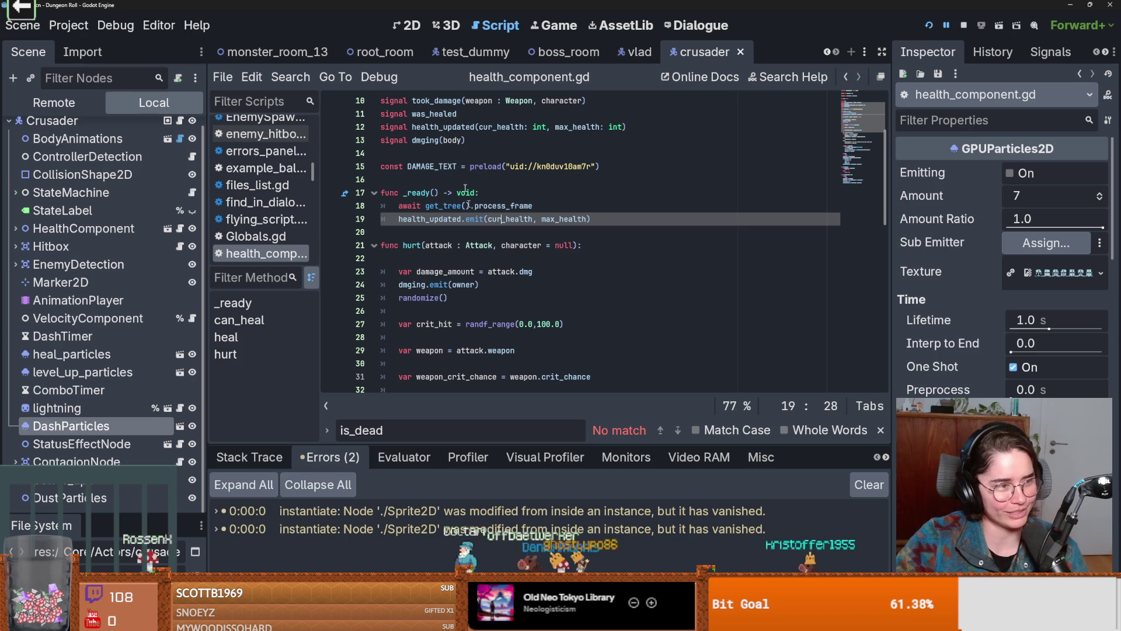
click(510, 206)
key(ctrl+s)
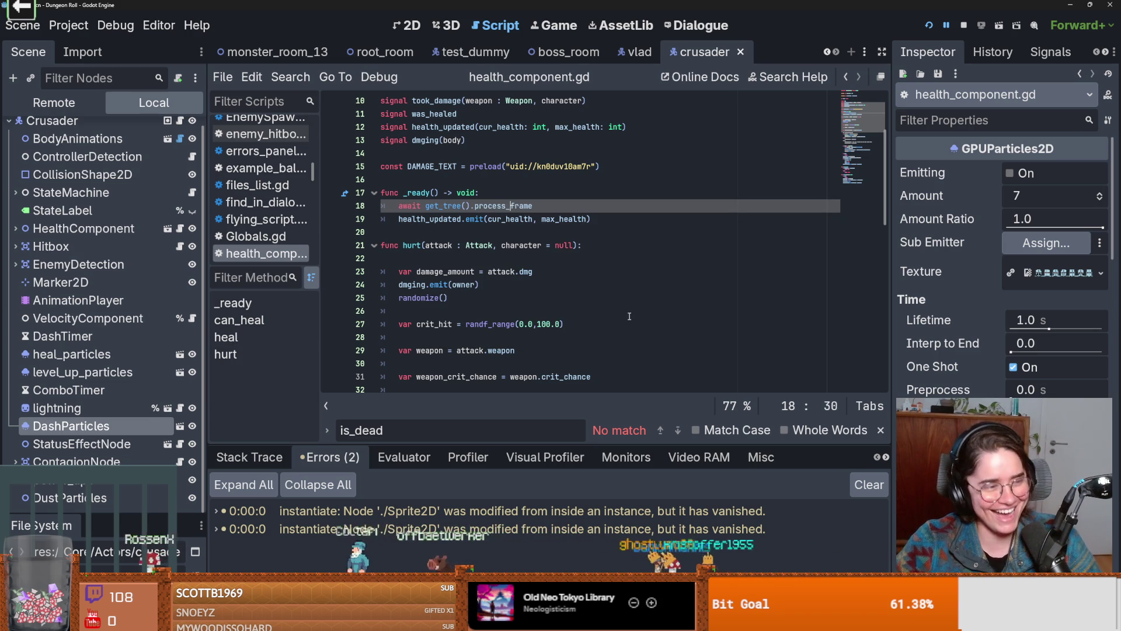
scroll(453, 319, down, 2)
key(ctrl+s)
key(ctrl+s)
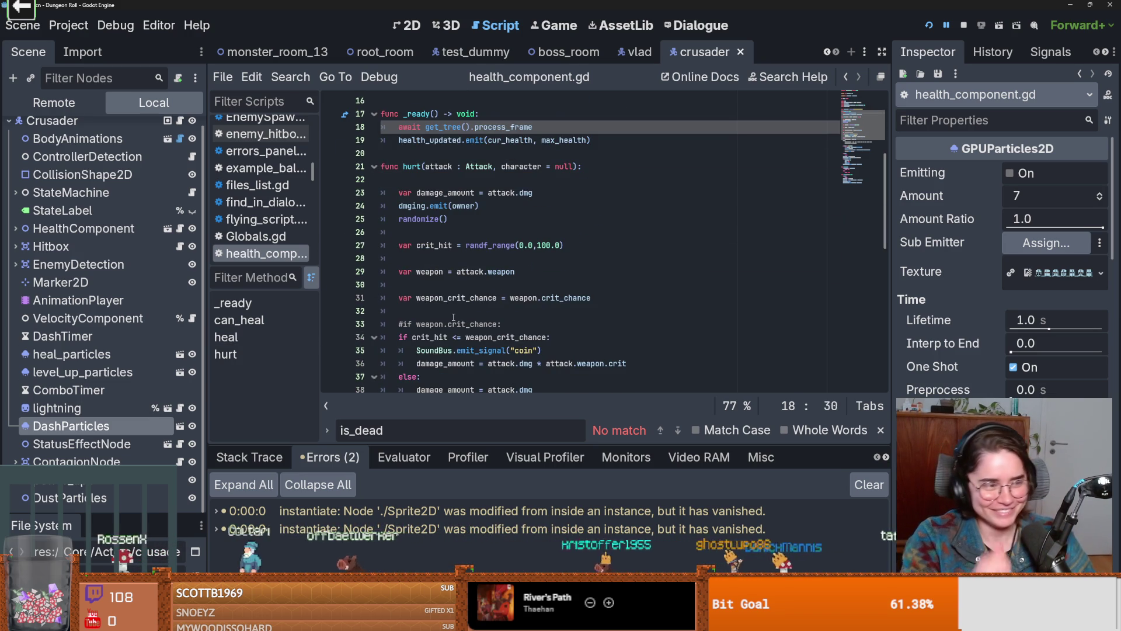
scroll(453, 315, up, 1)
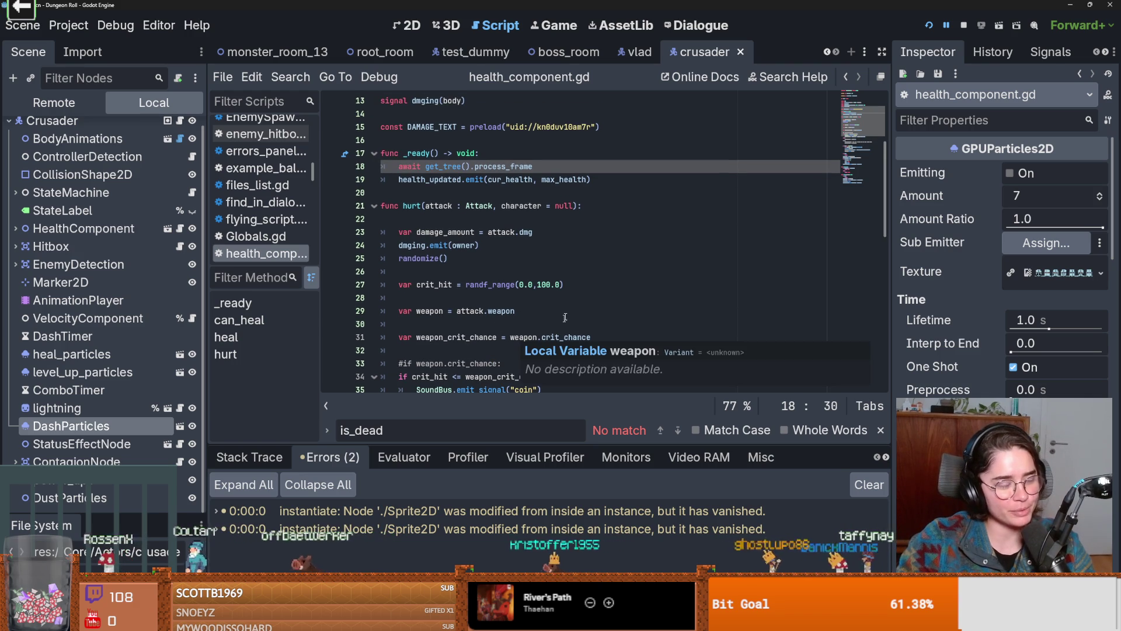
click(560, 271)
key(ctrl+s)
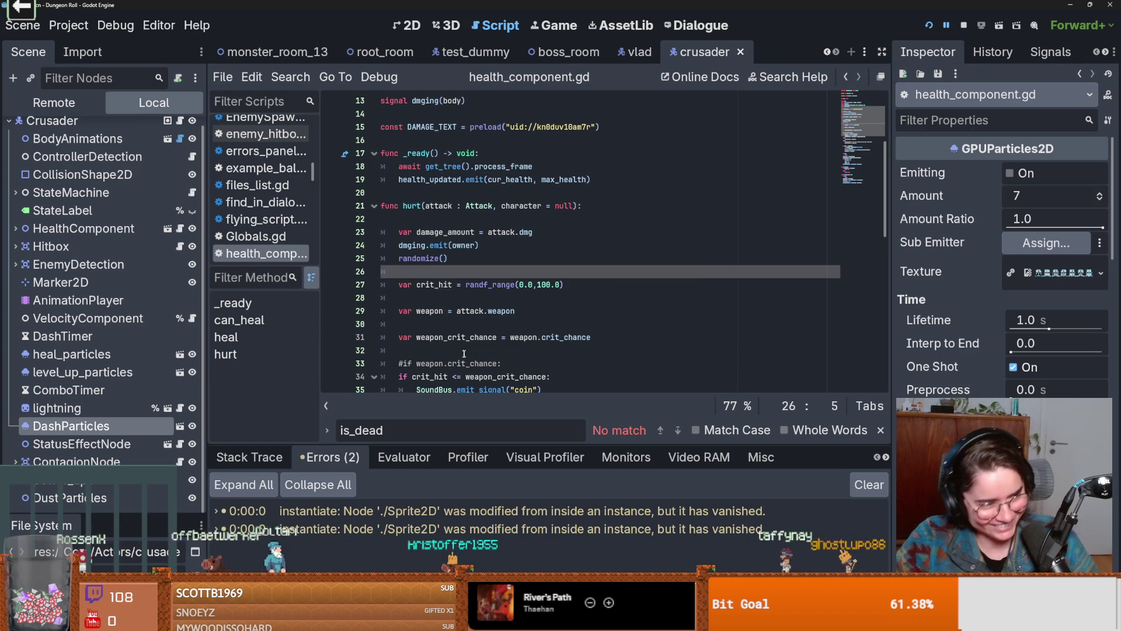
scroll(525, 292, down, 4)
scroll(470, 292, down, 3)
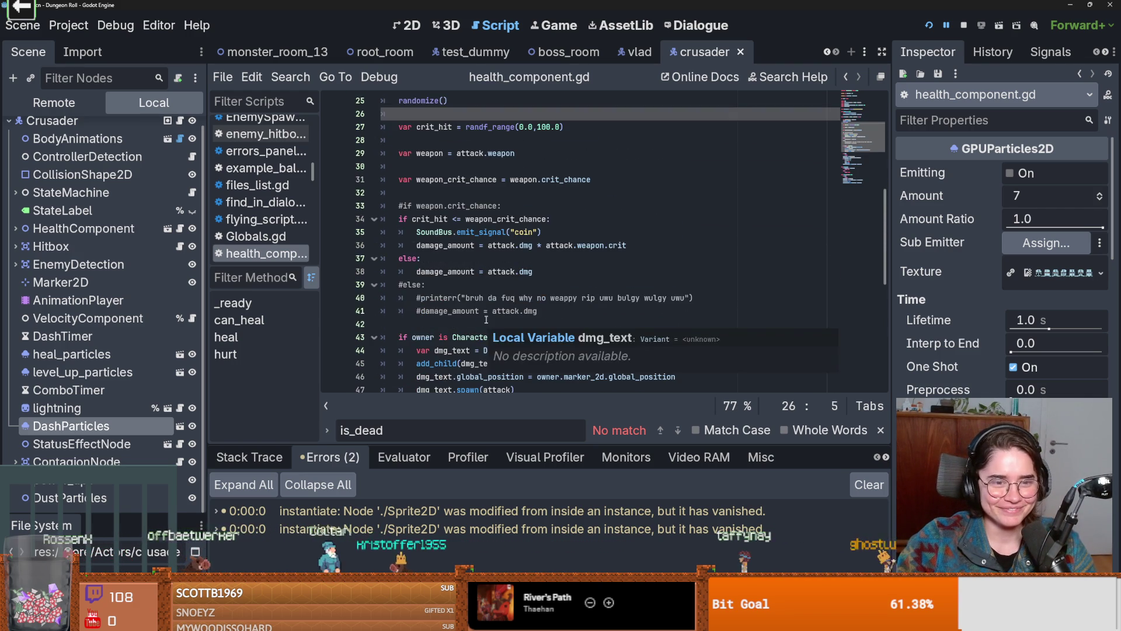
click(476, 258)
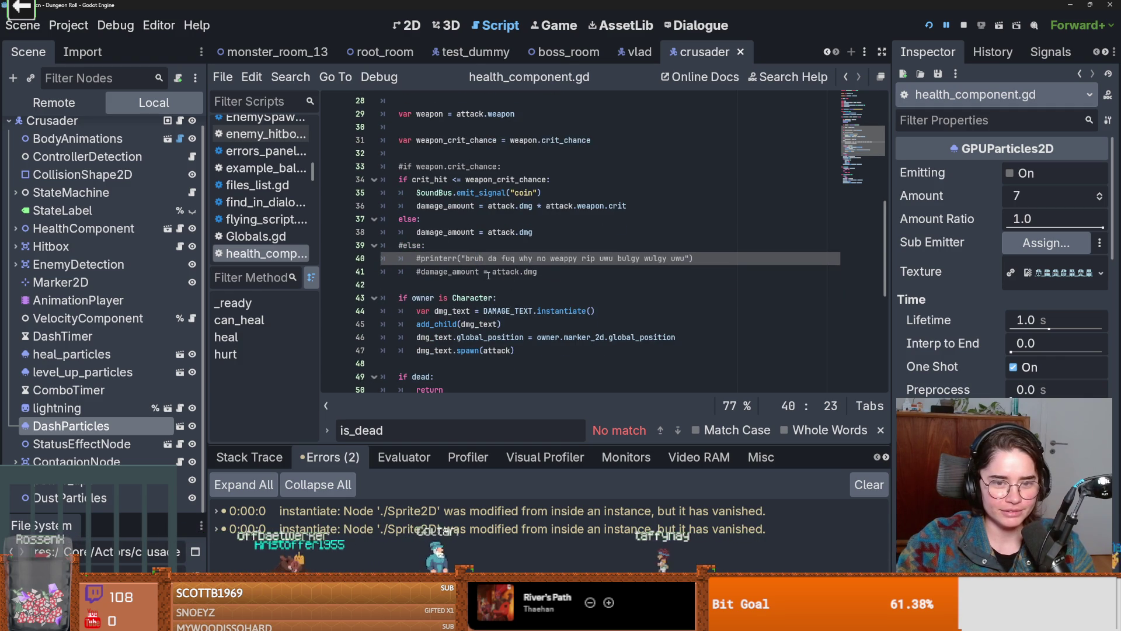
scroll(489, 275, down, 7)
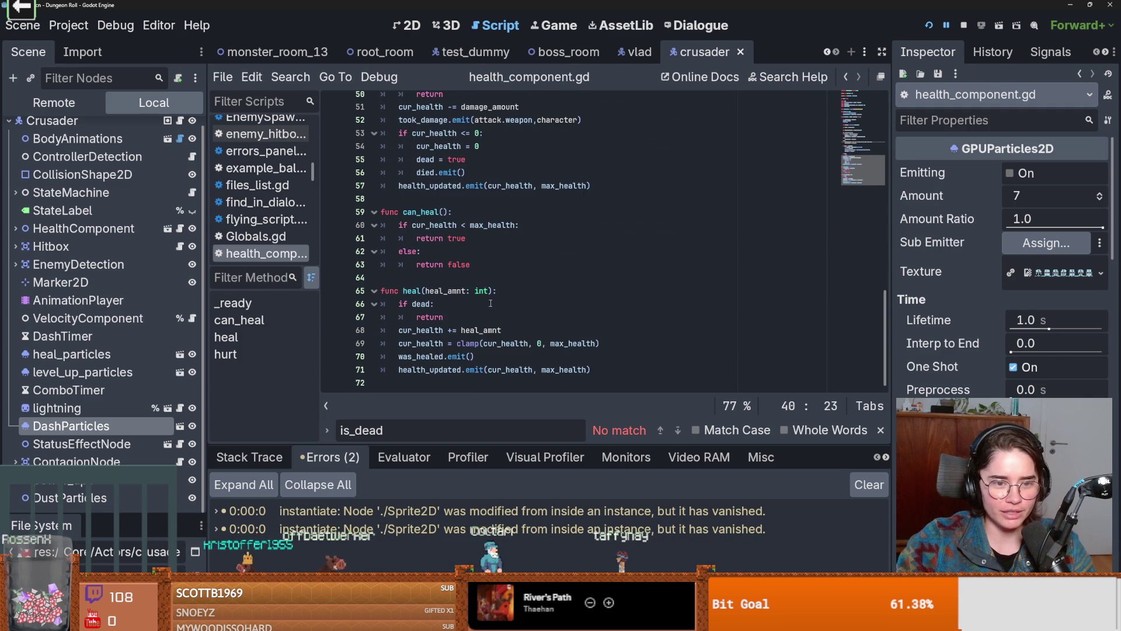
scroll(491, 303, up, 15)
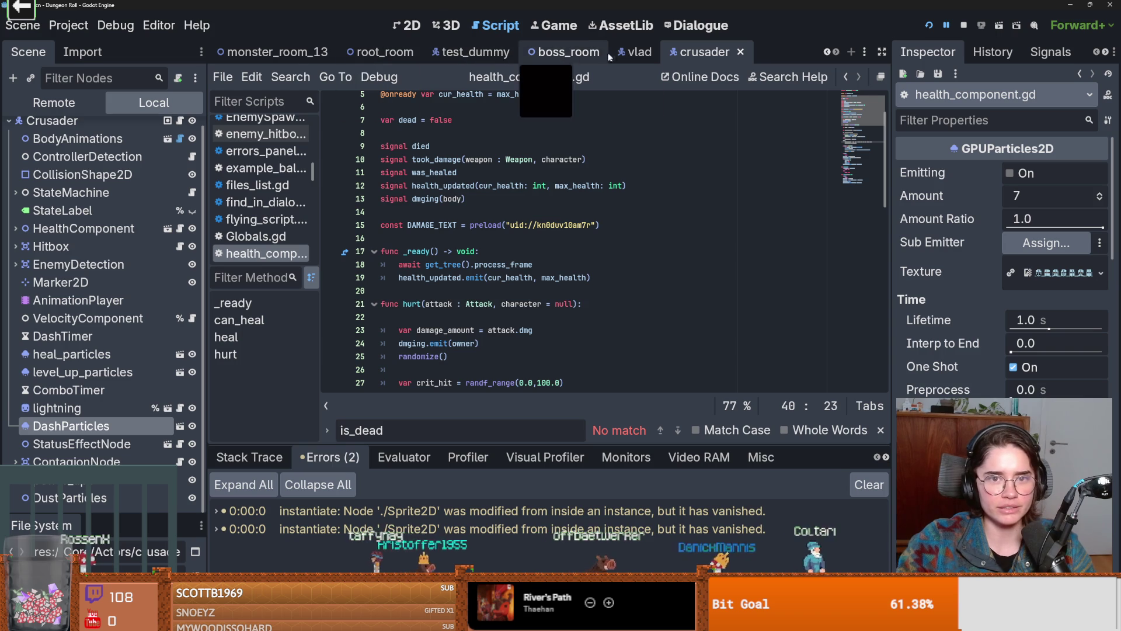
Show the Output log and select the CharacterBody2D(crusader.gd)::is_dead text and the word is_dead
click(393, 552)
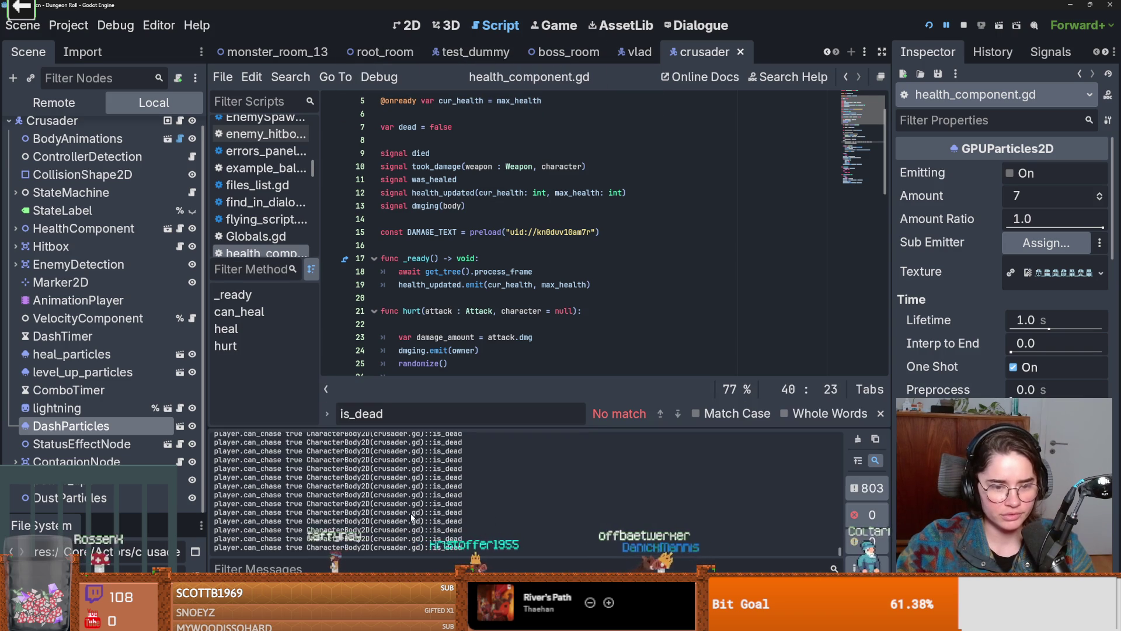
drag(400, 512, 382, 512)
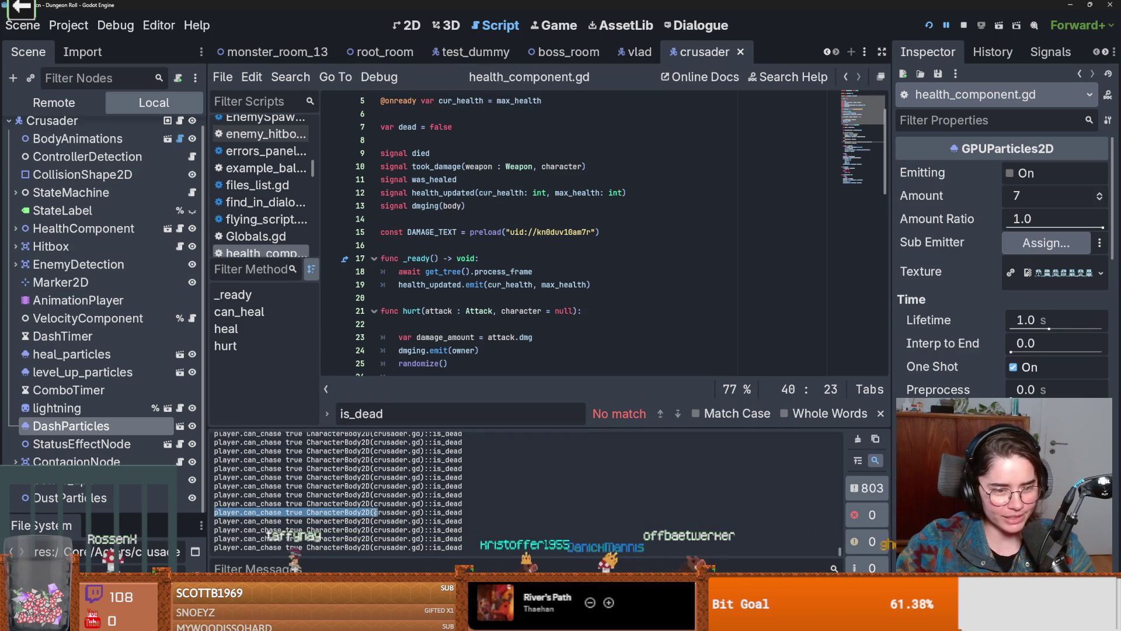
drag(462, 503, 303, 504)
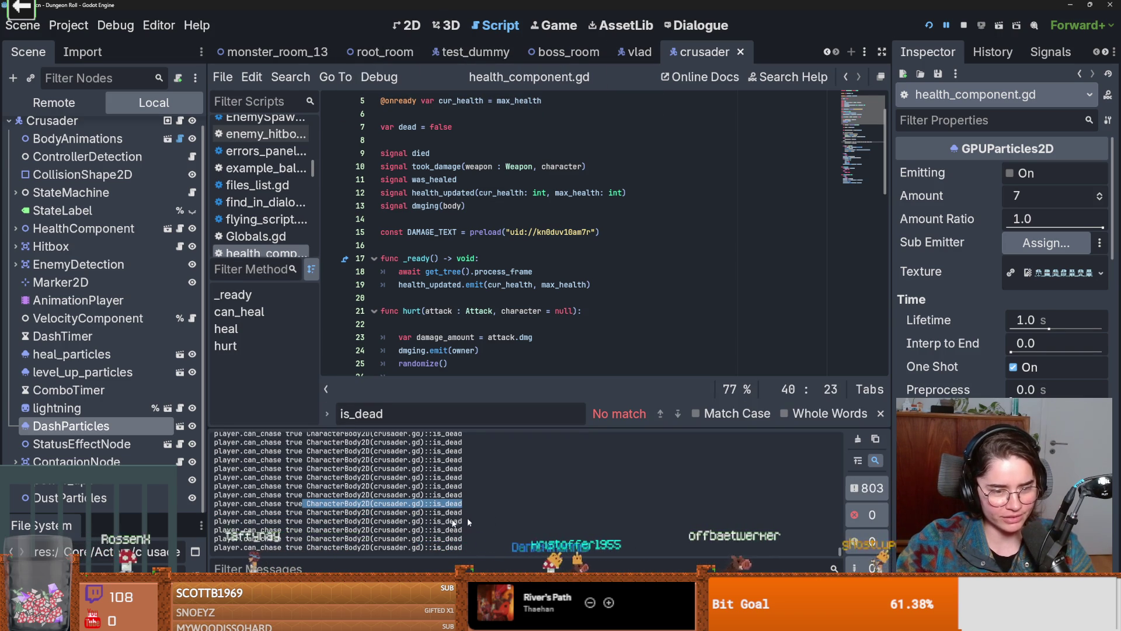
double_click(447, 495)
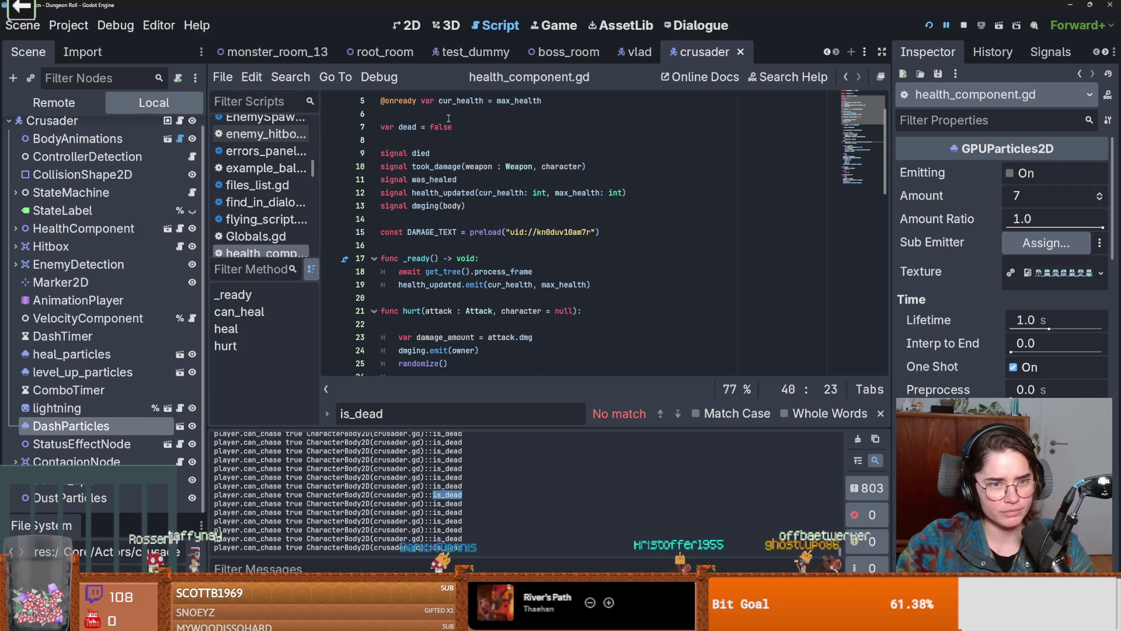
Select the 'dead' variable name on line 7, then switch to the Crusader's crusader.gd script
scroll(449, 299, up, 1)
click(412, 167)
double_click(412, 168)
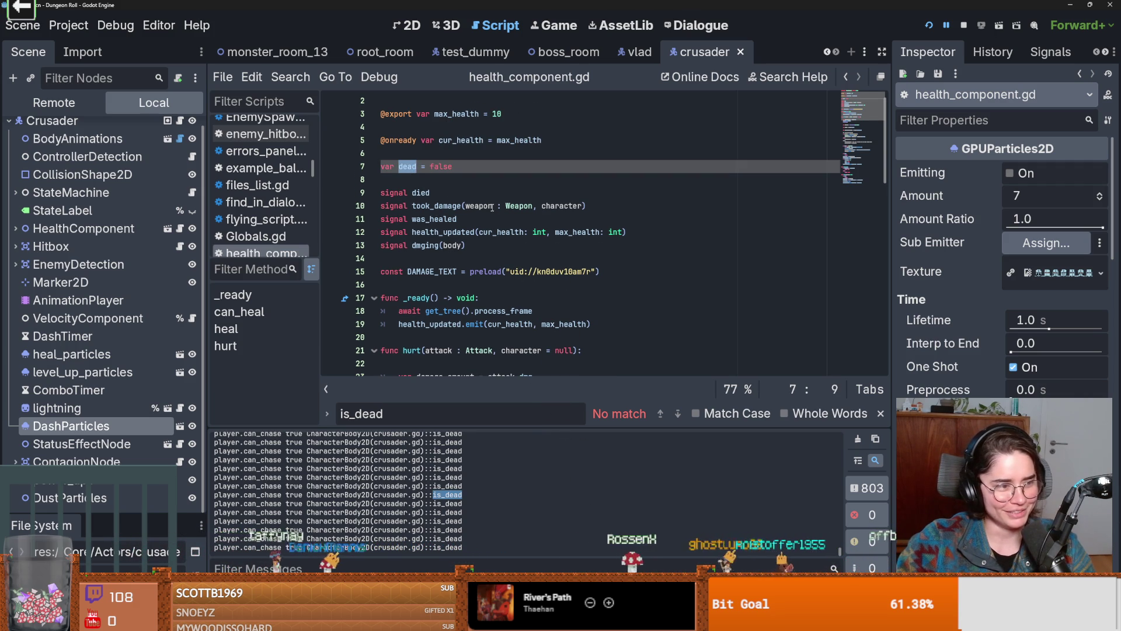
scroll(88, 175, up, 1)
click(179, 130)
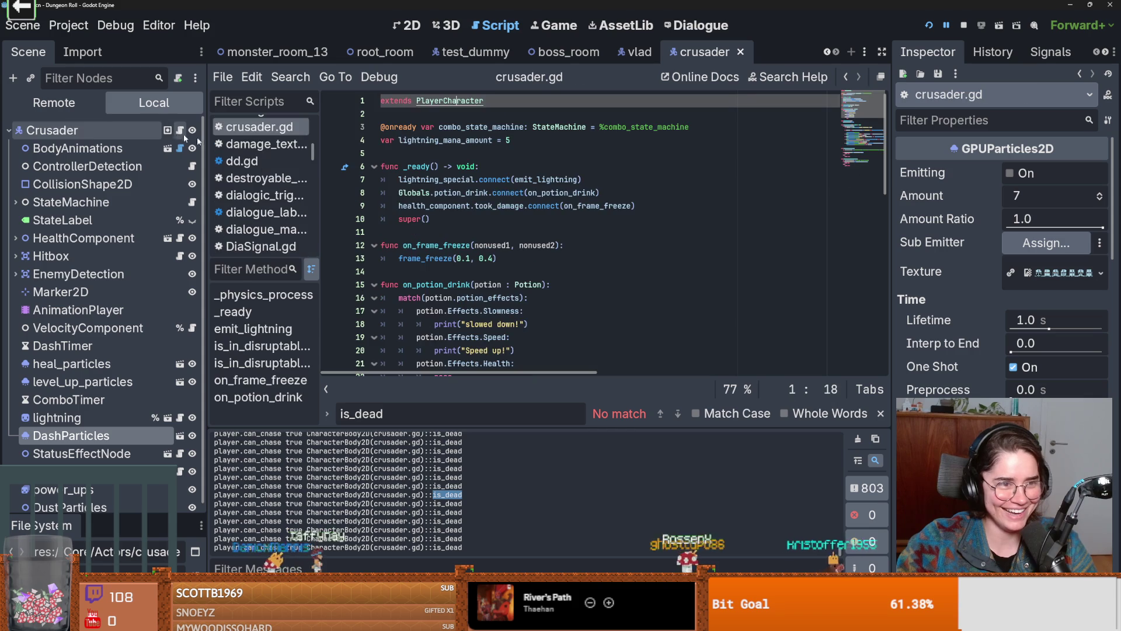
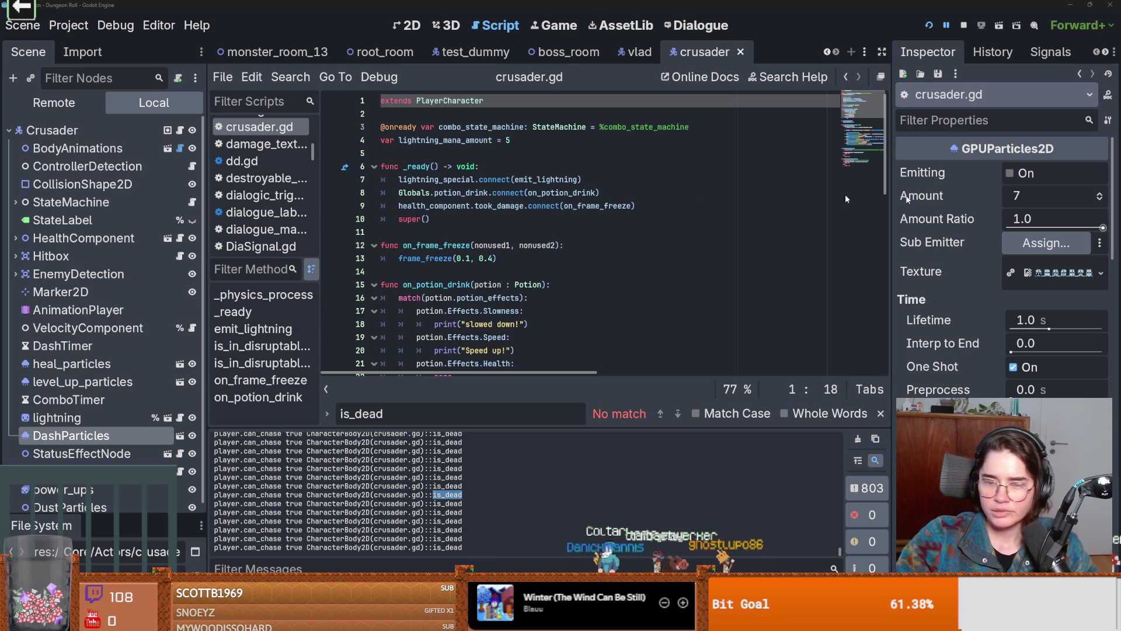
Save crusader.gd with the caret on empty line 14
click(449, 272)
key(ctrl+s)
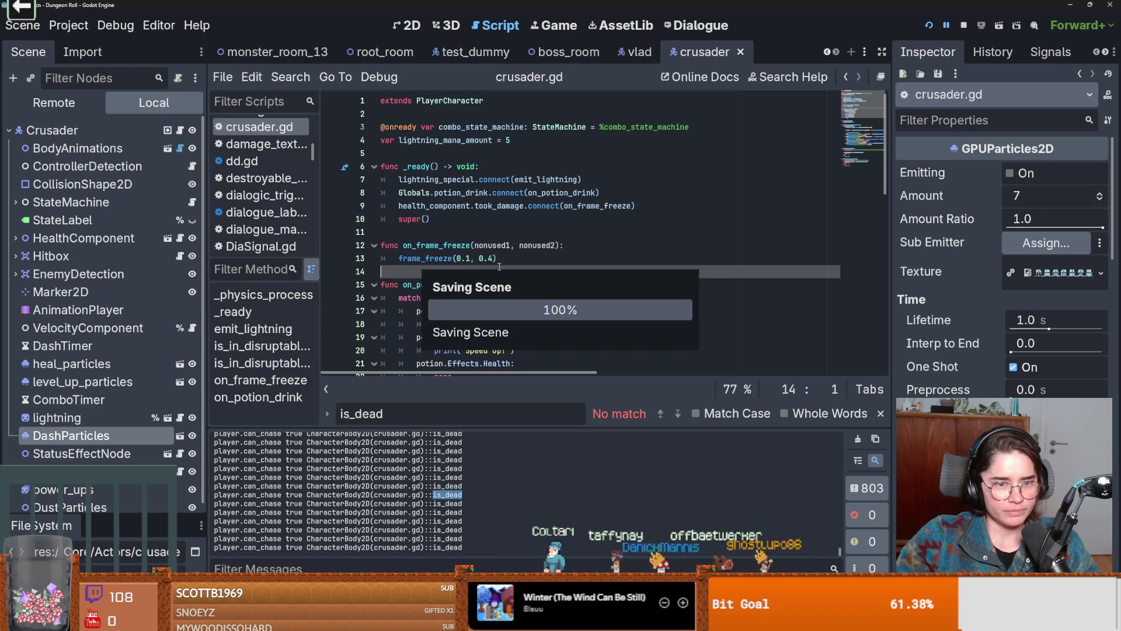
scroll(491, 283, down, 4)
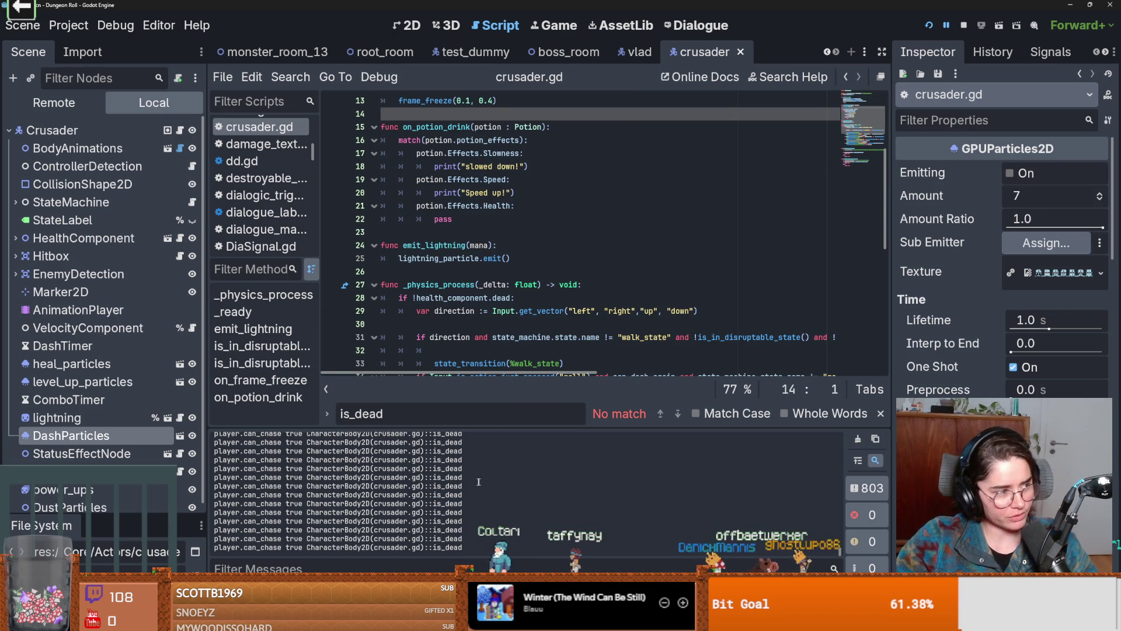
Select and deselect the is_dead entries in the Output log to inspect them
drag(307, 477, 485, 479)
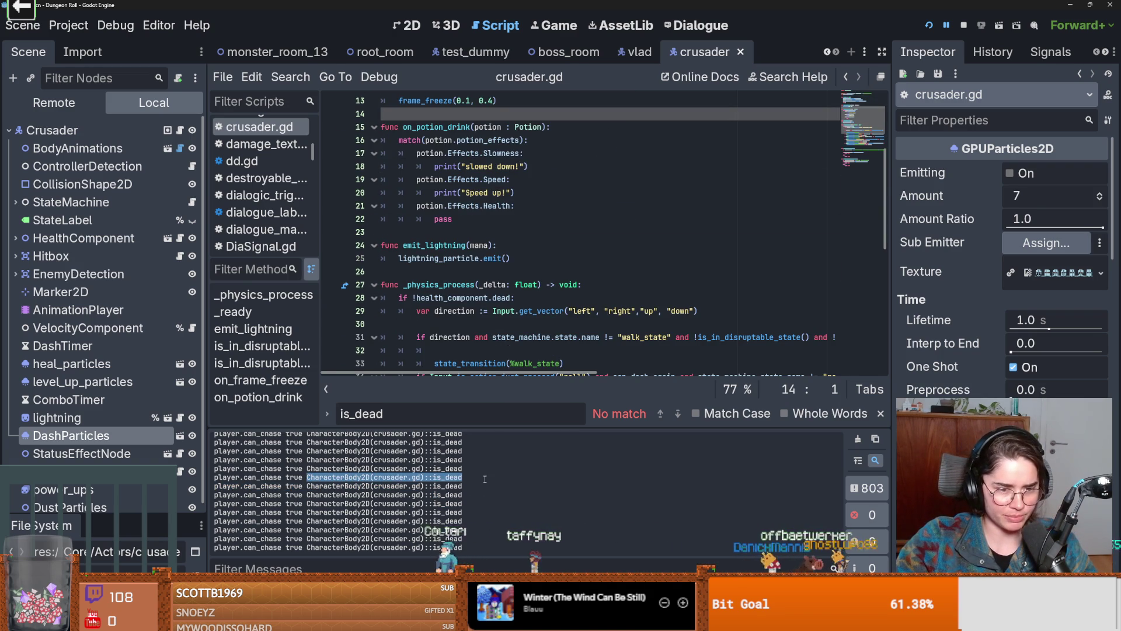
click(439, 474)
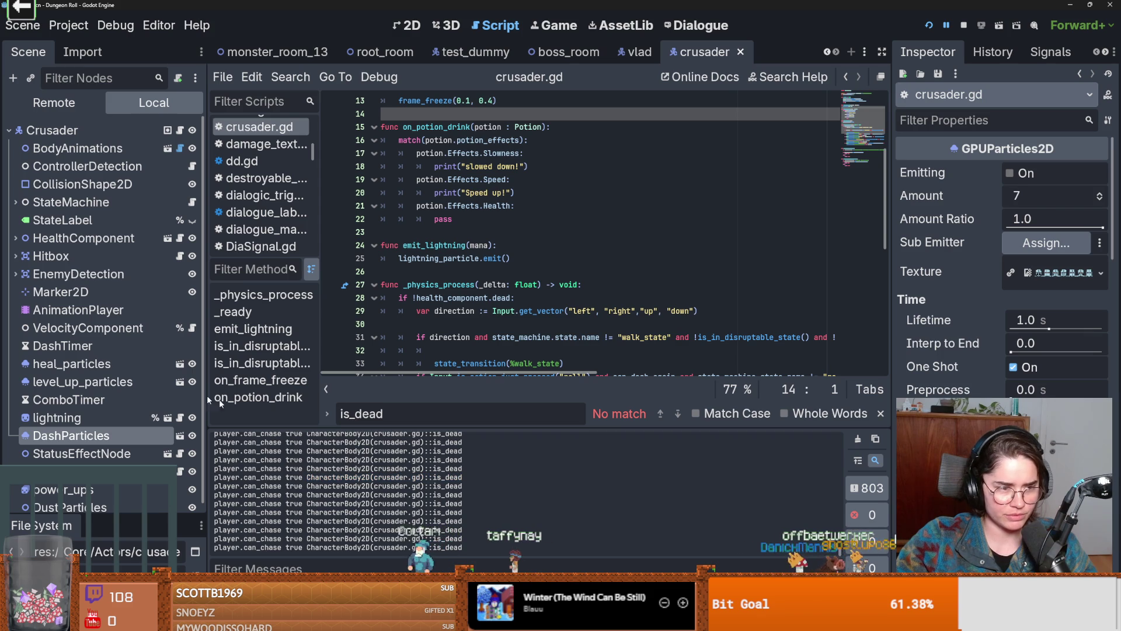
double_click(444, 468)
click(426, 468)
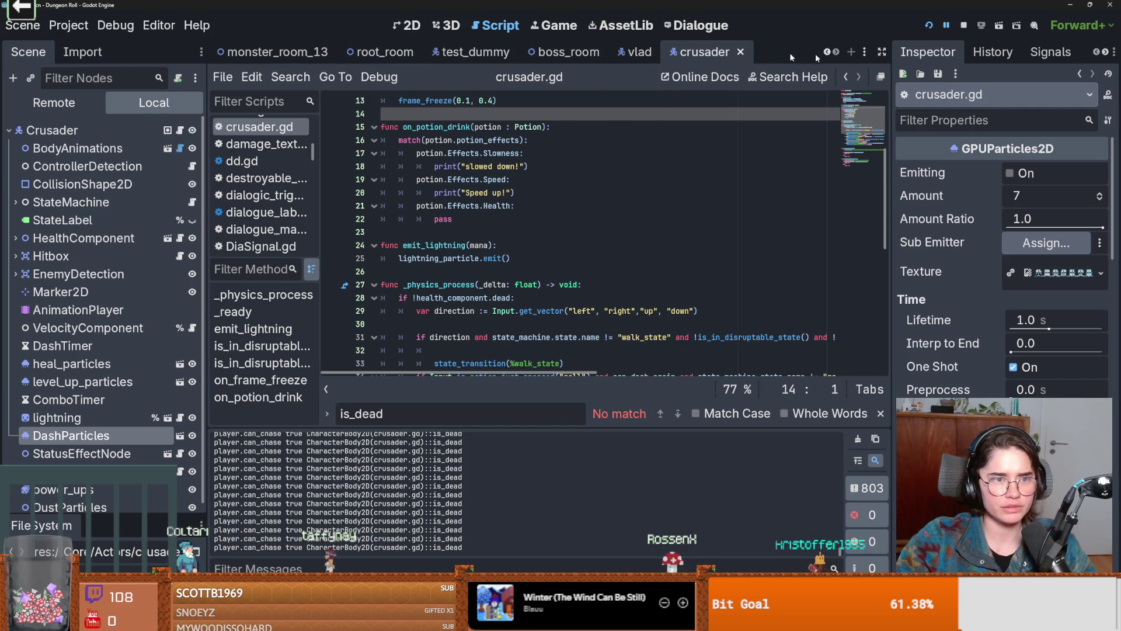
scroll(584, 52, up, 4)
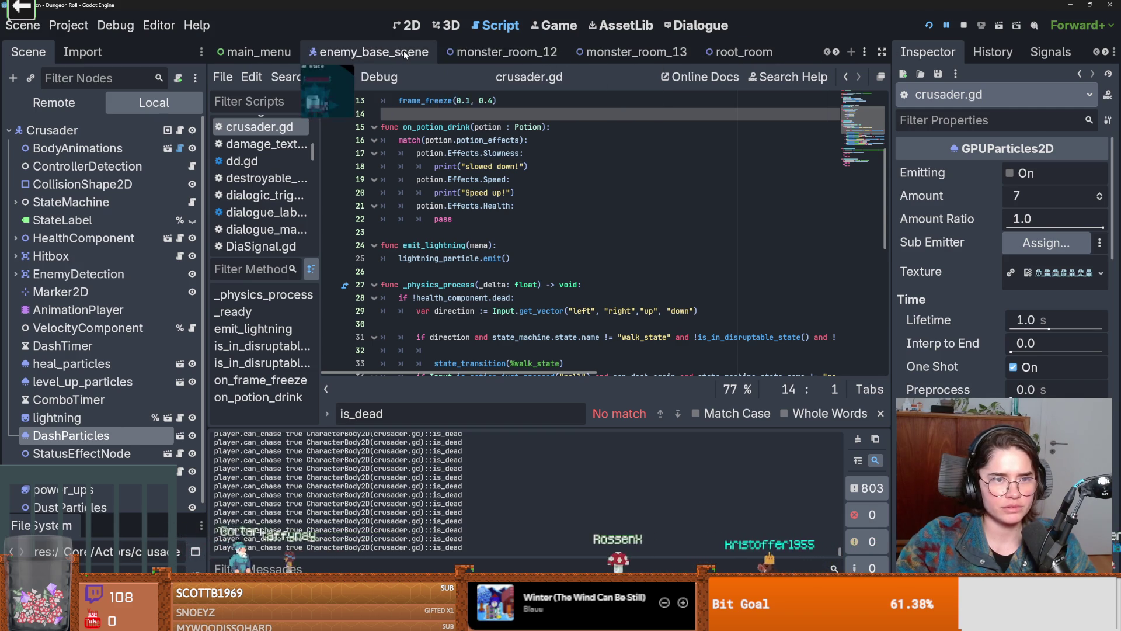
In enemy_base_scene's idle_state.gd, examine the !target.is_dead condition on line 27
click(406, 53)
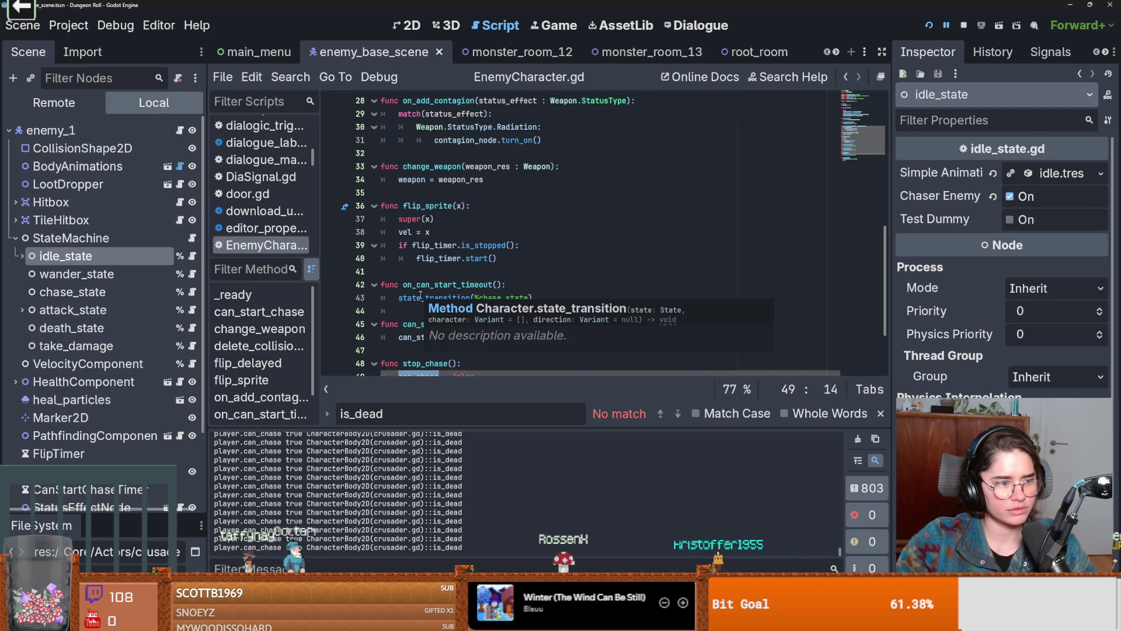
click(585, 245)
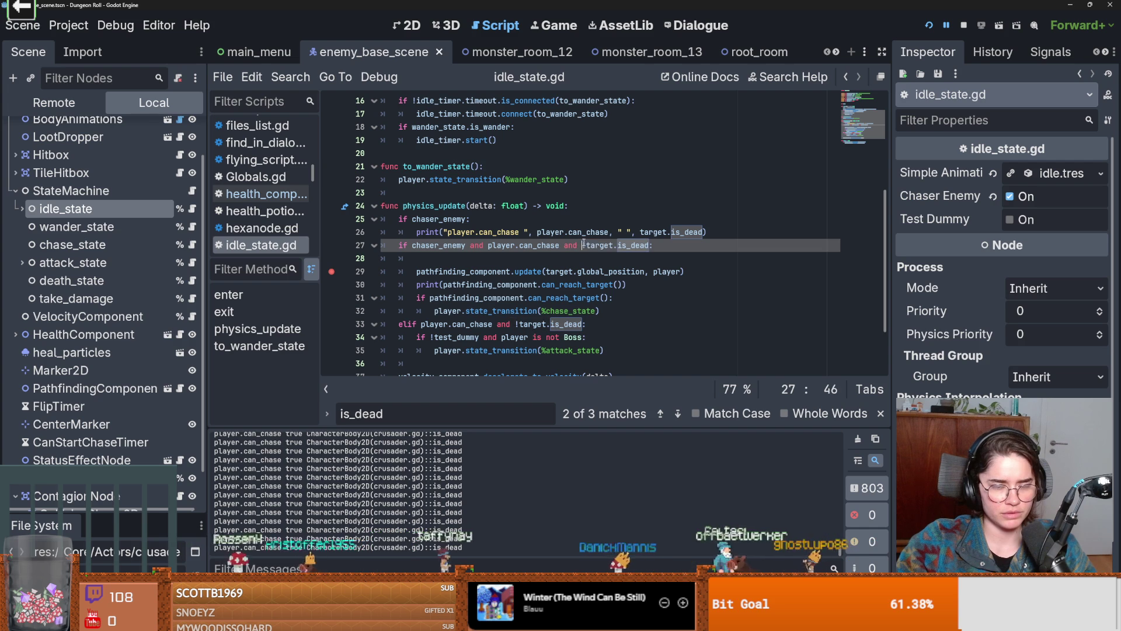
drag(628, 246, 653, 246)
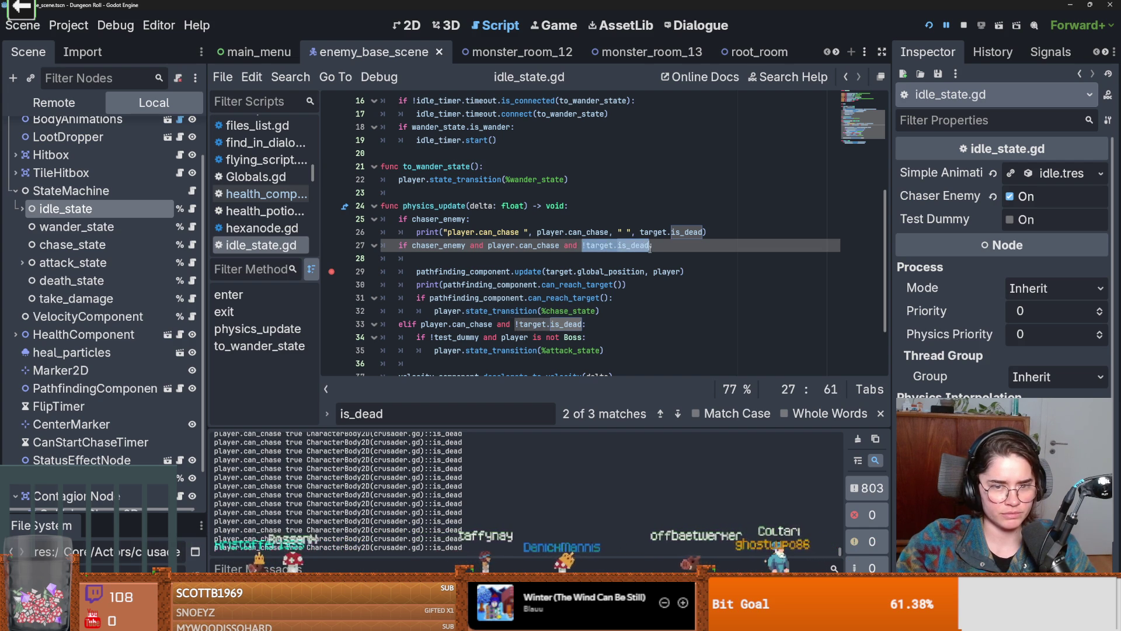
click(650, 248)
key(ctrl+shift+Left)
key(ctrl+shift+Left)
key(ctrl+shift+Left)
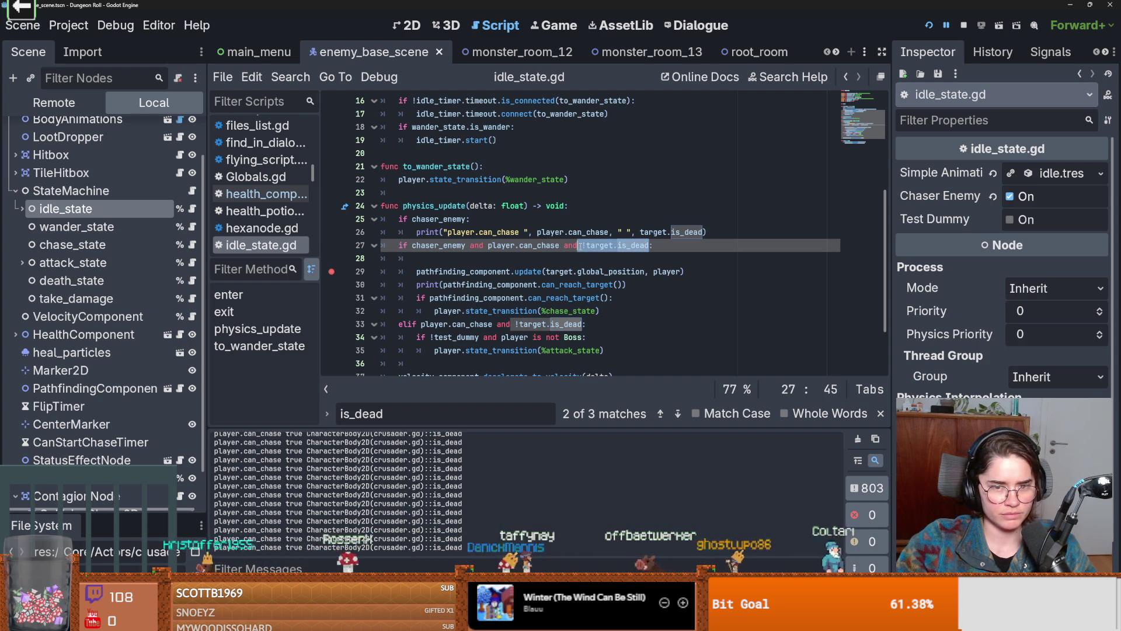
key(Left)
Insert '!' before target.is_dead in line 26's print, then save and run with F5
click(642, 232)
text(!)
key(F5)
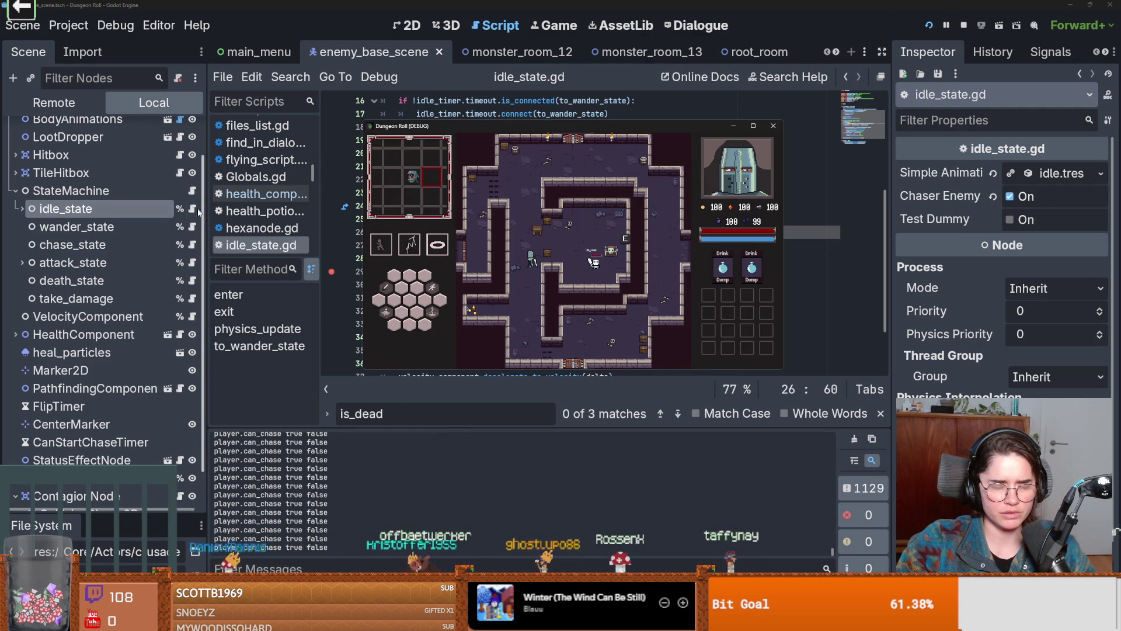
Back in the editor, select and re-examine !target.is_dead on line 27 of idle_state.gd
click(194, 213)
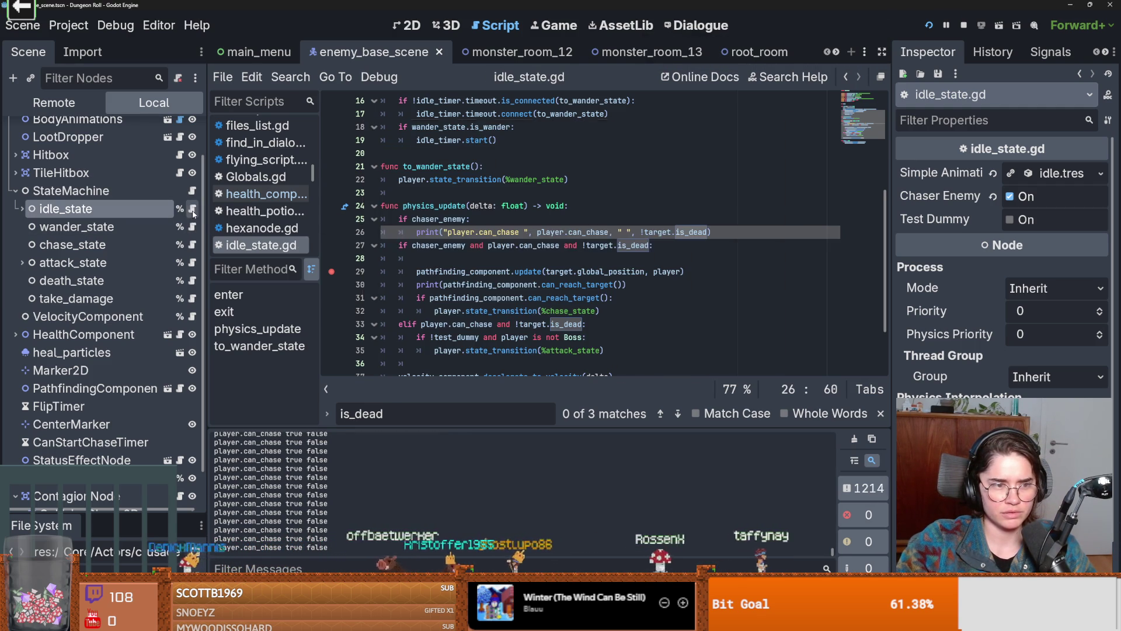
click(685, 250)
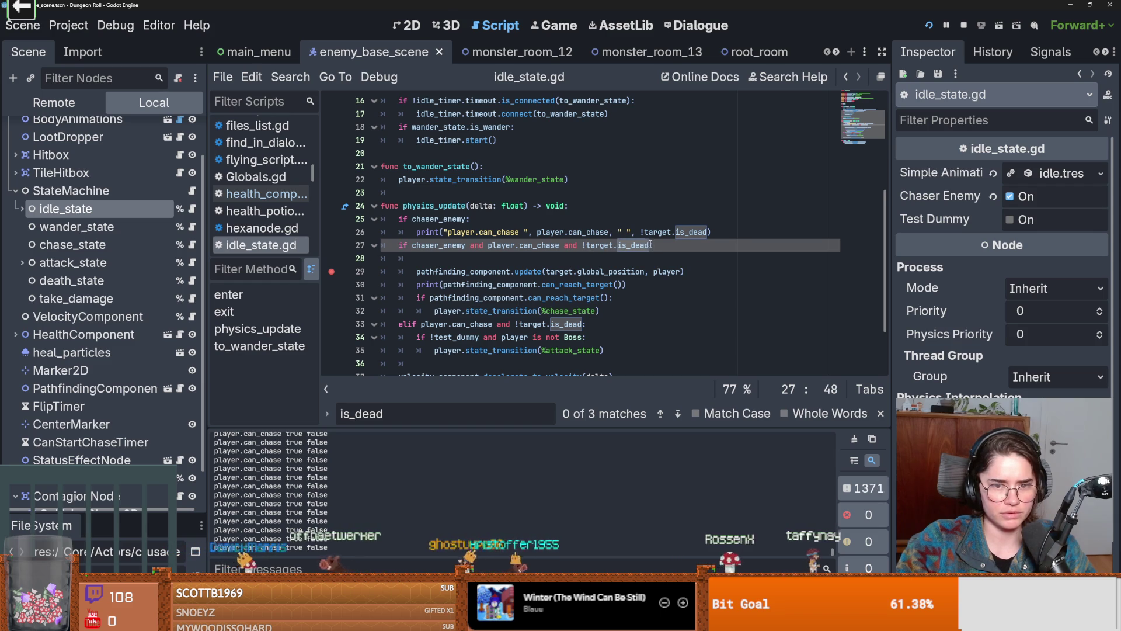
drag(650, 246, 564, 246)
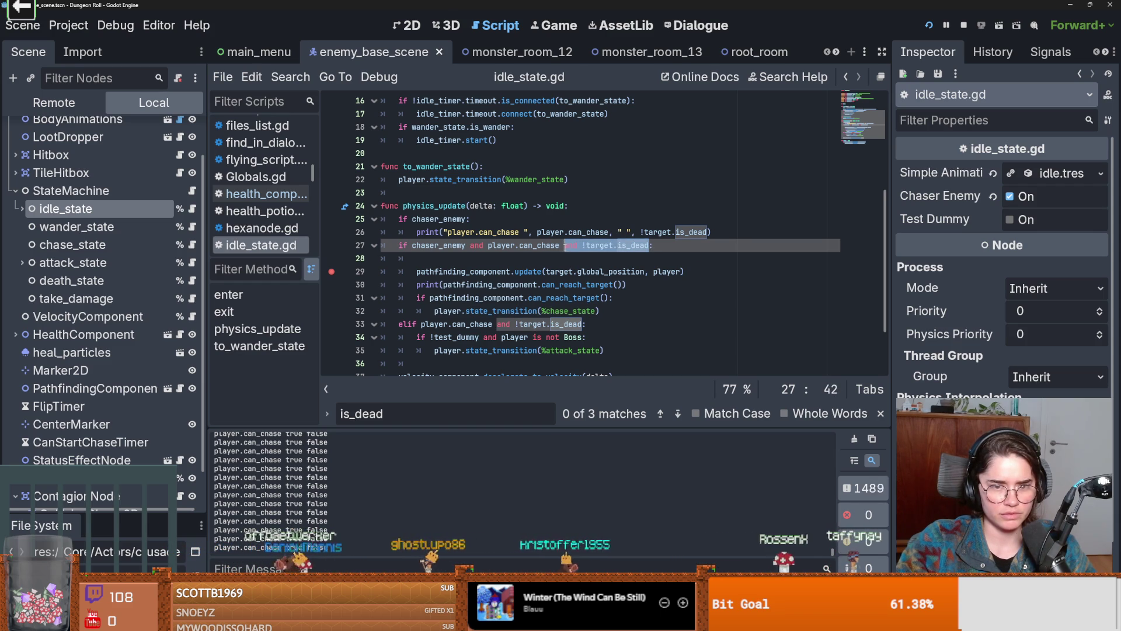
click(627, 246)
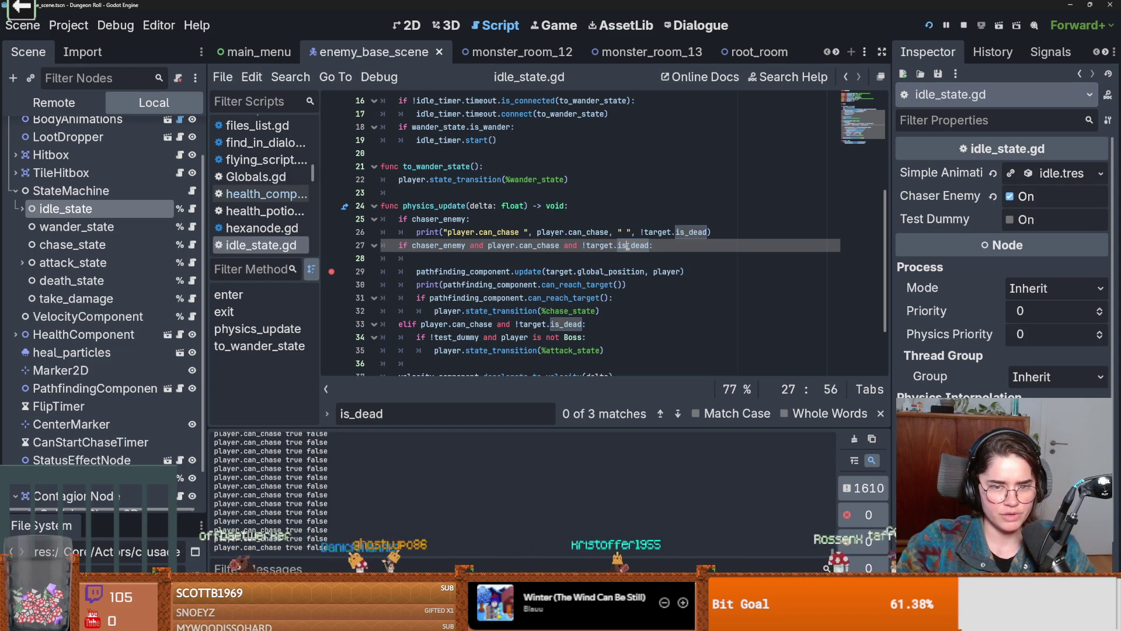
double_click(626, 246)
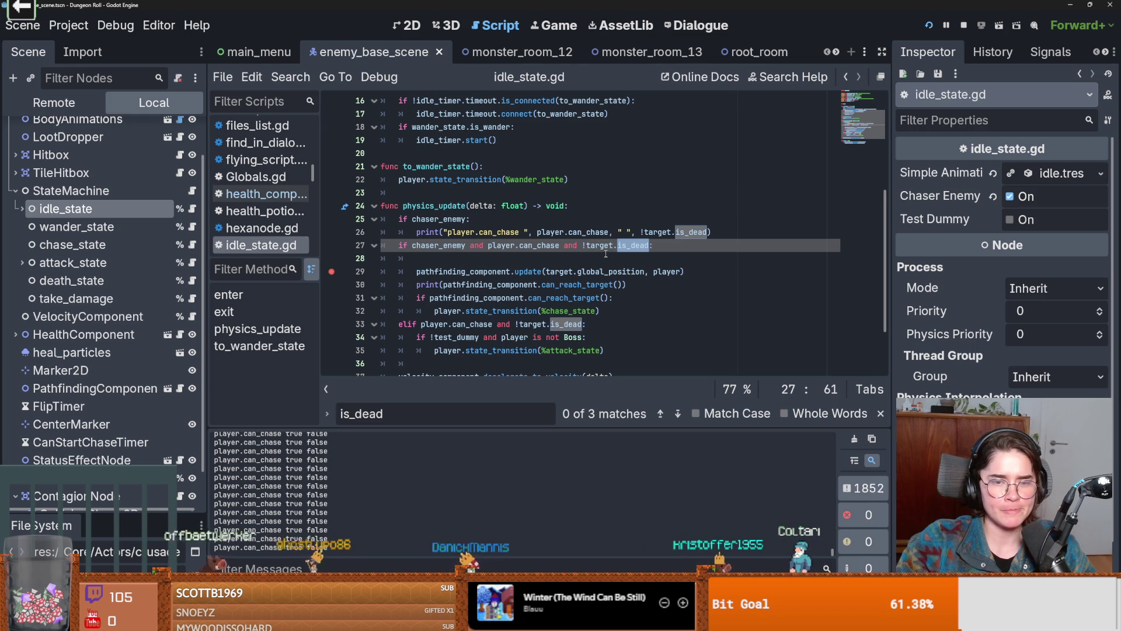
scroll(555, 248, up, 4)
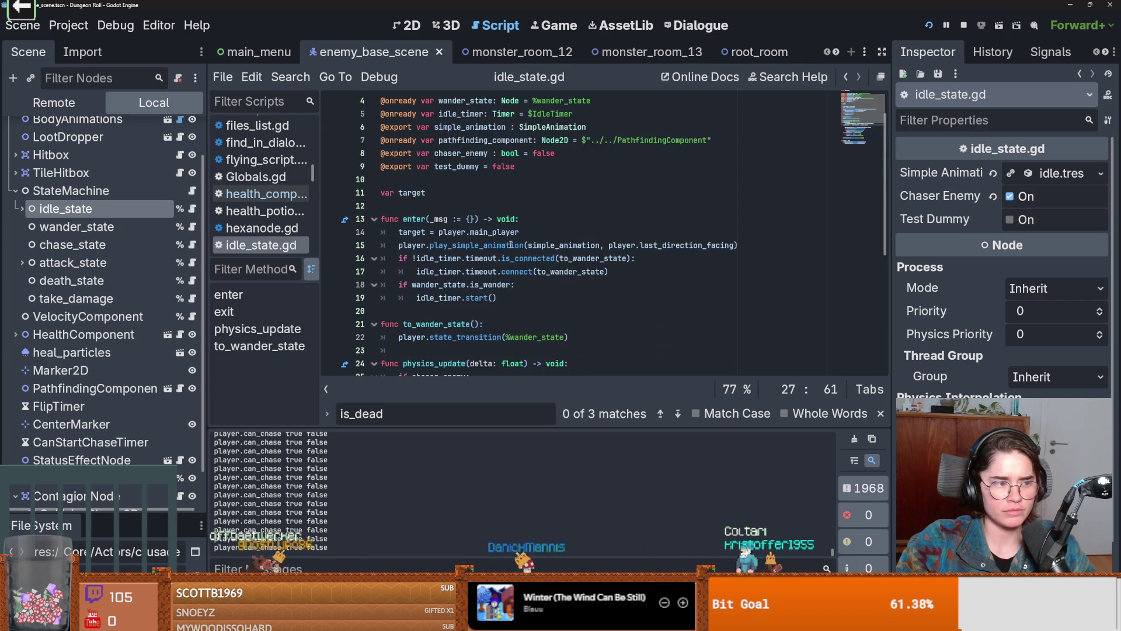
Save the scene with the caret on empty line 20 of the script
scroll(511, 245, down, 2)
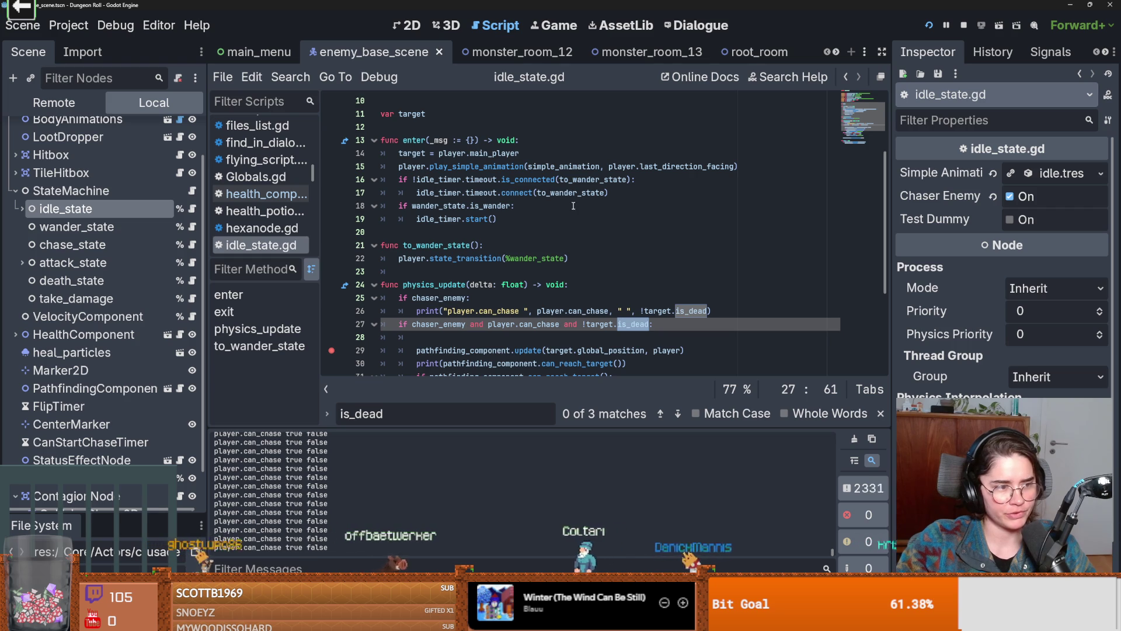
click(584, 232)
key(ctrl+s)
scroll(629, 241, down, 3)
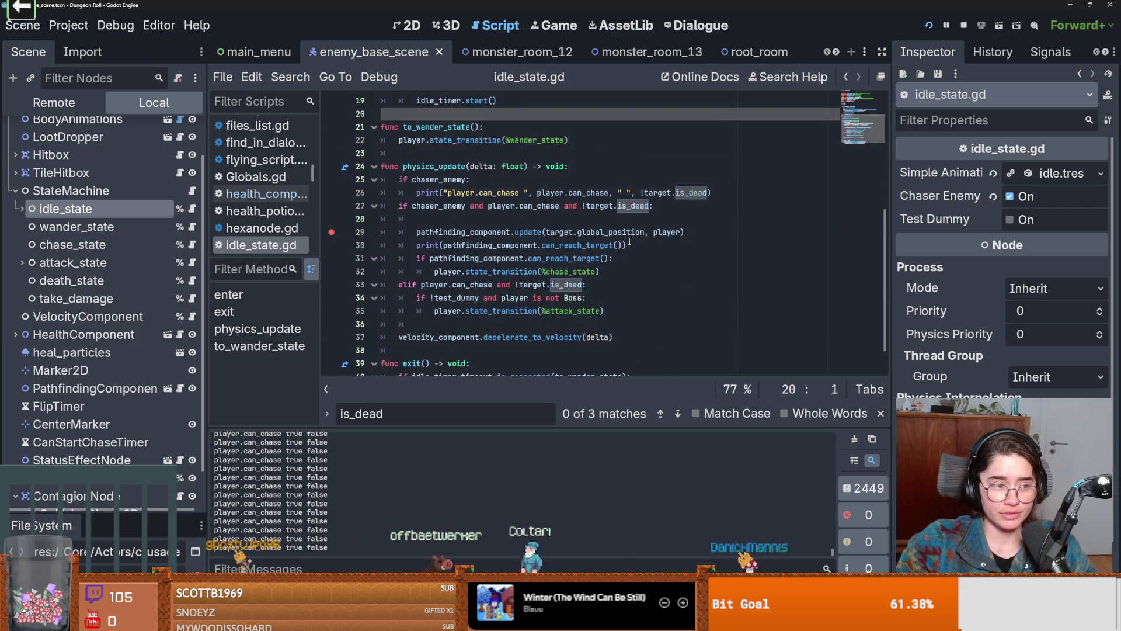
scroll(630, 242, down, 1)
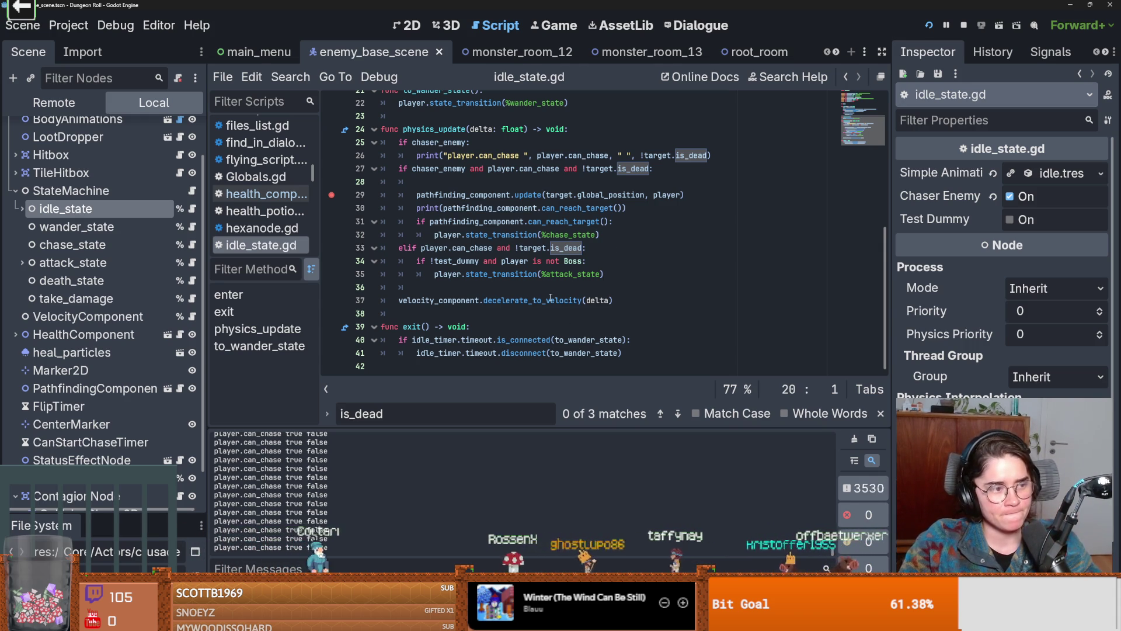
scroll(574, 266, up, 1)
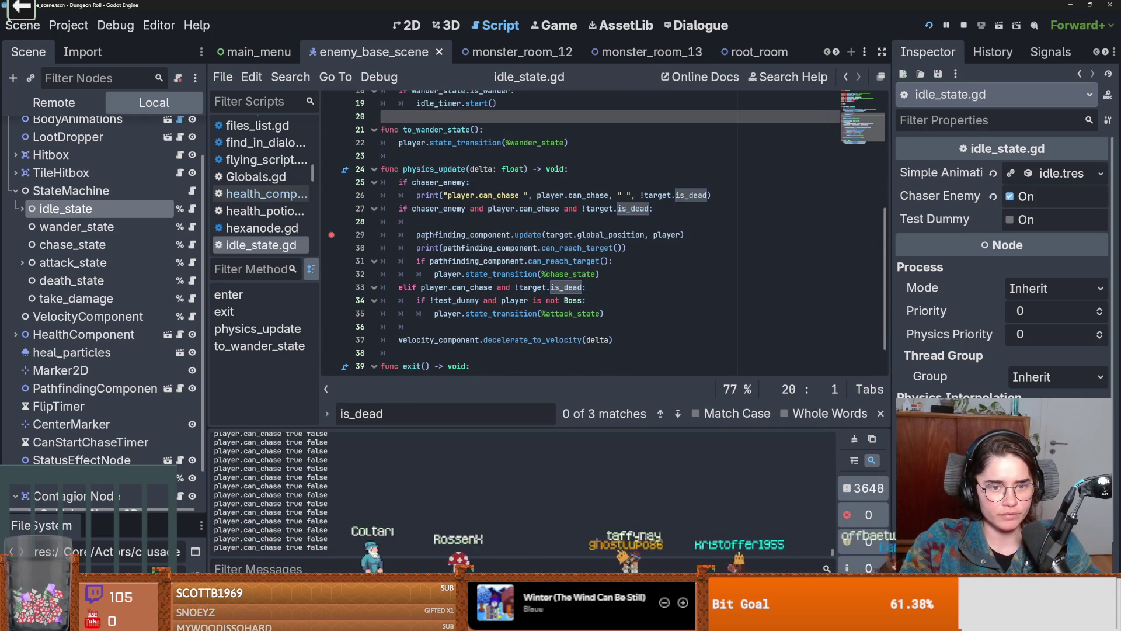
Highlight every use of pathfinding_component and select the start of line 27's condition
double_click(496, 236)
scroll(548, 241, down, 1)
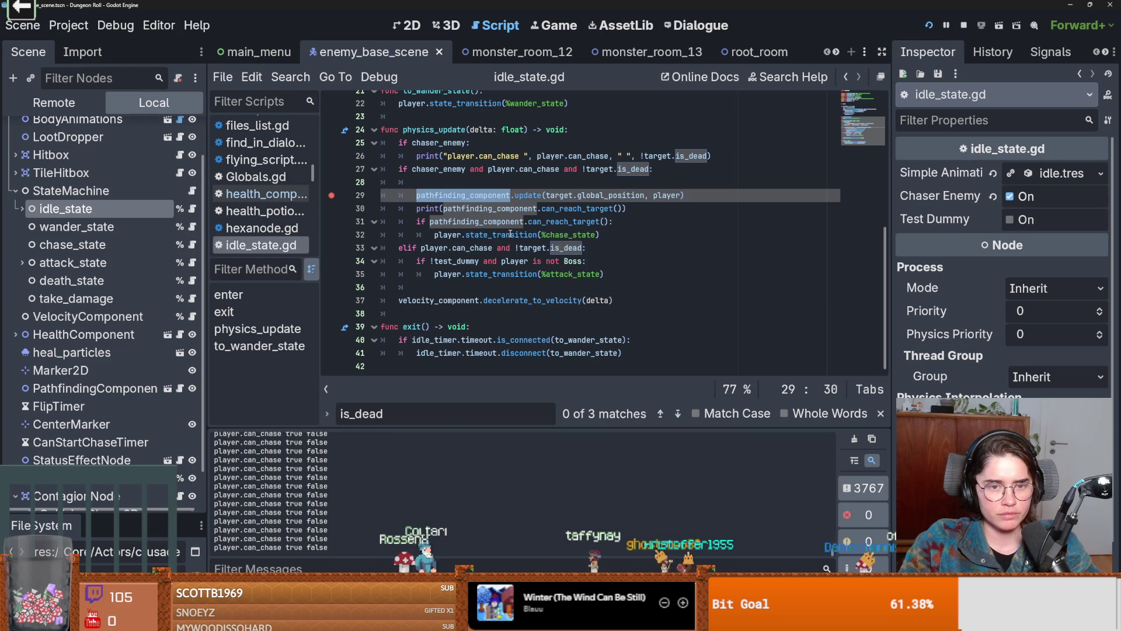
scroll(511, 234, up, 1)
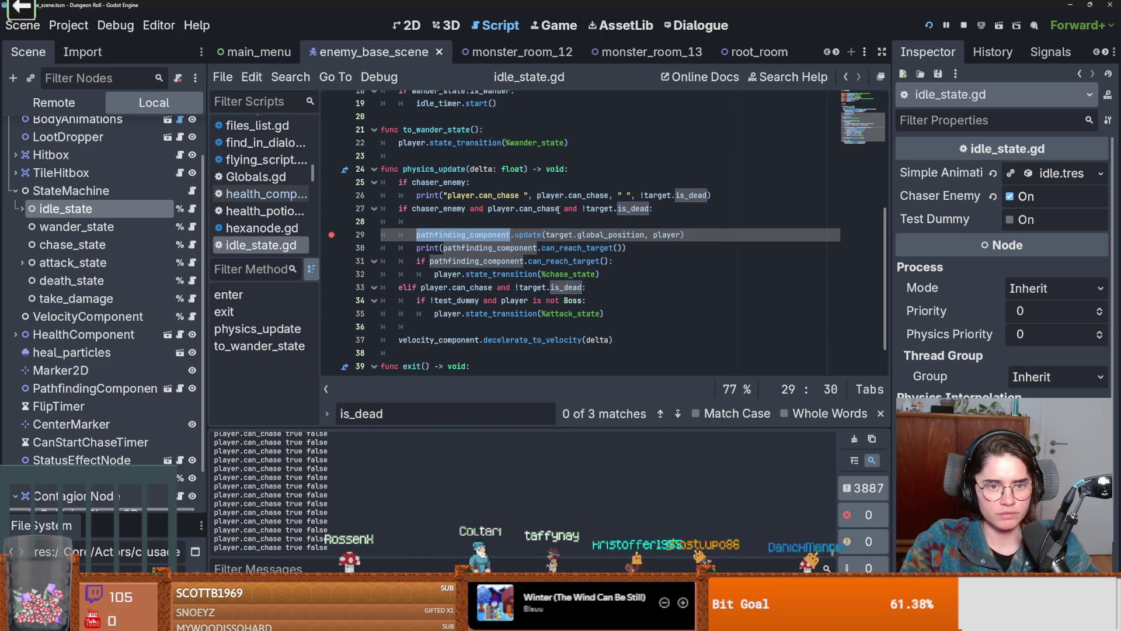
click(605, 208)
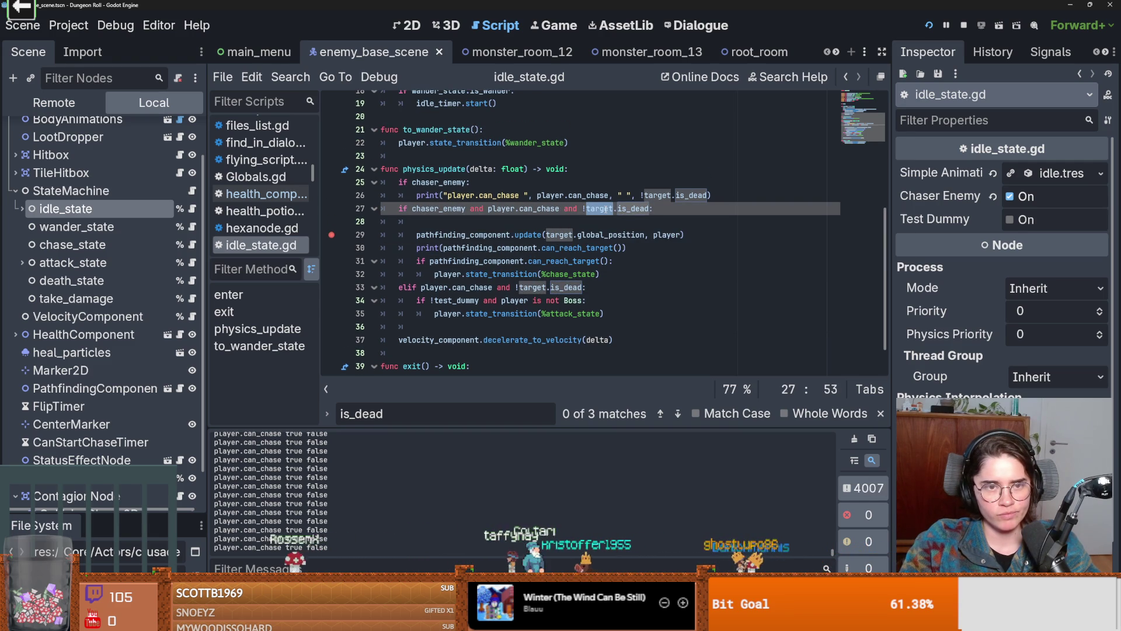
drag(605, 208, 383, 209)
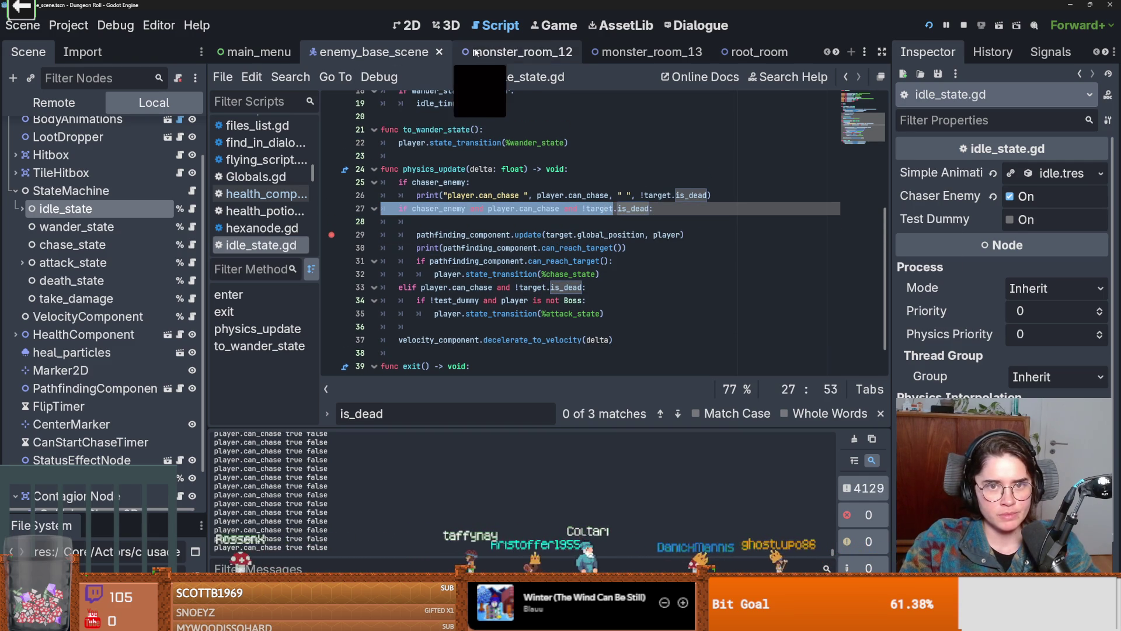
Scroll the scene tabs right and switch to the crusader scene
click(836, 52)
click(836, 52)
click(836, 52)
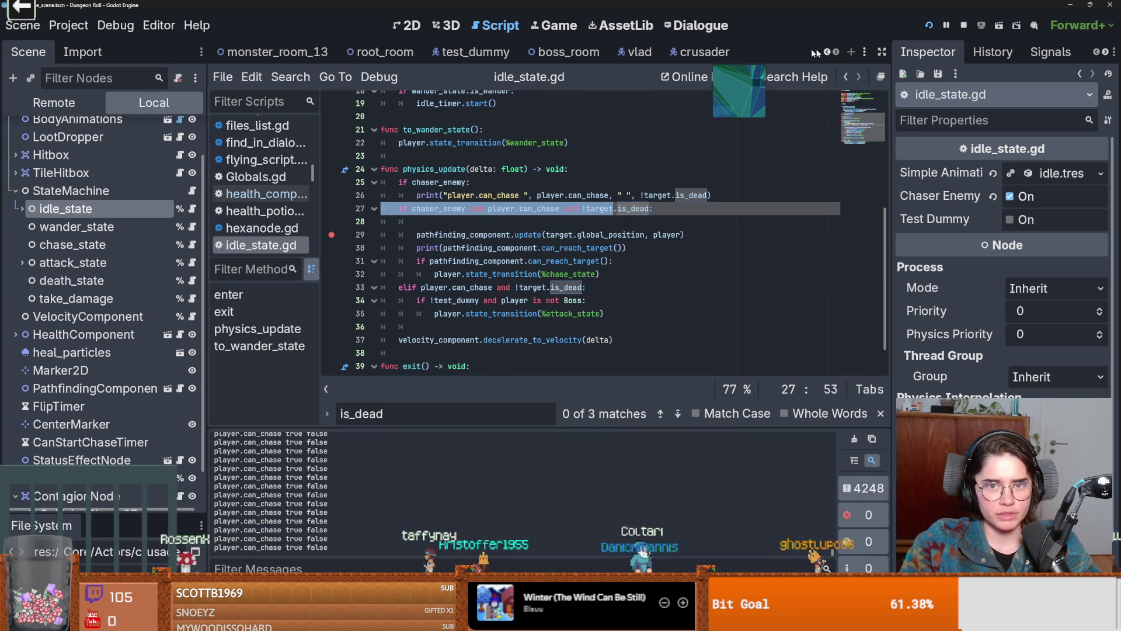
click(704, 52)
scroll(592, 185, up, 2)
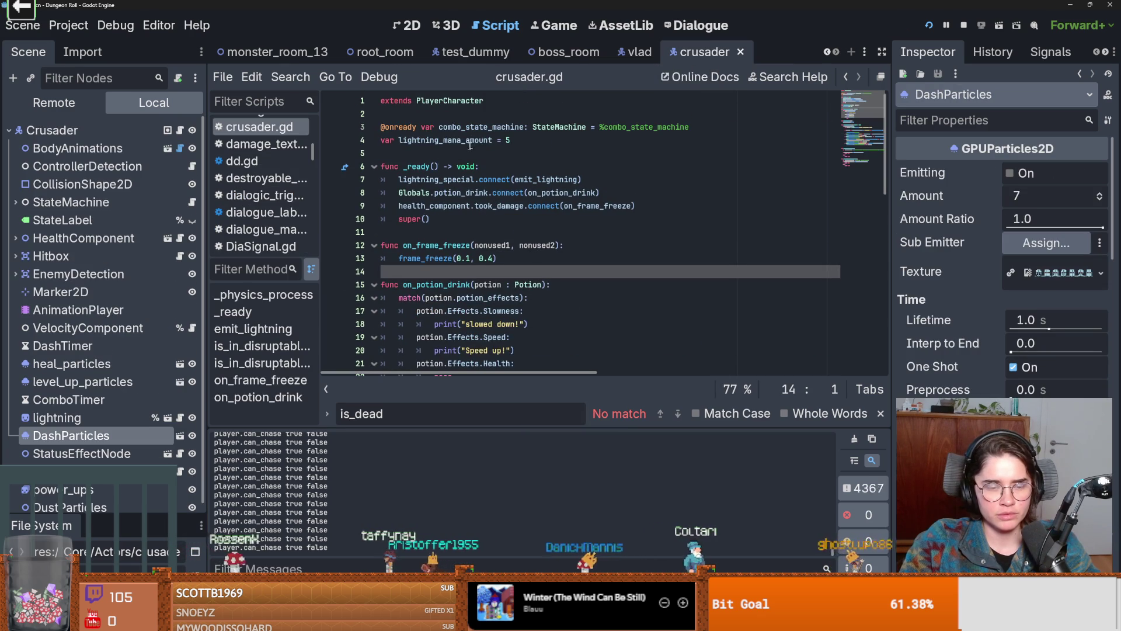
Trace from crusader.gd through PlayerCharacter into the Character base script Characters.gd
ctrl+click(452, 101)
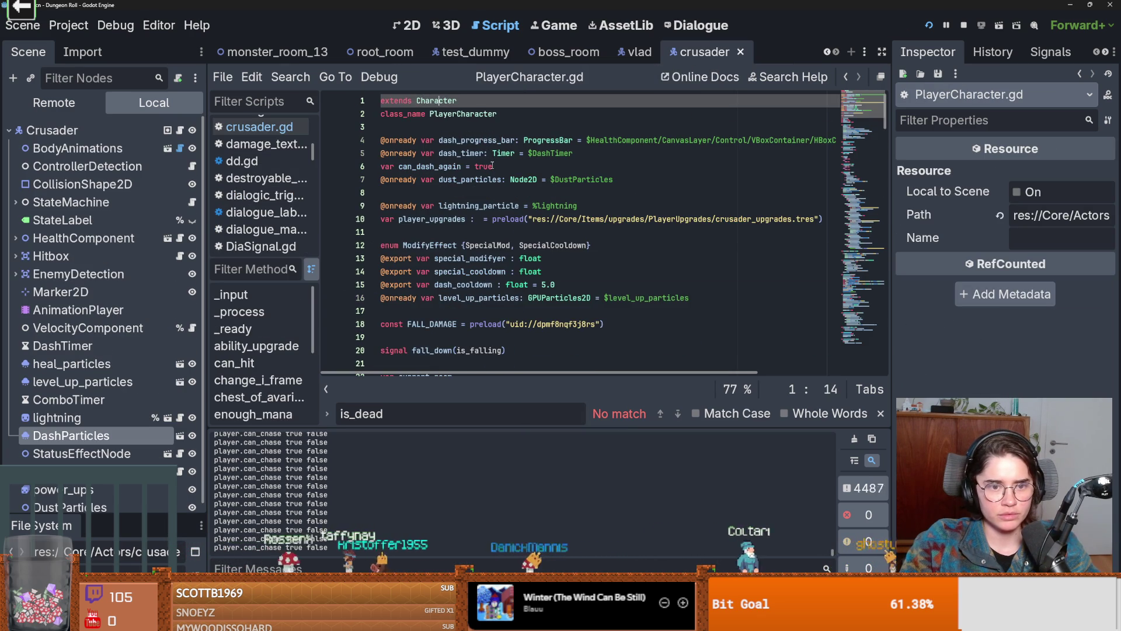
scroll(492, 166, down, 7)
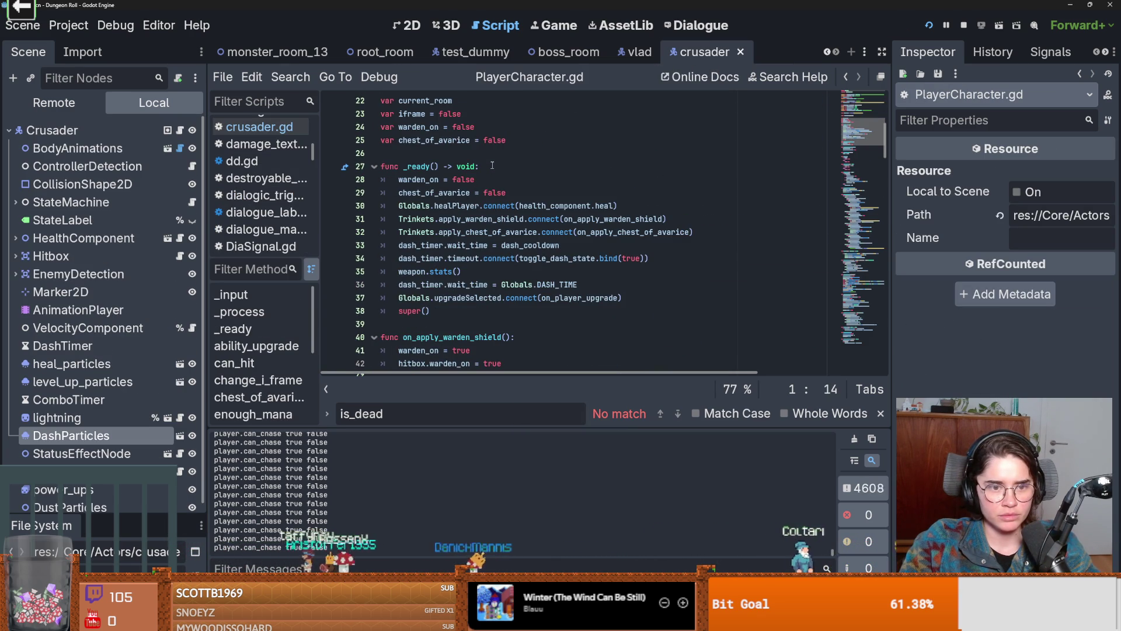
scroll(492, 166, up, 7)
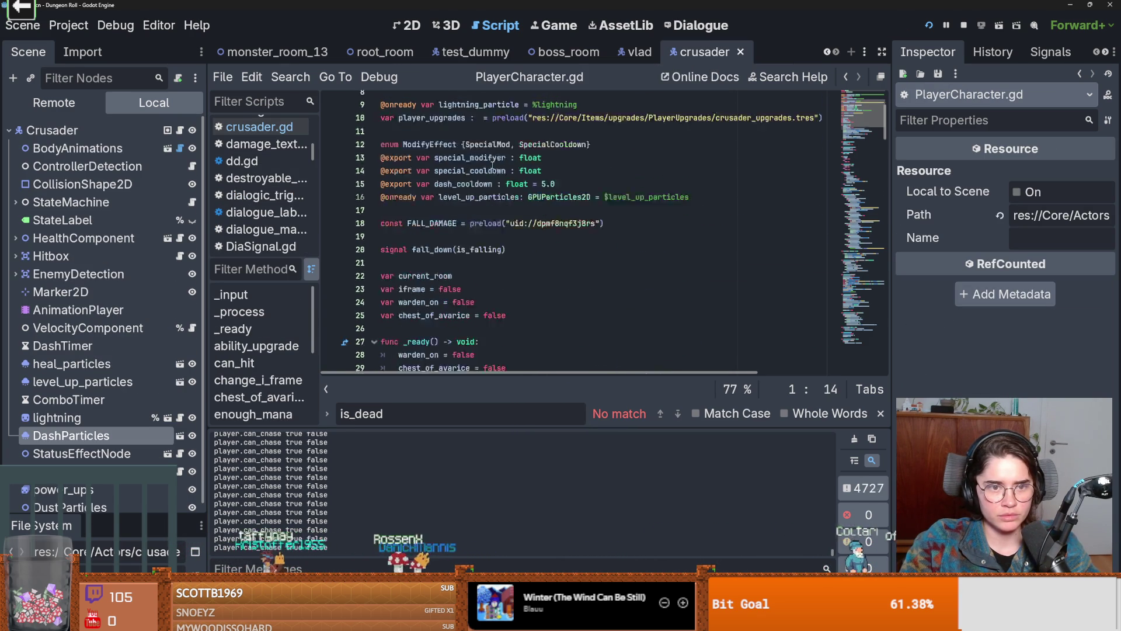
ctrl+click(444, 101)
scroll(532, 176, up, 10)
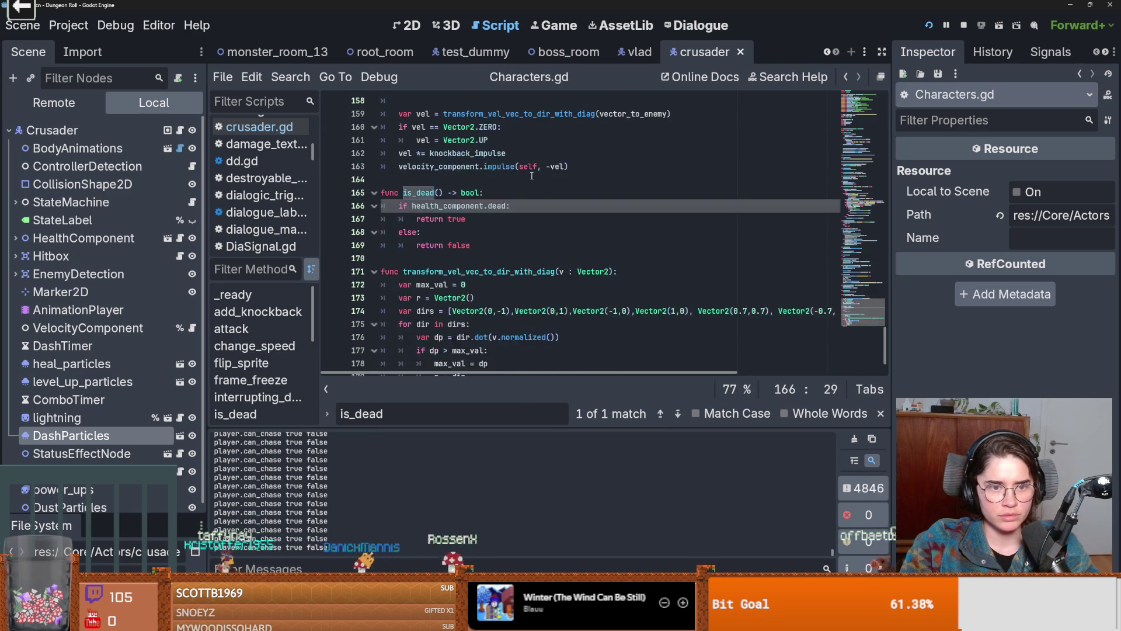
scroll(532, 175, up, 8)
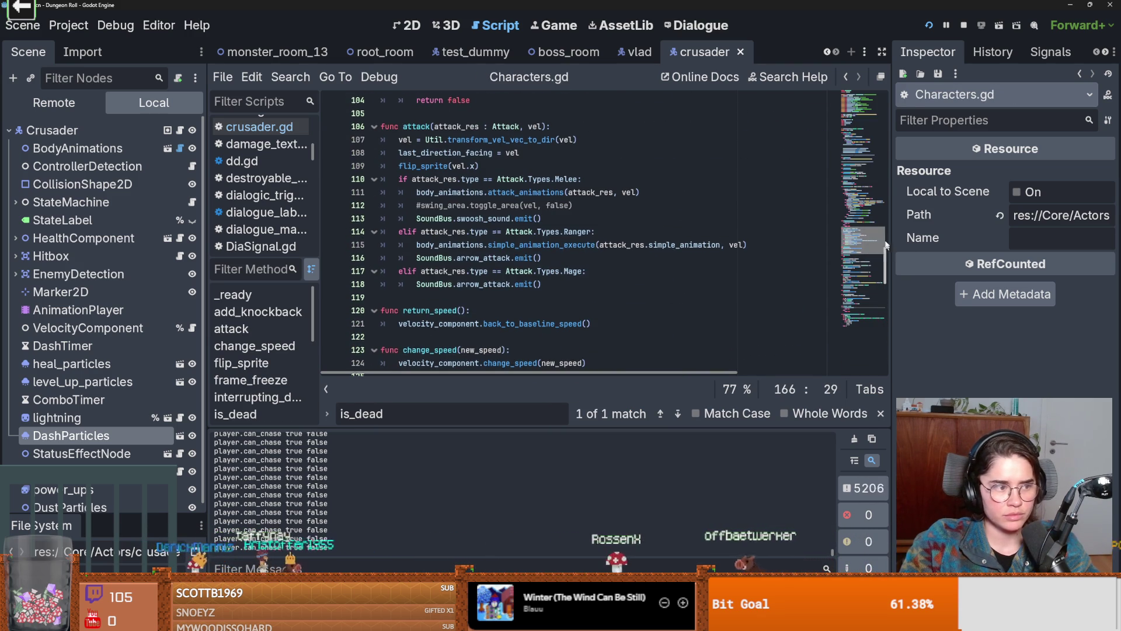
click(859, 96)
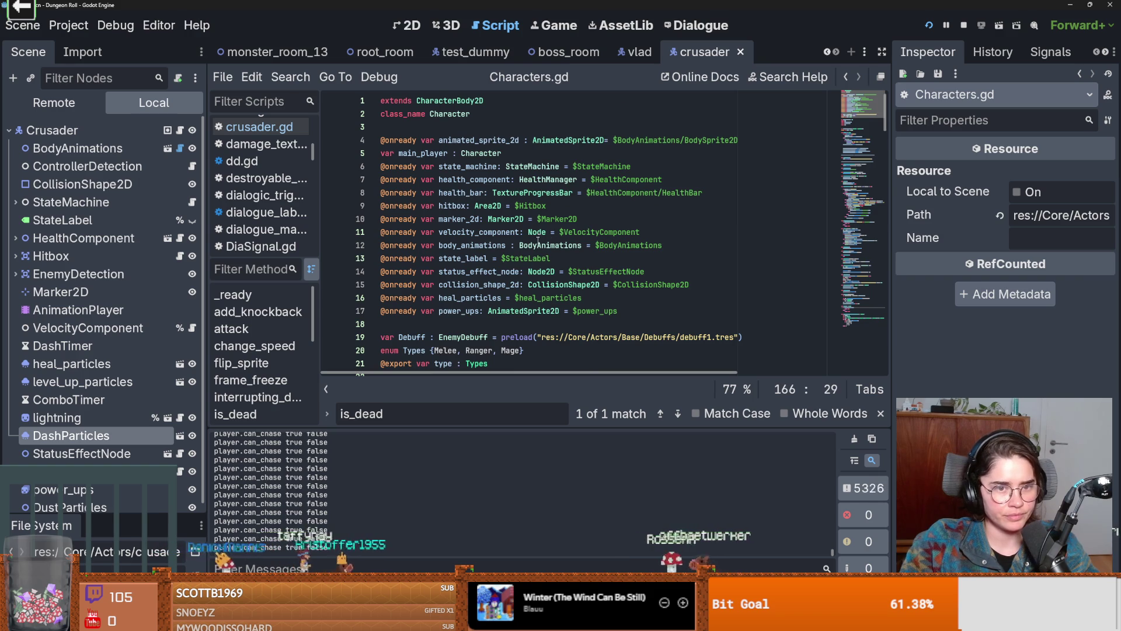
scroll(537, 240, down, 5)
scroll(537, 240, down, 4)
Save the scene twice while moving the caret around lines 37–39 of Characters.gd
click(563, 245)
scroll(566, 257, down, 1)
key(ctrl+s)
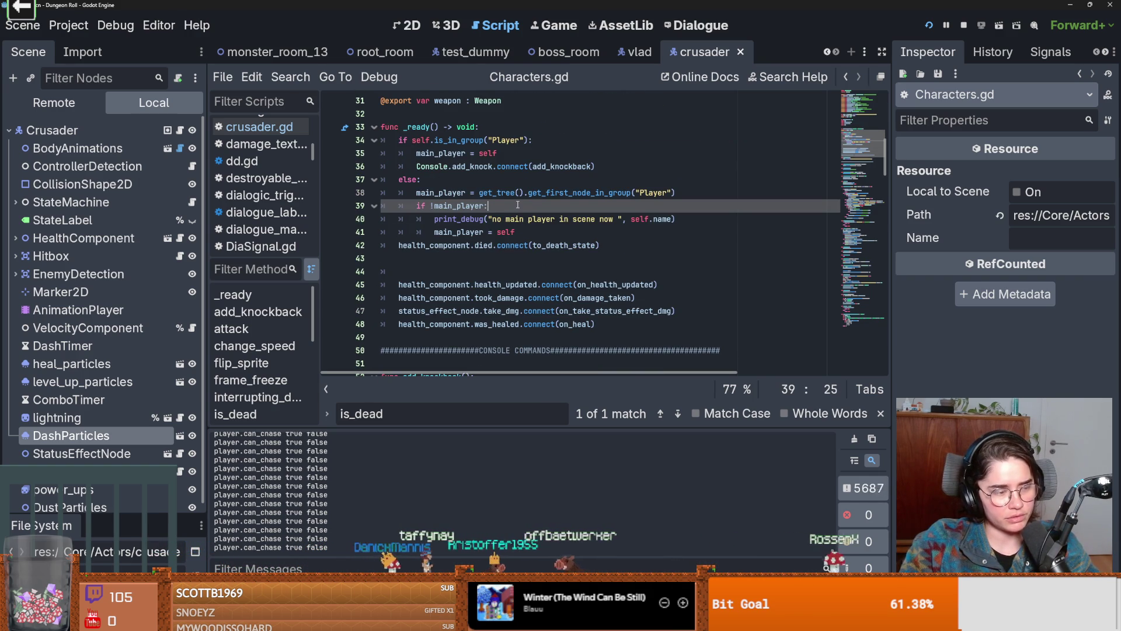
click(489, 184)
key(ctrl+s)
click(620, 212)
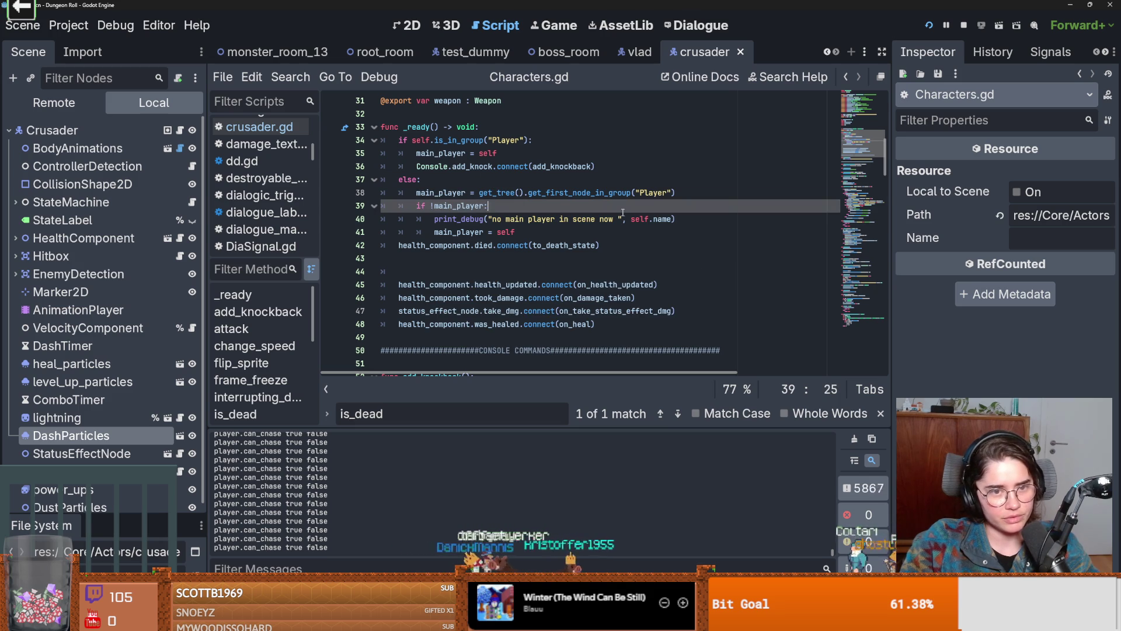
click(723, 195)
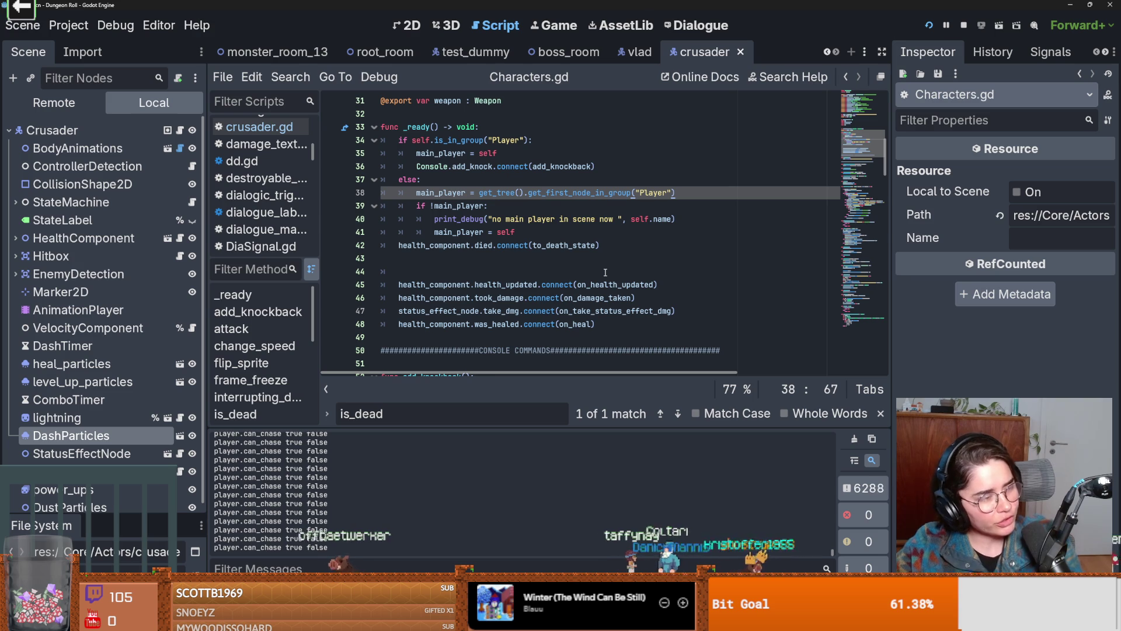
Inspect the take_dmg connection and Console knockback lines near empty line 43
mouse_move(597, 284)
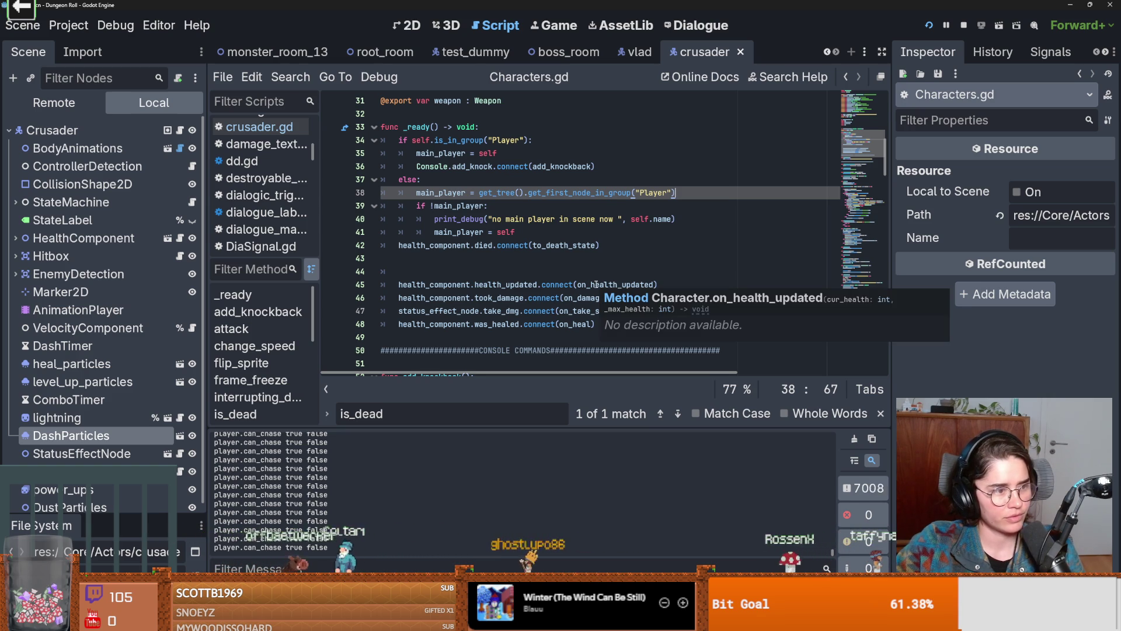
click(491, 311)
scroll(448, 288, up, 3)
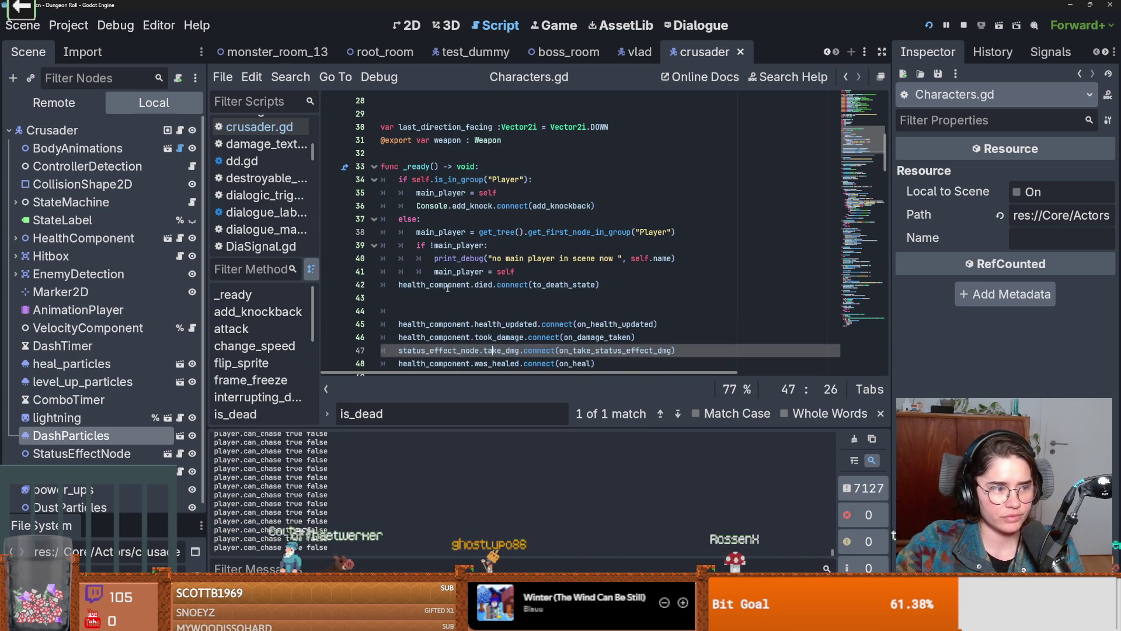
click(448, 285)
scroll(448, 288, down, 2)
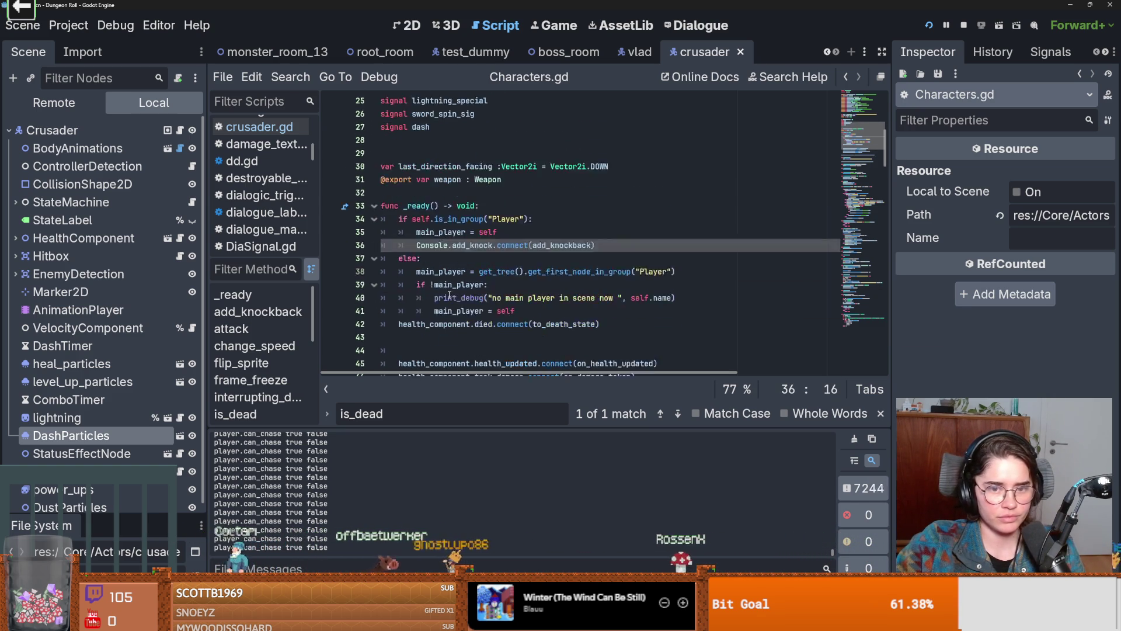
click(449, 295)
scroll(449, 295, down, 1)
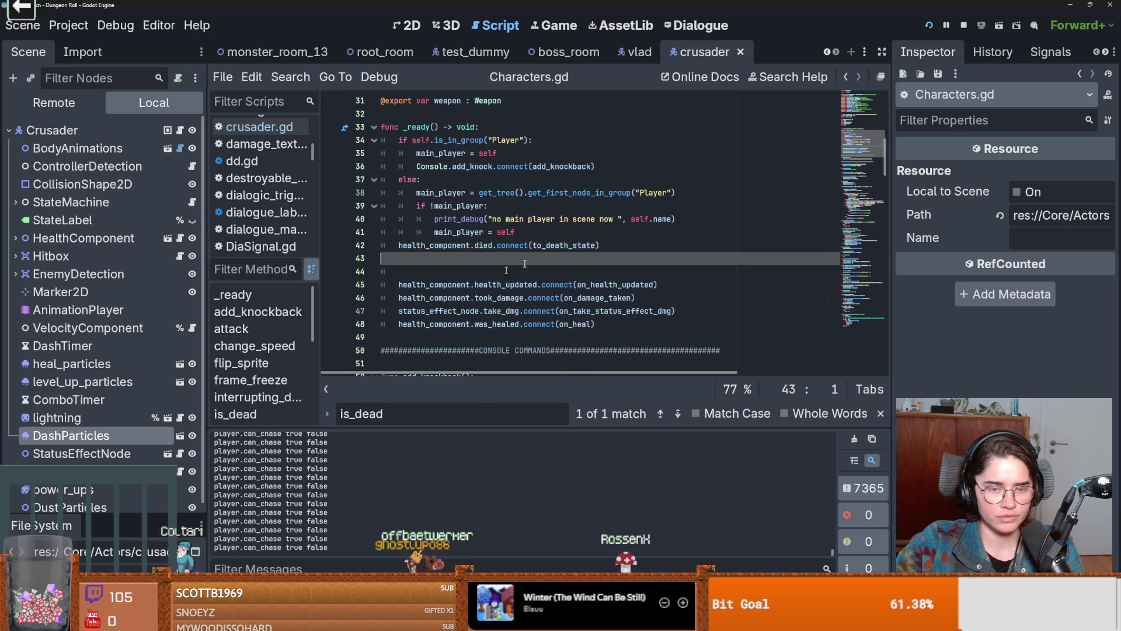
Jump to the to_death_state definition and delete the blank line above it
double_click(585, 246)
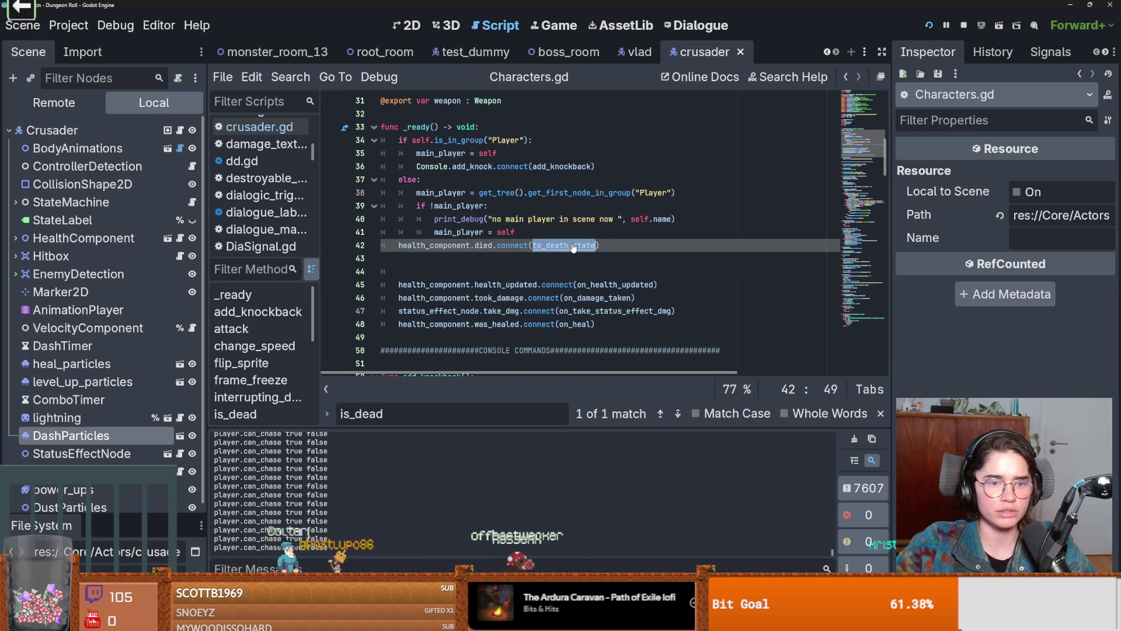
ctrl+click(574, 248)
key(BackSpace)
click(480, 246)
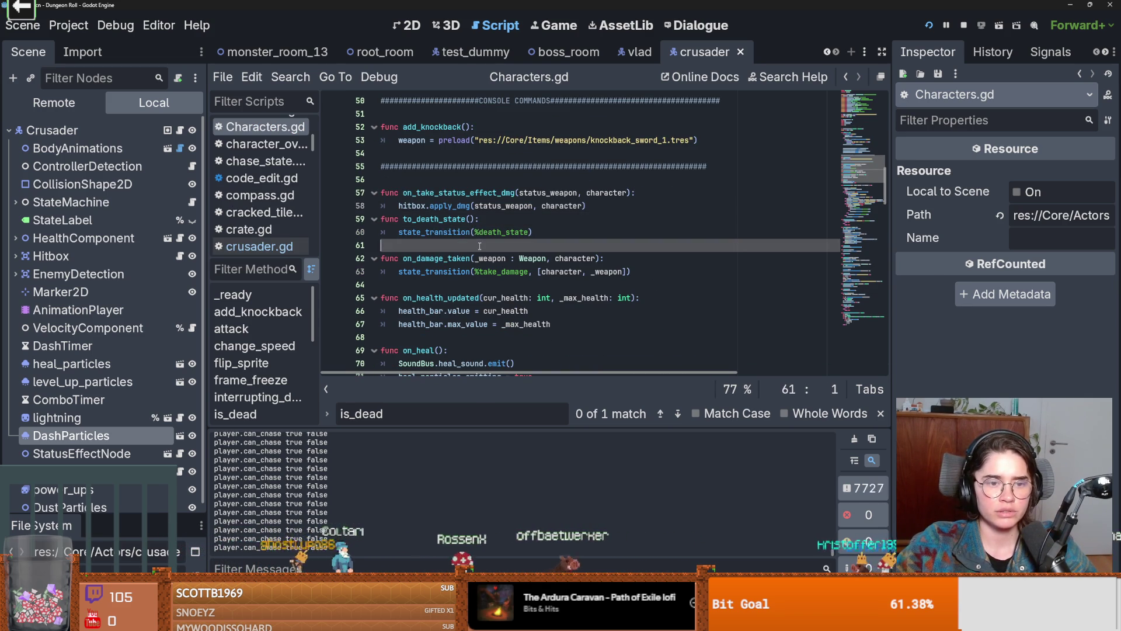
Select the state_machine variable near the top of Characters.gd and save the file
scroll(500, 164, up, 15)
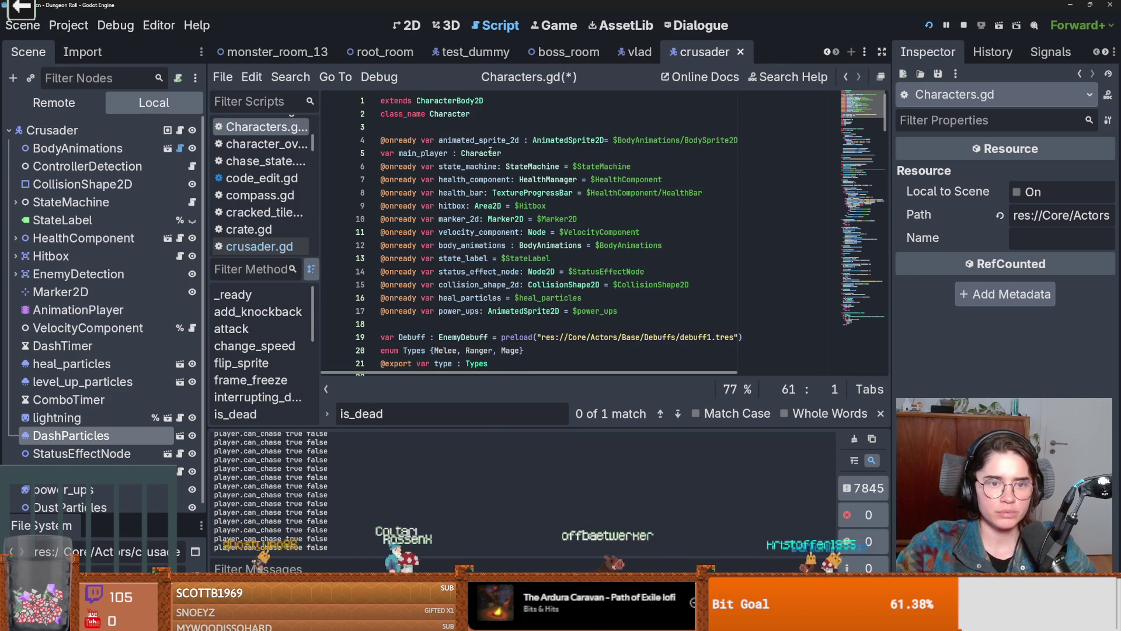
click(461, 153)
double_click(467, 166)
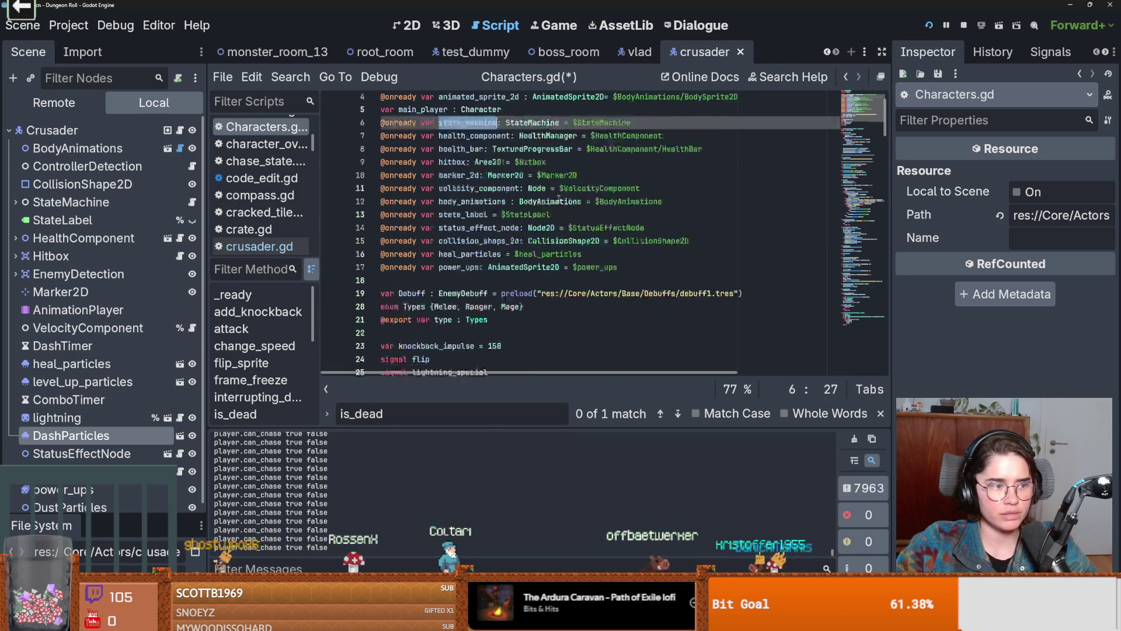
scroll(561, 199, down, 6)
scroll(561, 199, down, 6)
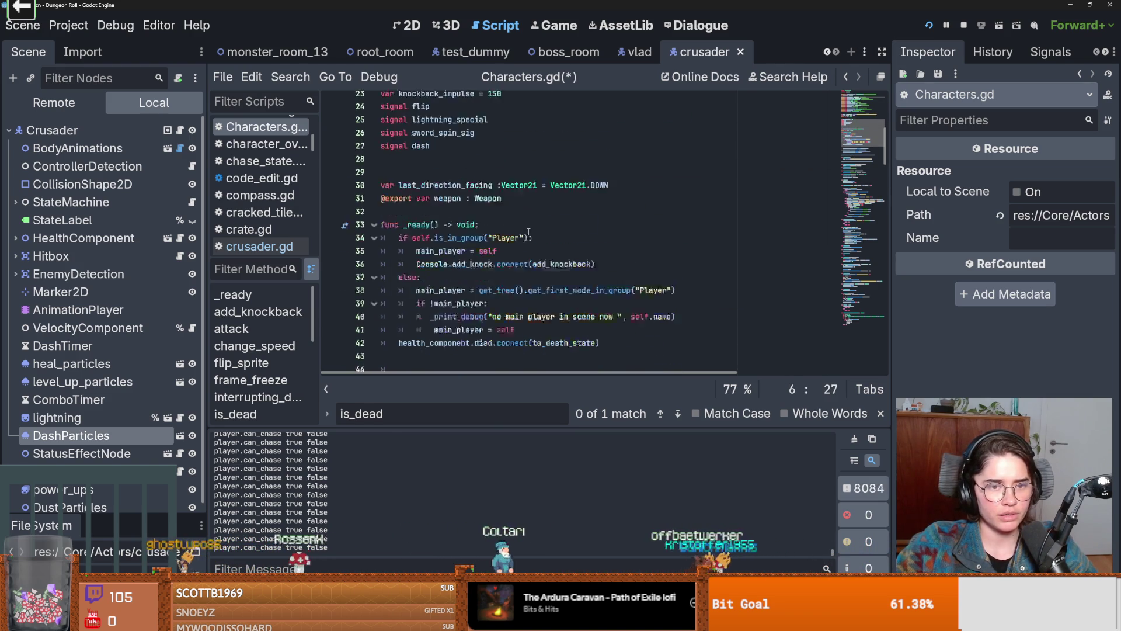
key(ctrl+s)
Scroll through Characters.gd and mark the death_state check in state_transition
scroll(528, 232, down, 1)
mouse_move(525, 247)
scroll(525, 247, down, 1)
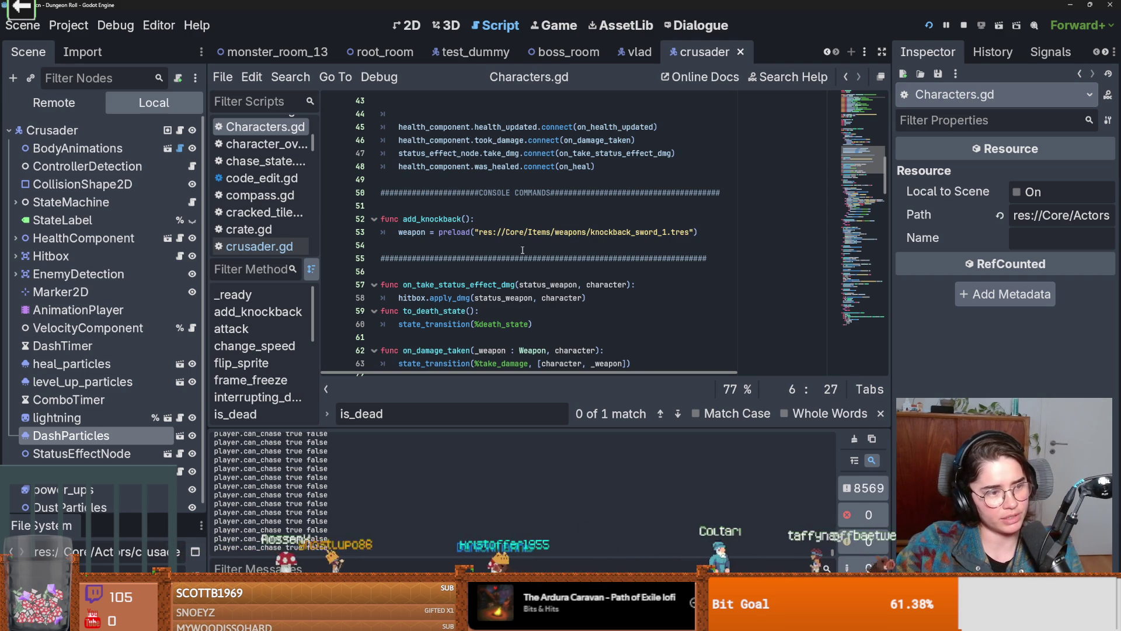
scroll(523, 250, down, 1)
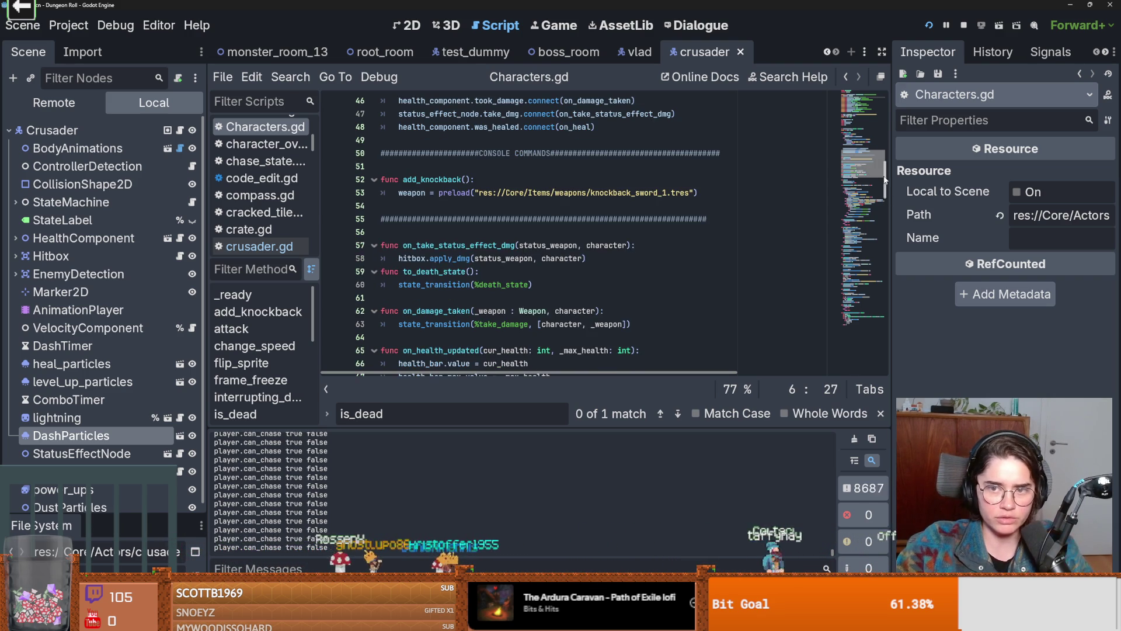
scroll(451, 109, up, 15)
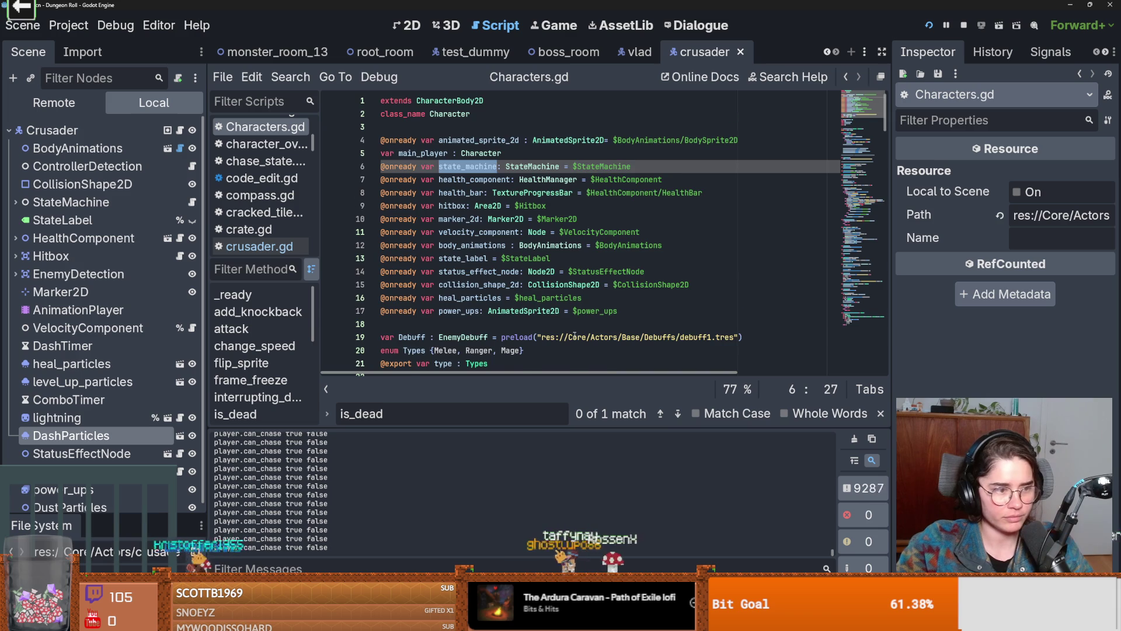
scroll(575, 336, down, 3)
scroll(575, 336, down, 15)
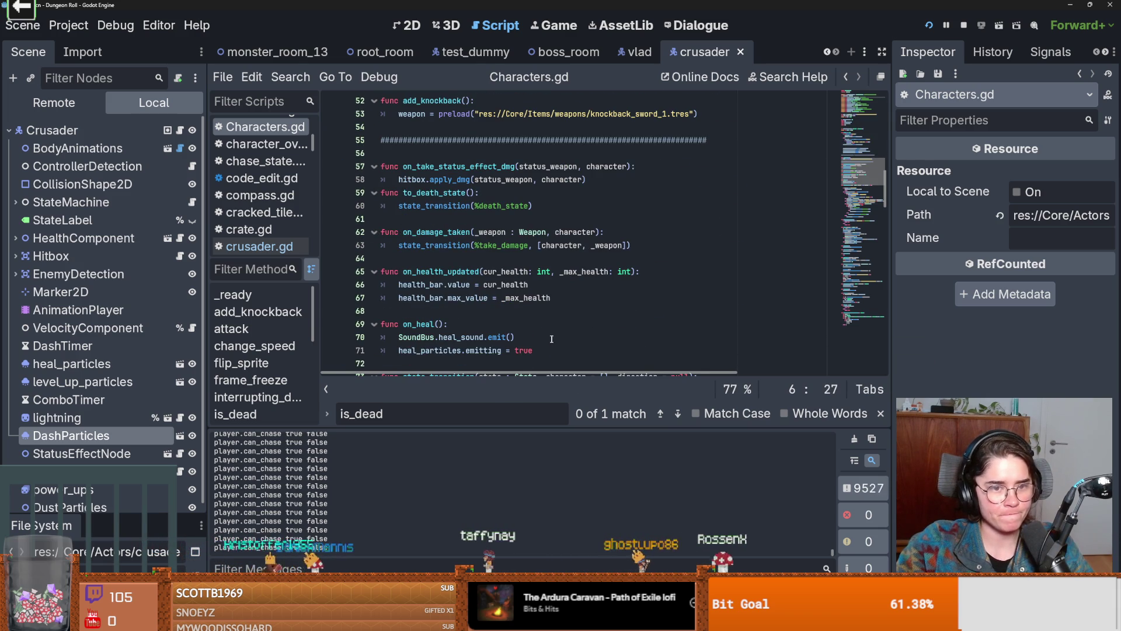
scroll(552, 338, down, 2)
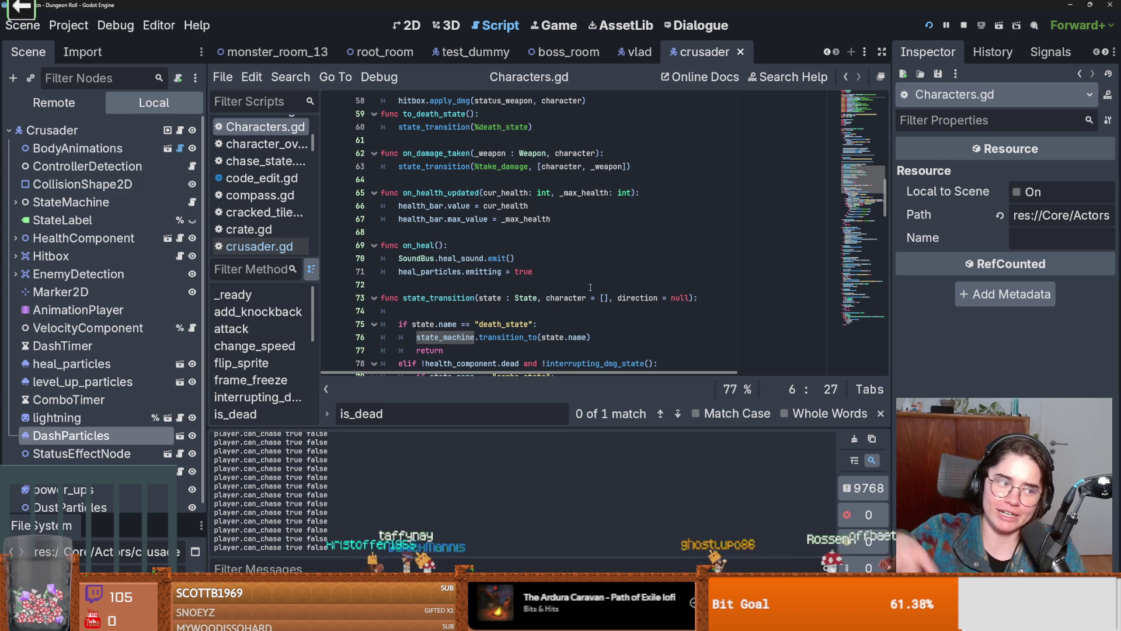
scroll(547, 288, down, 3)
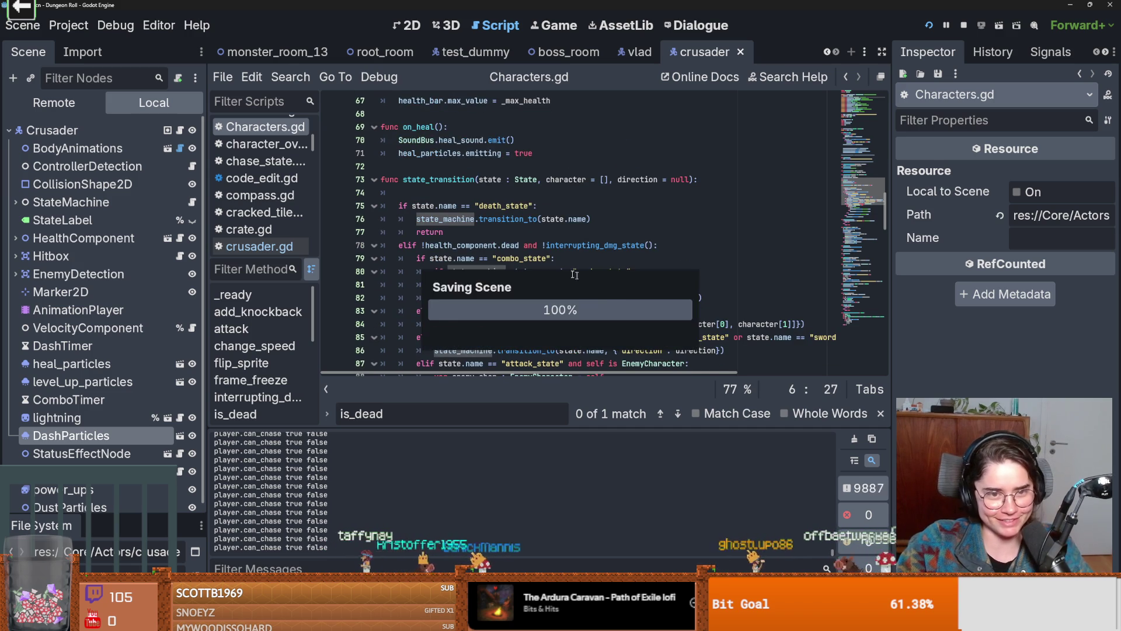
drag(411, 206, 534, 205)
scroll(532, 211, down, 2)
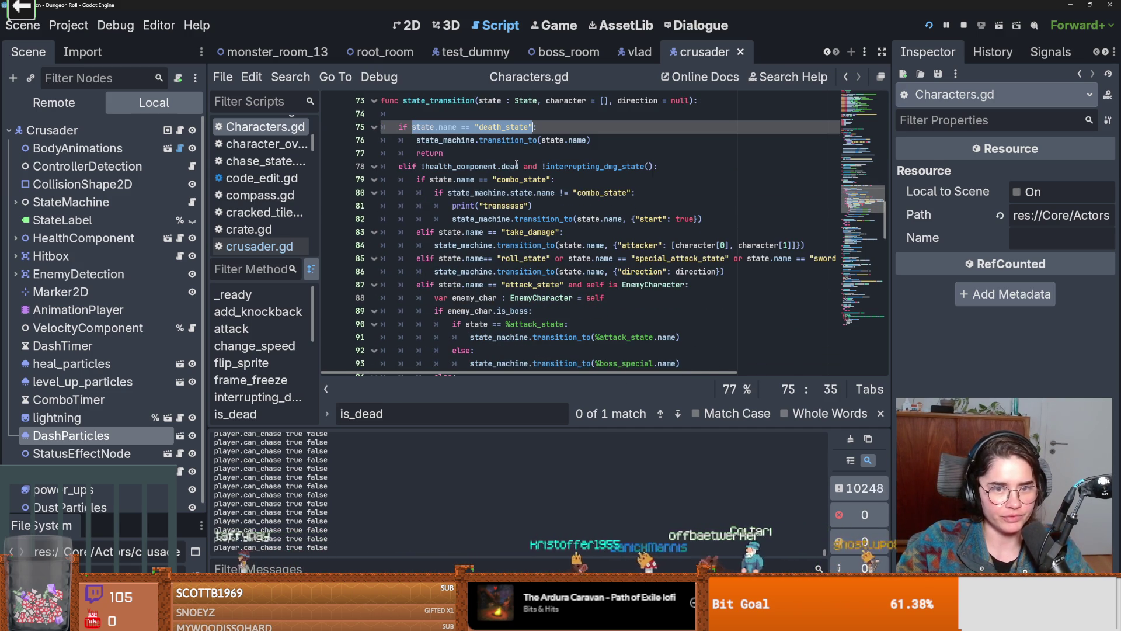
Select health_component.dead on line 78, save, and switch to enemy_base_scene
drag(520, 167, 425, 167)
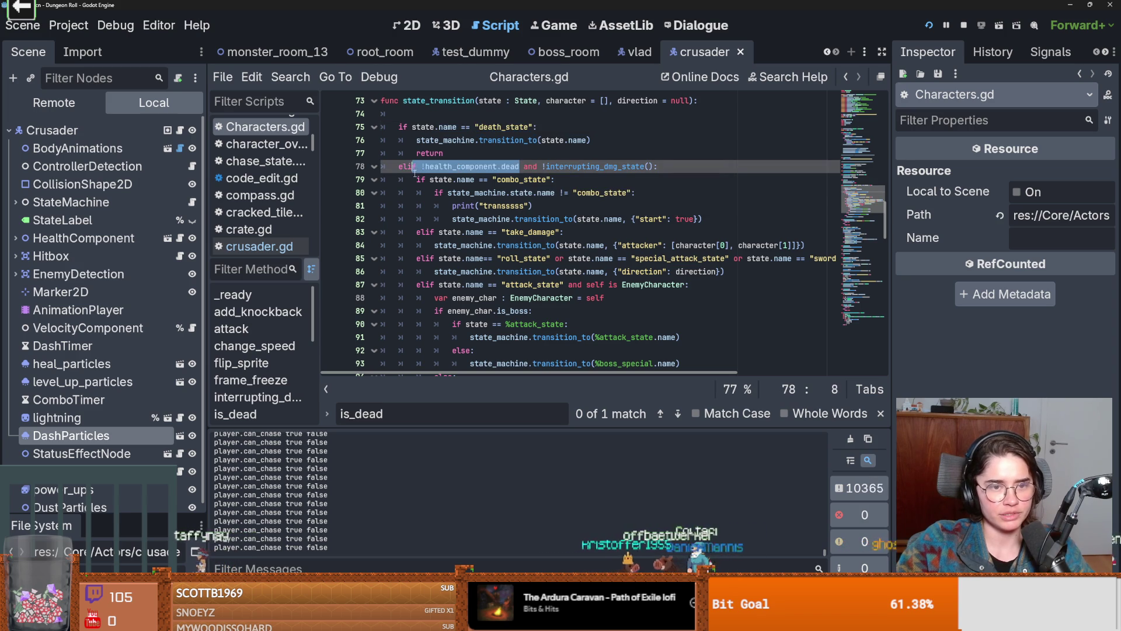
key(ctrl+s)
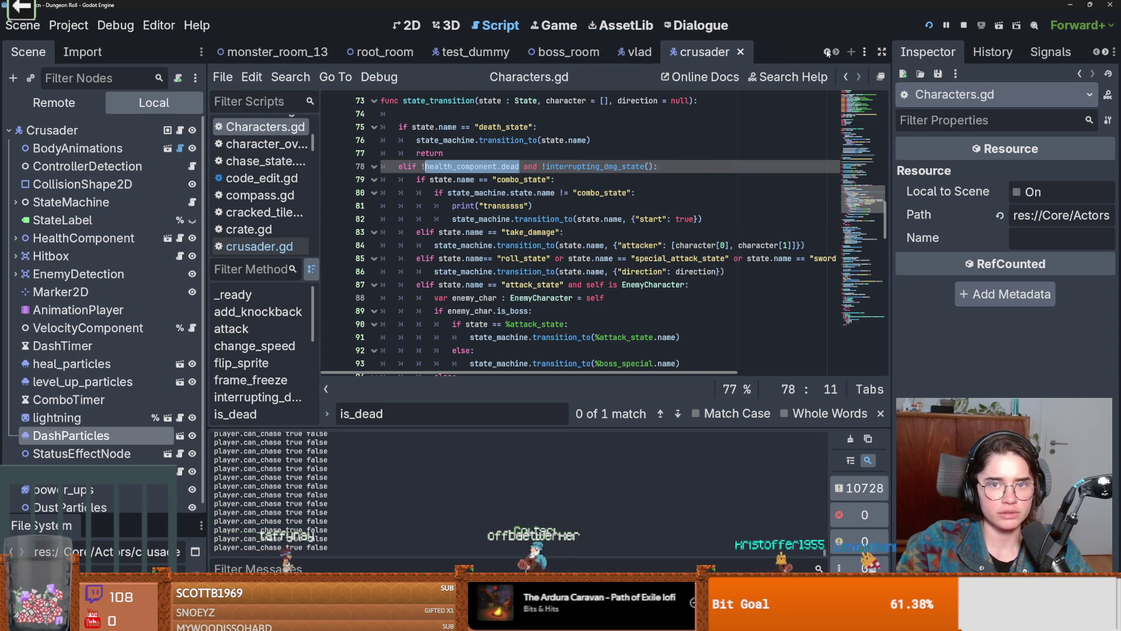
scroll(489, 55, up, 3)
click(374, 52)
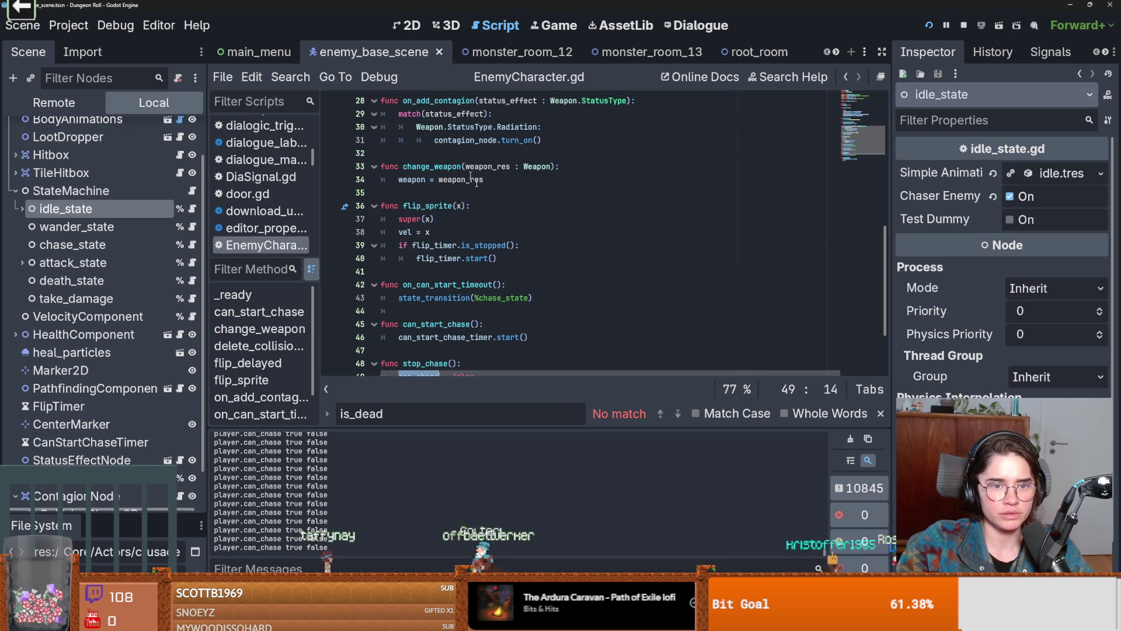
Change idle_state.gd line 27 to test !target.health_component.dead, save, resume past the breakpoint and relaunch
click(192, 213)
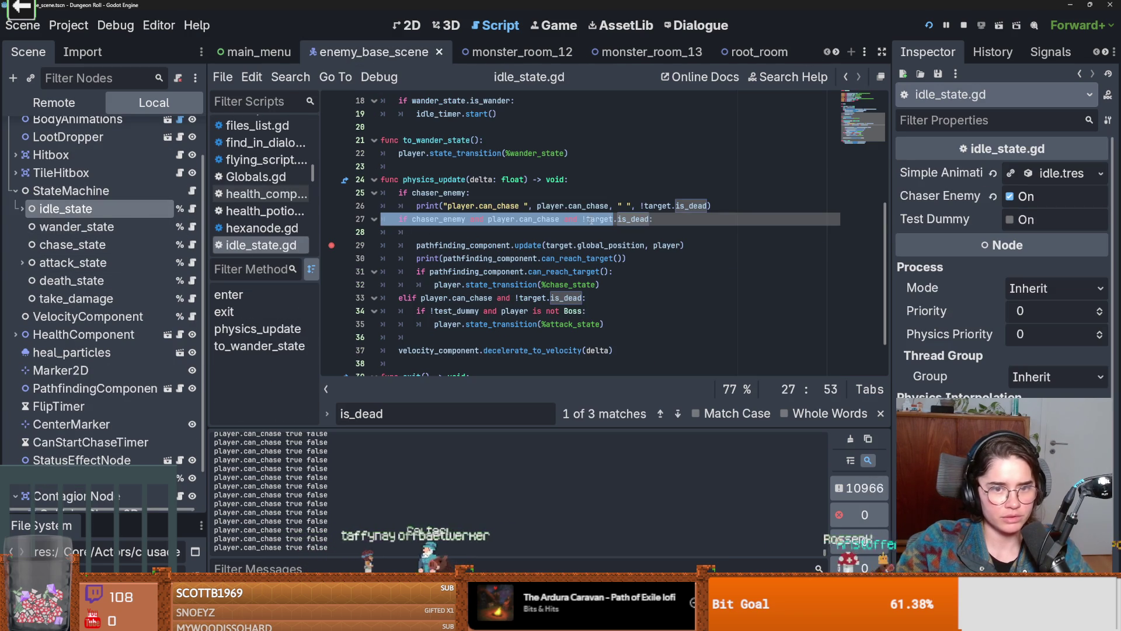
text(health_component.dead)
key(ctrl+s)
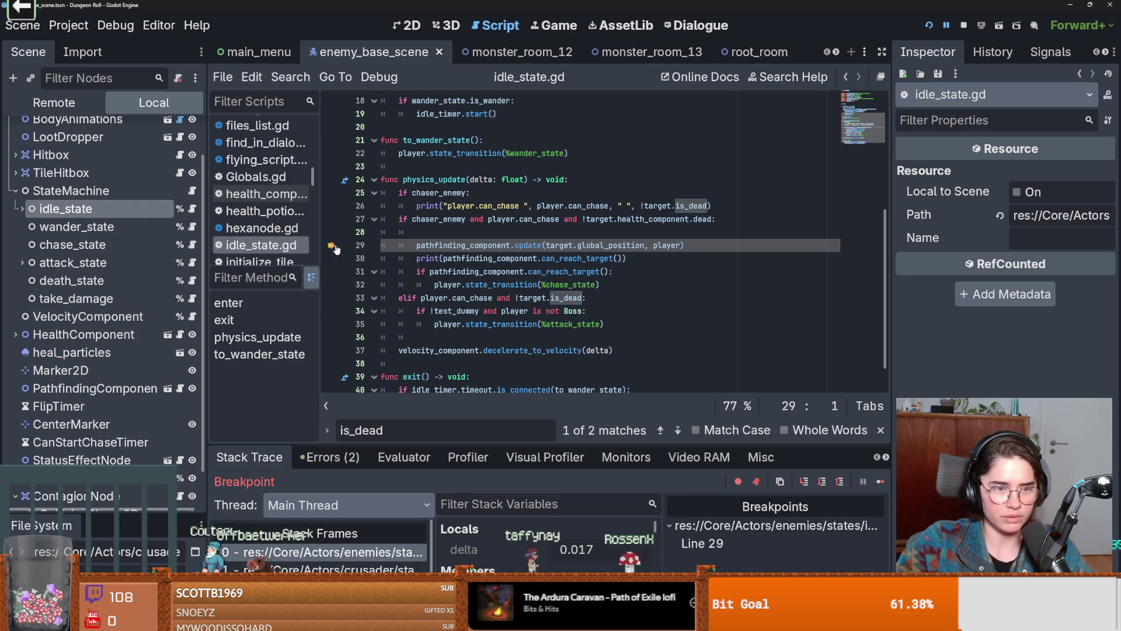
key(F12)
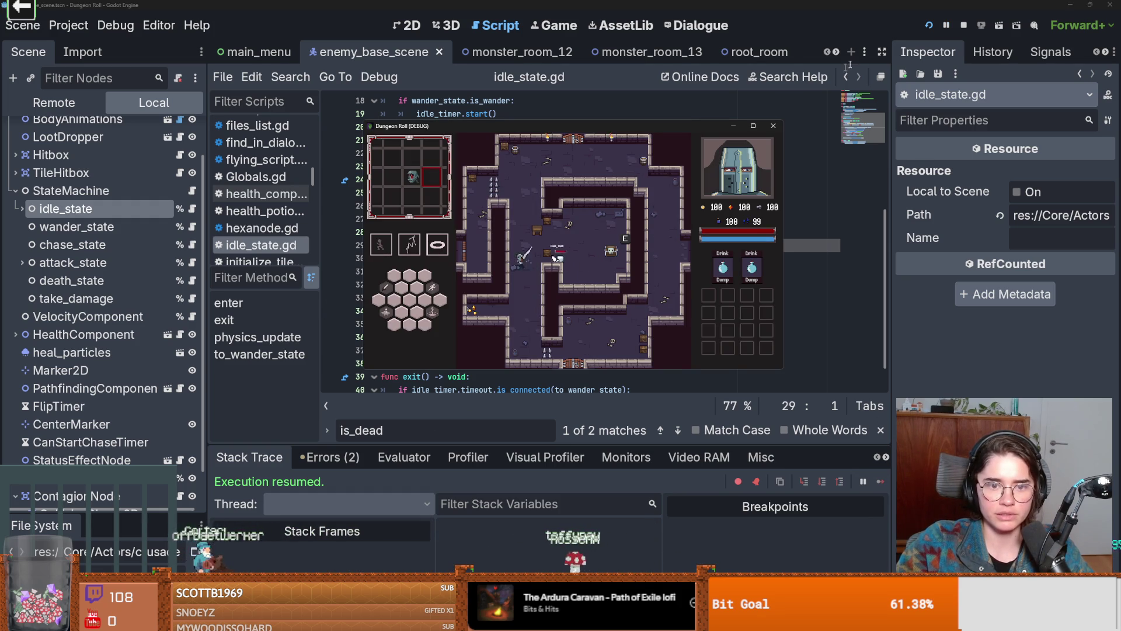
key(F5)
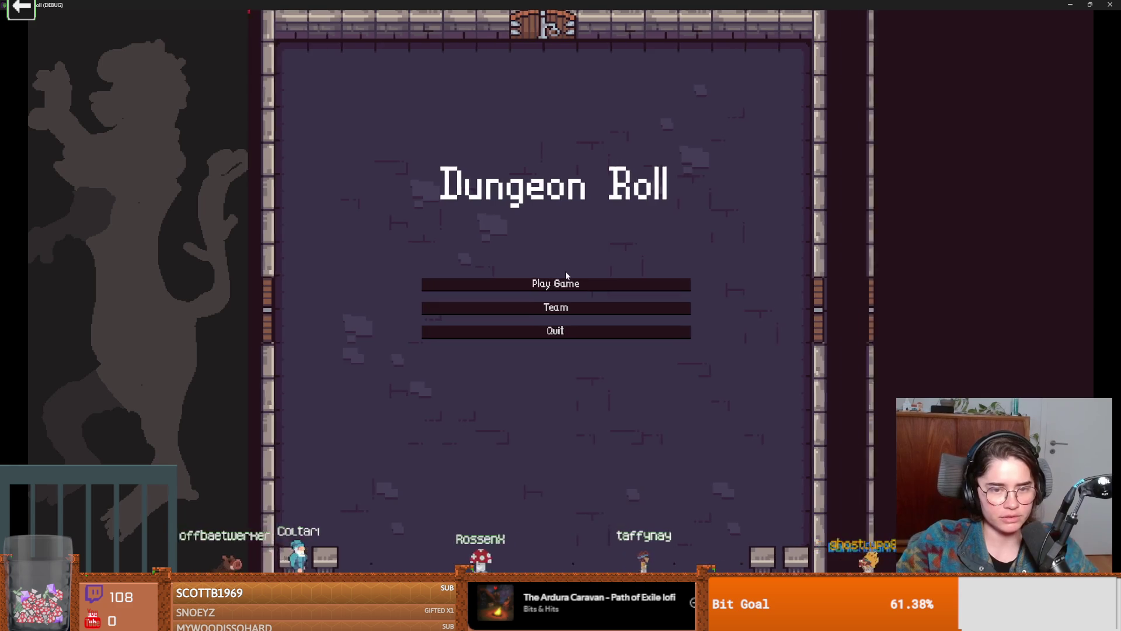
Start a new Crusader run, reroll the room cards and enter a room from the debug list
click(566, 277)
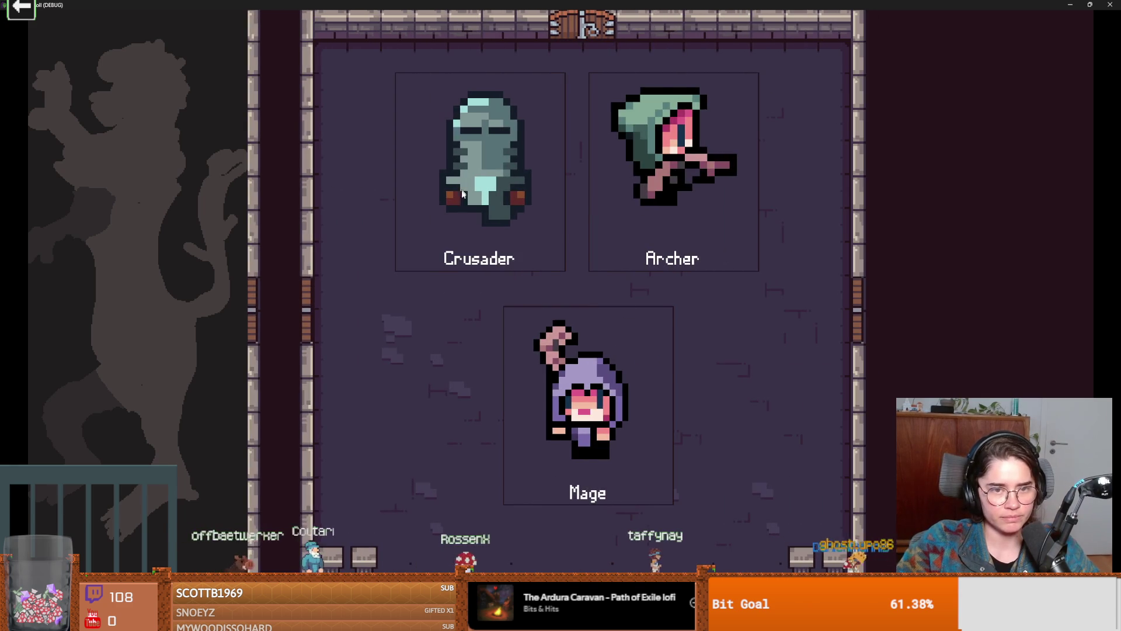
click(499, 291)
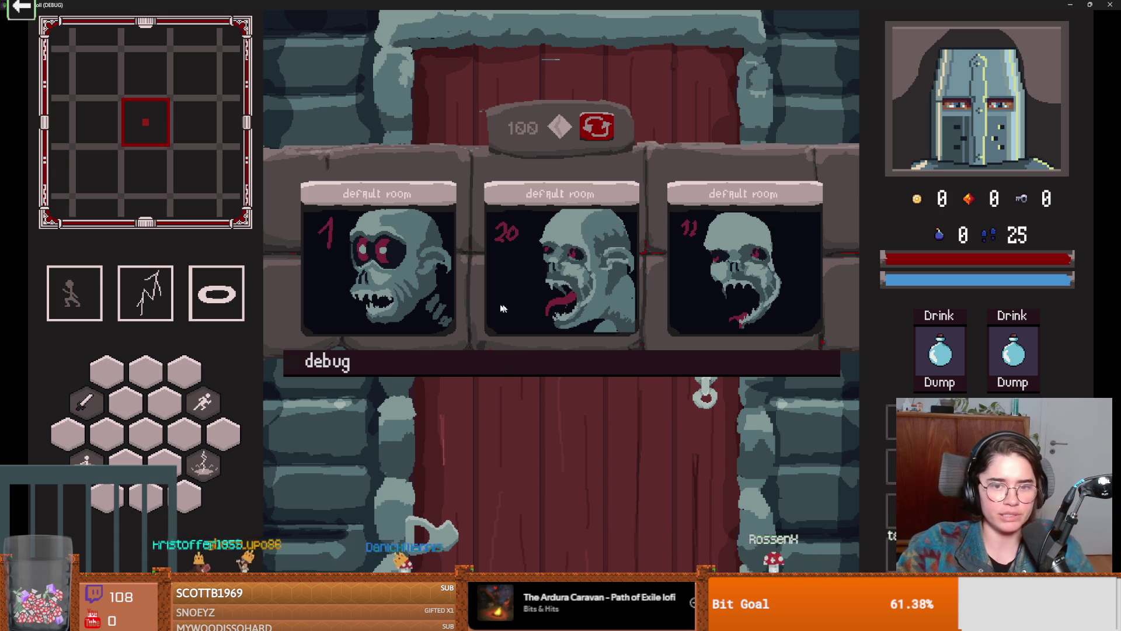
click(589, 134)
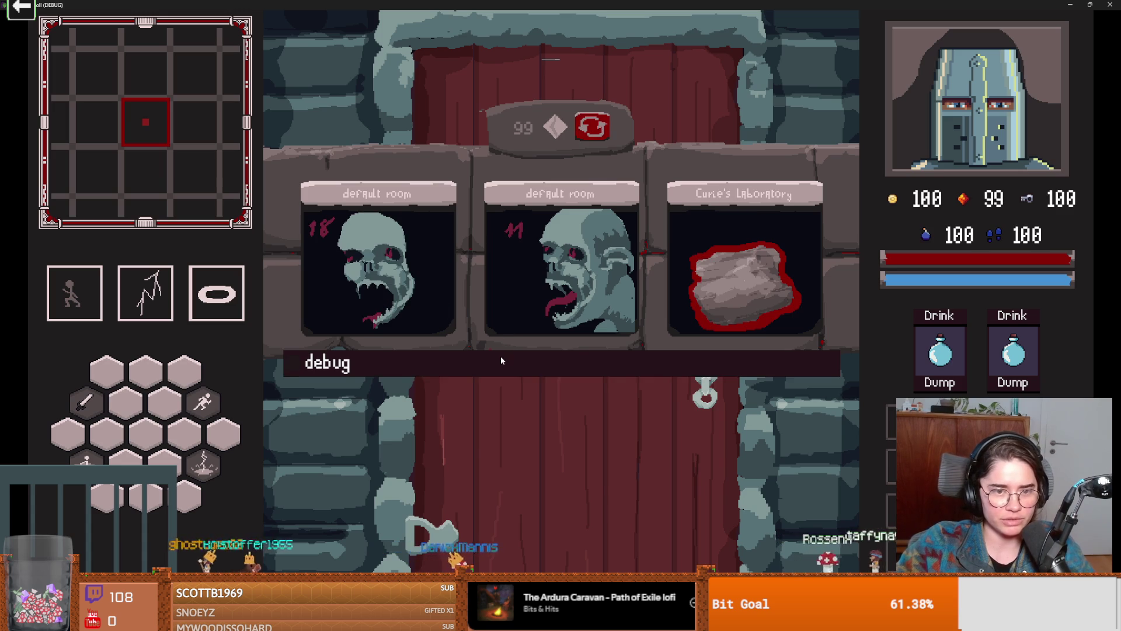
click(502, 360)
scroll(456, 439, down, 5)
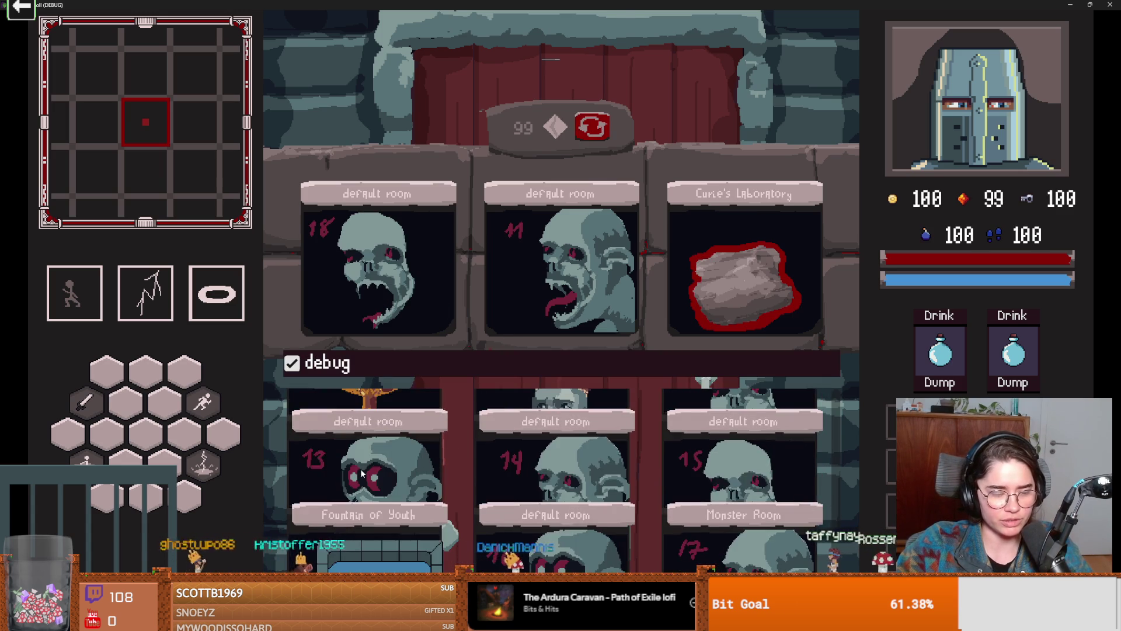
click(360, 469)
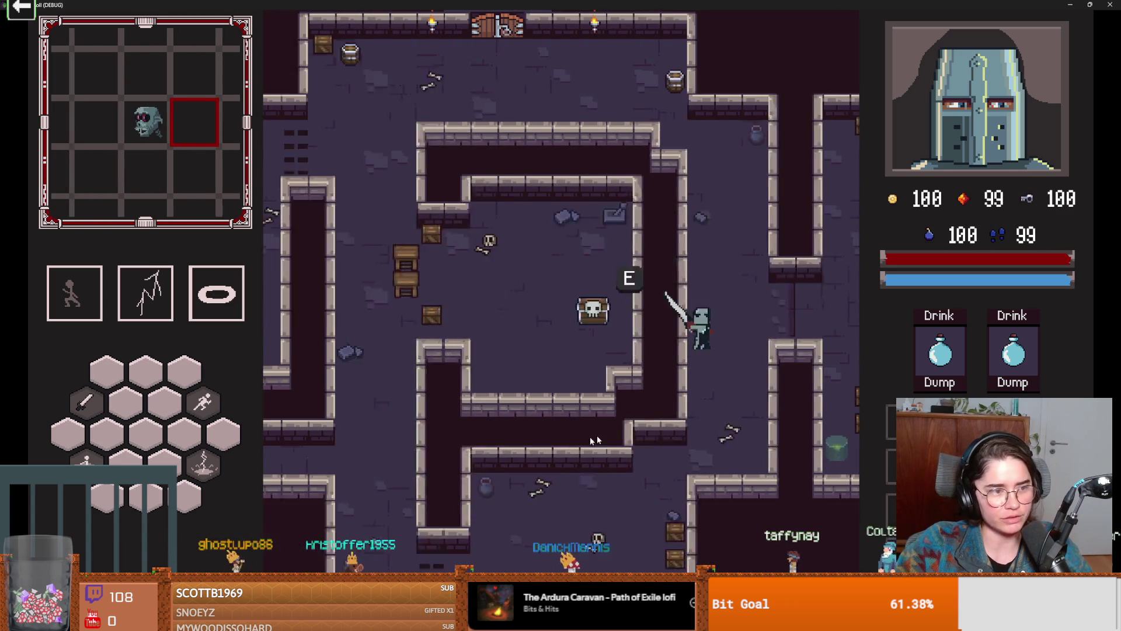
Move and dash the knight toward the skeleton and swing the sword at it
key(s)
key(a)
key(space)
key(a)
key(space)
key(space)
key(w)
click(550, 303)
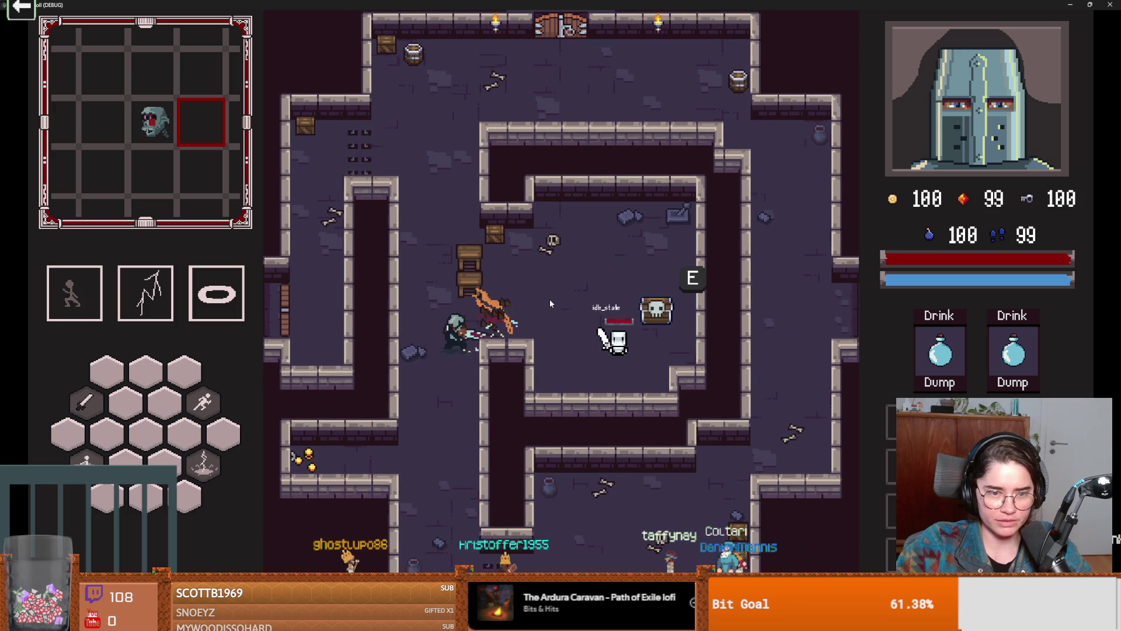
key(w)
key(a)
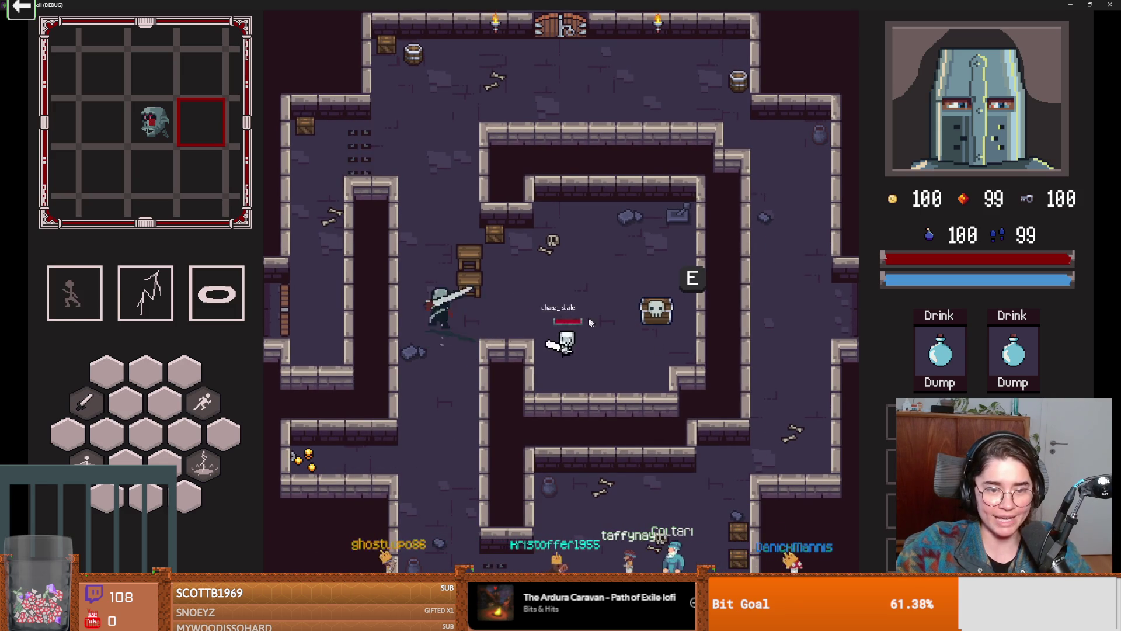
key(w)
Stop the running game with F8 and save the scene
key(F8)
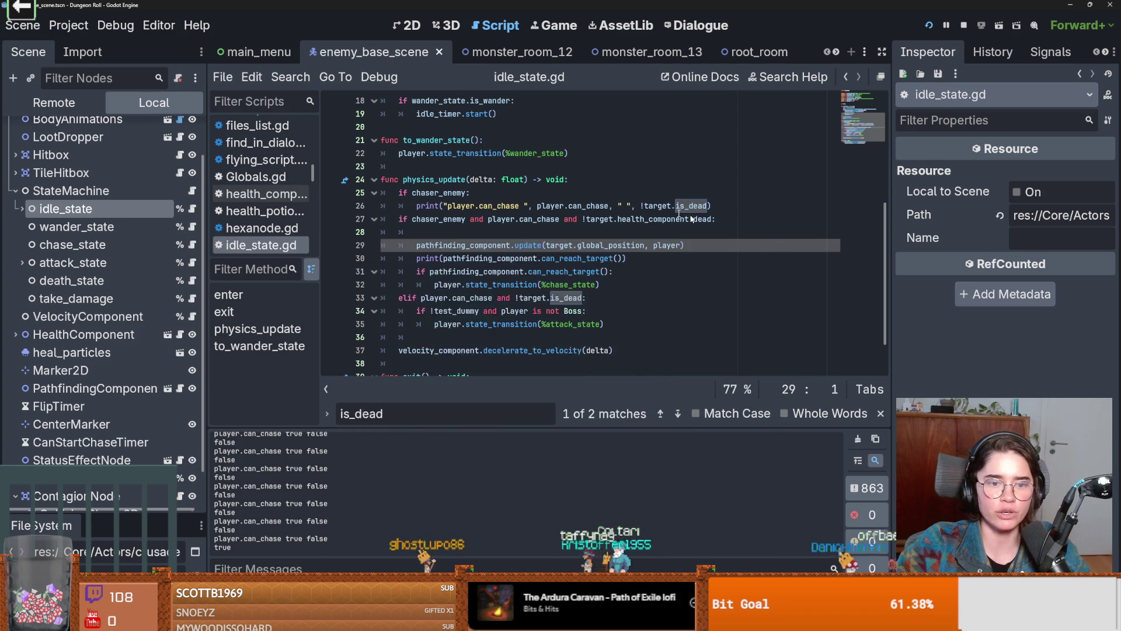
key(ctrl+s)
click(545, 259)
scroll(573, 327, down, 2)
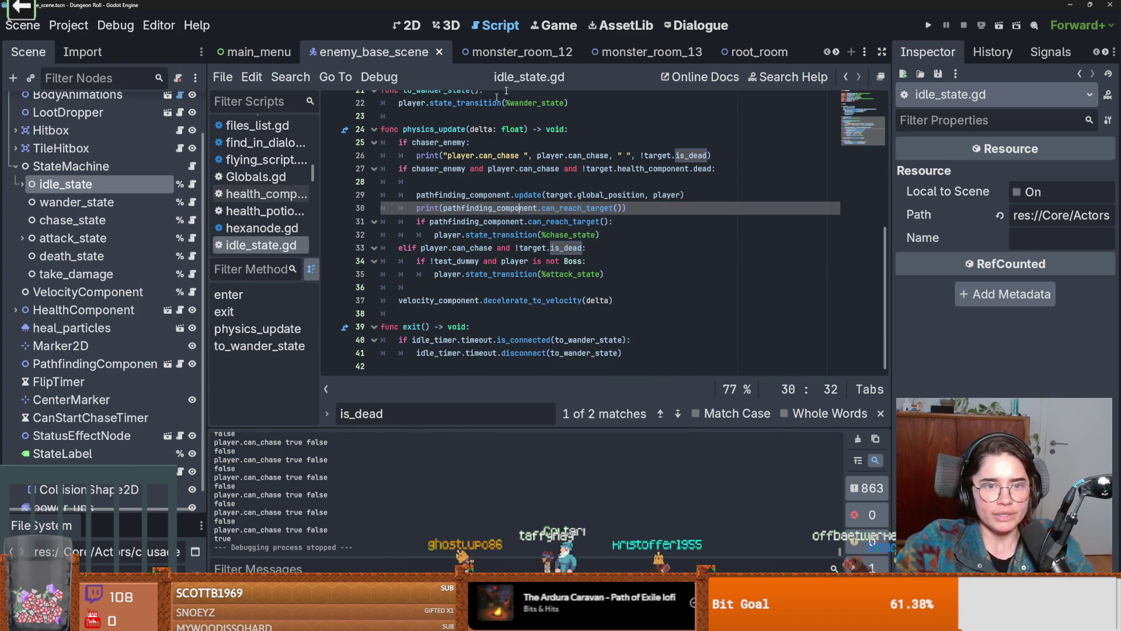
Open the EnemyCharacter script, follow it to the Character base class and save
scroll(163, 108, up, 3)
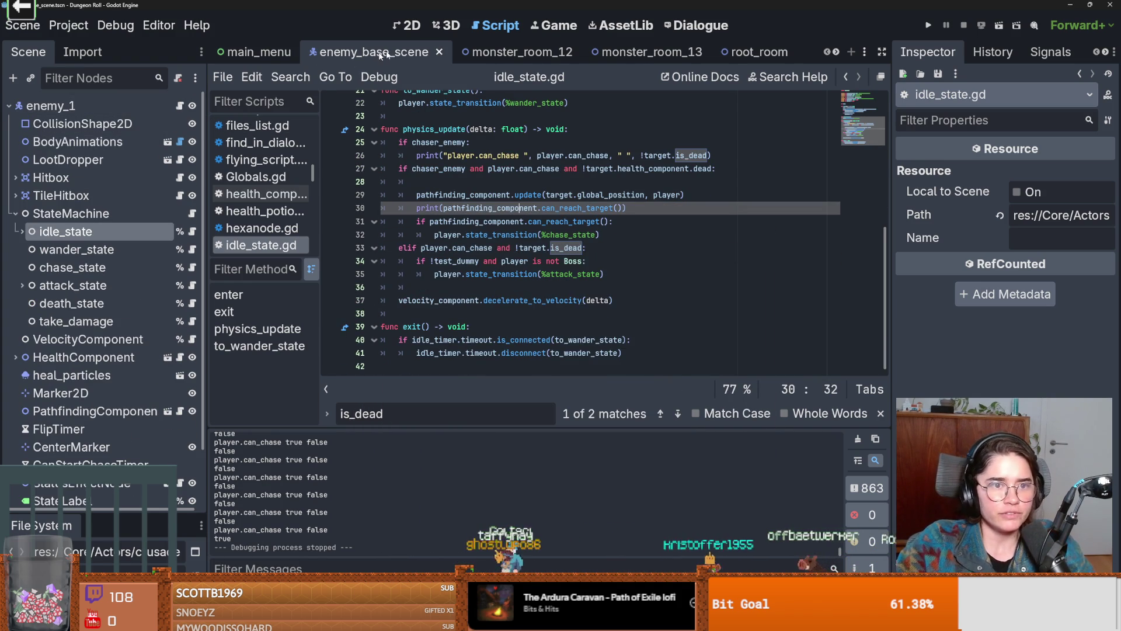
scroll(248, 126, up, 3)
click(248, 126)
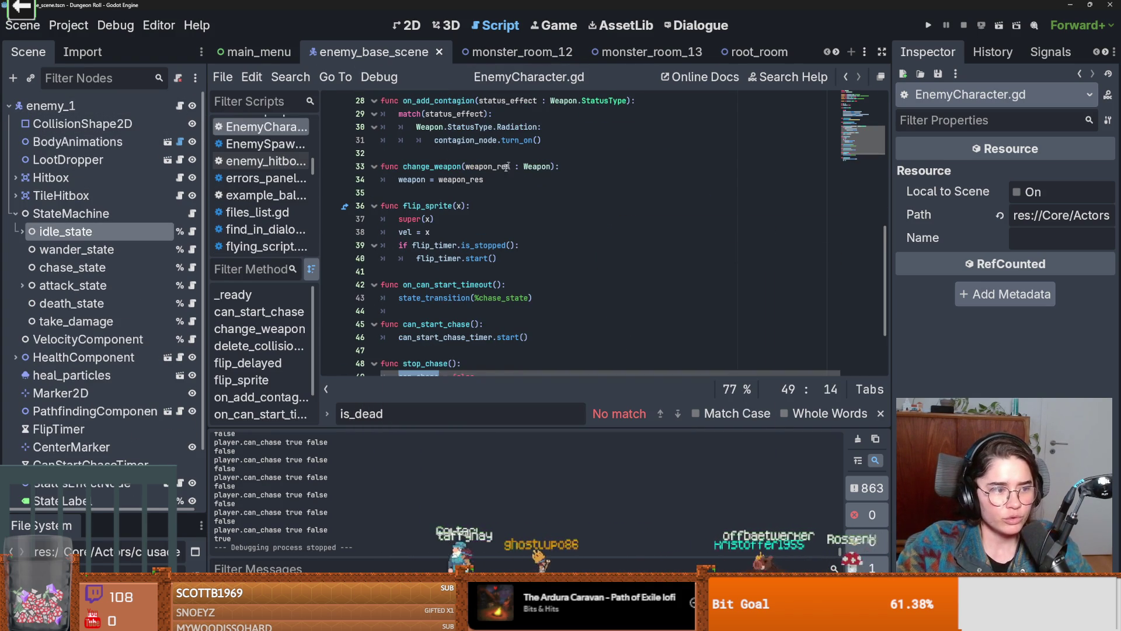
scroll(515, 159, up, 10)
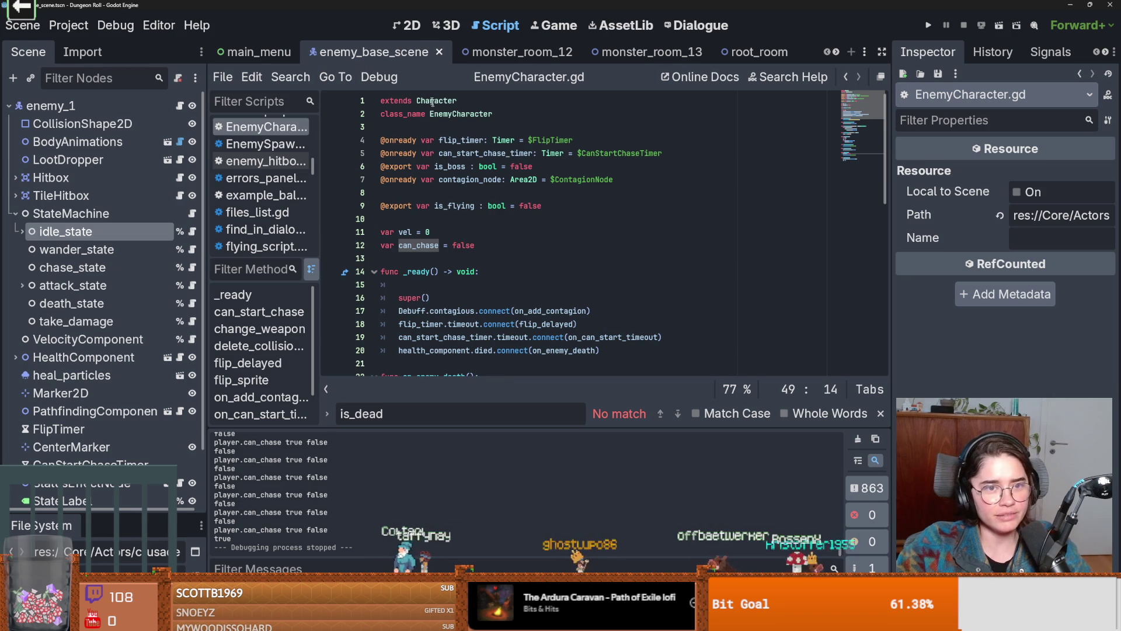
ctrl+click(431, 101)
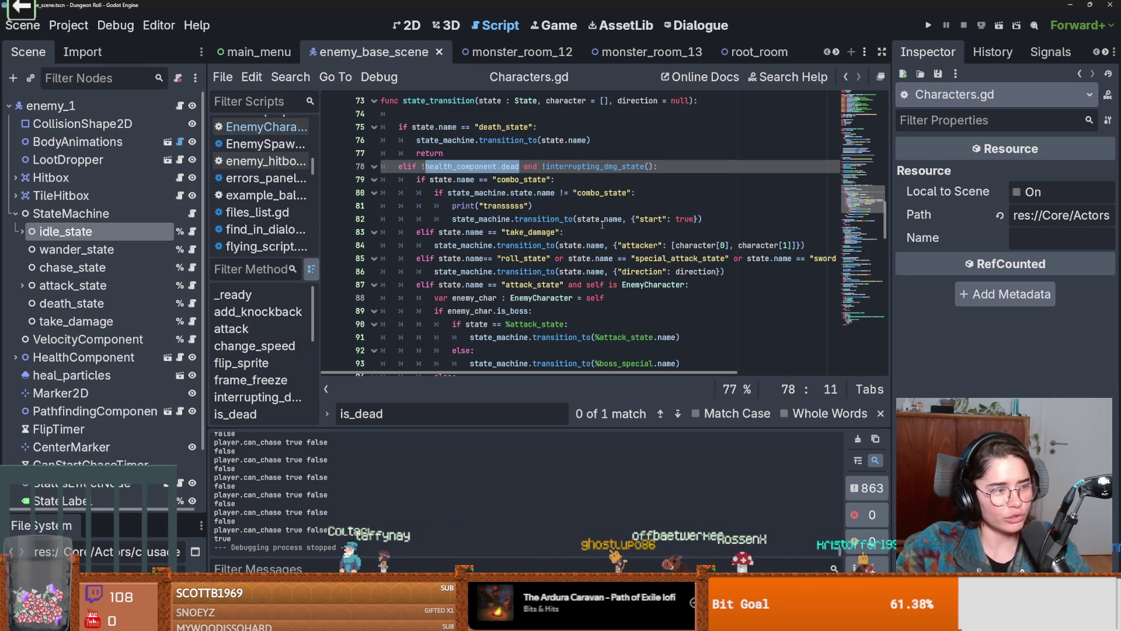
scroll(607, 225, up, 3)
key(ctrl+s)
Review the state_transition code in Characters.gd and save the scene again
scroll(613, 229, down, 3)
scroll(594, 274, up, 6)
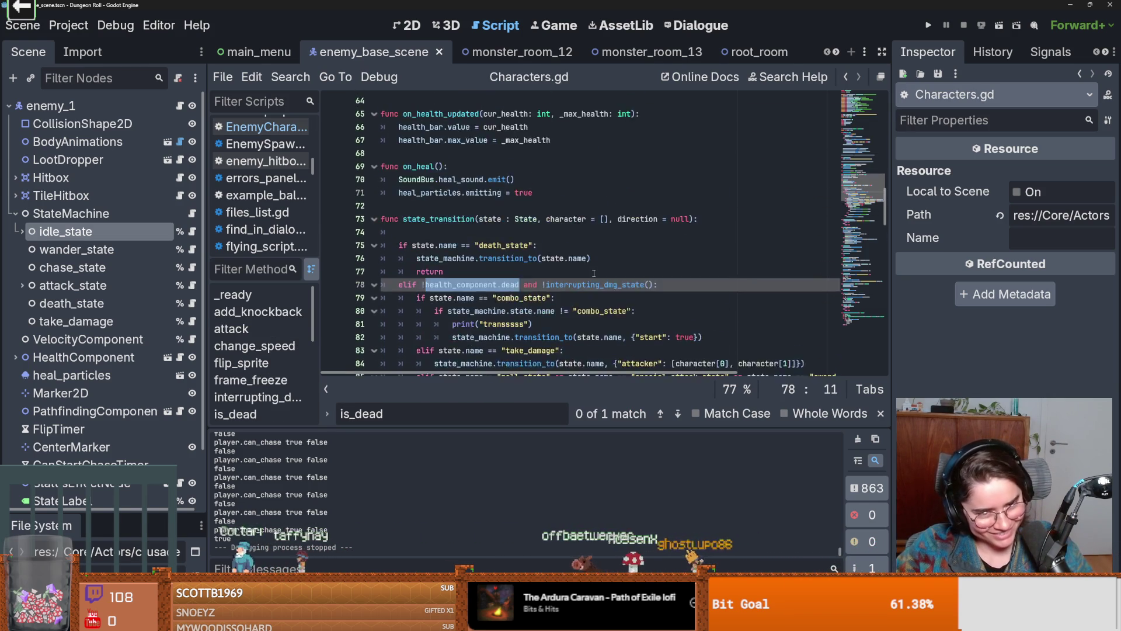
scroll(611, 208, down, 1)
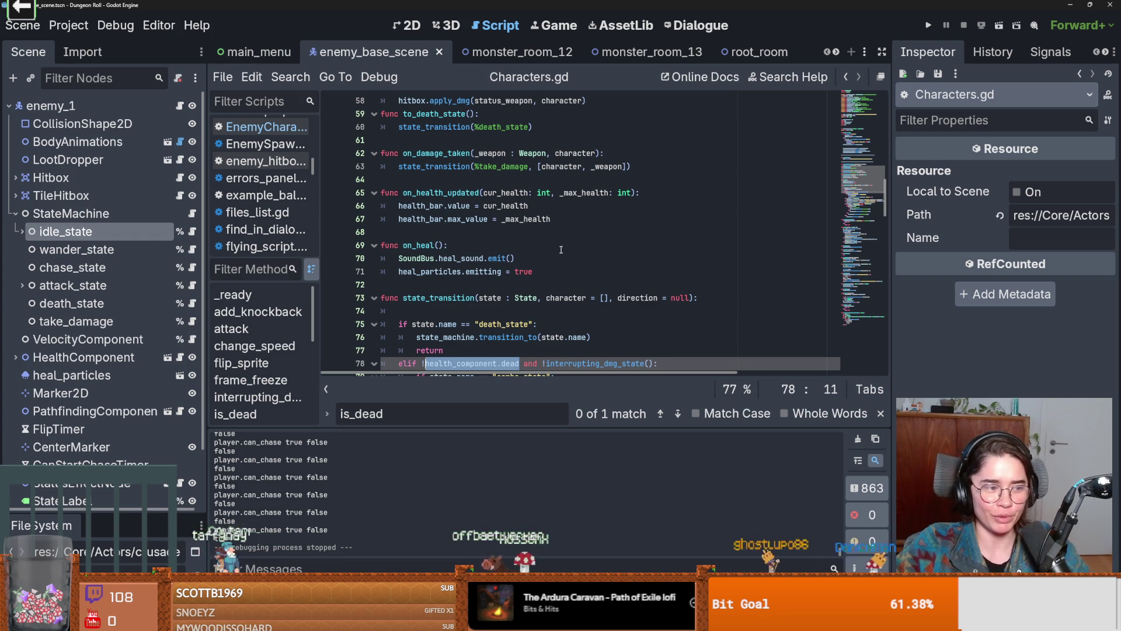
scroll(488, 292, down, 3)
scroll(488, 292, down, 4)
key(ctrl+s)
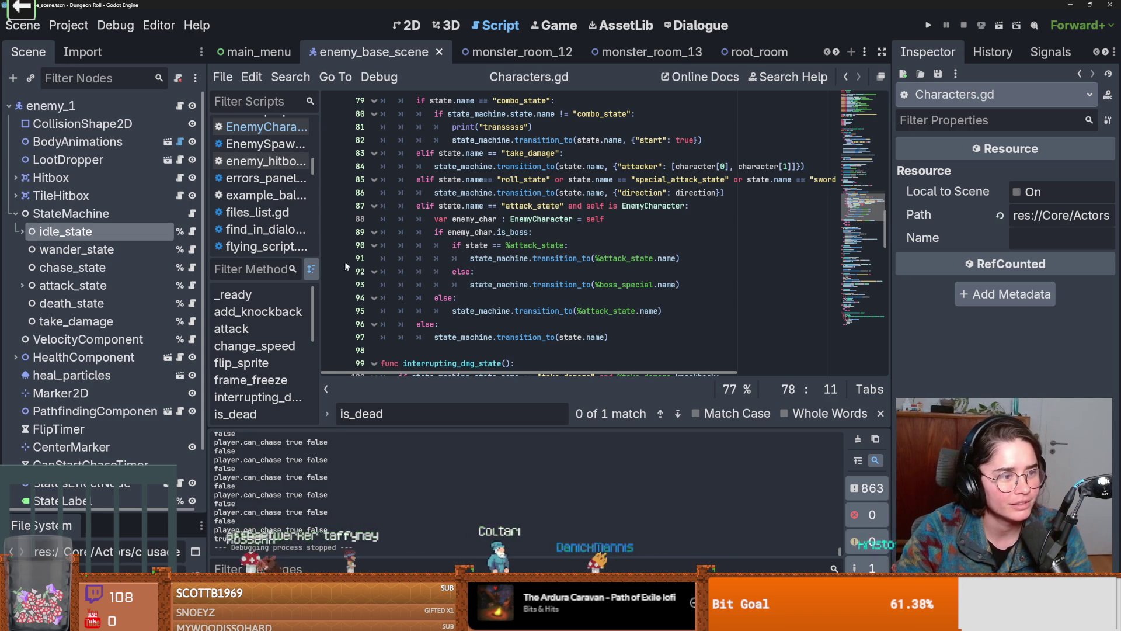
scroll(344, 270, down, 4)
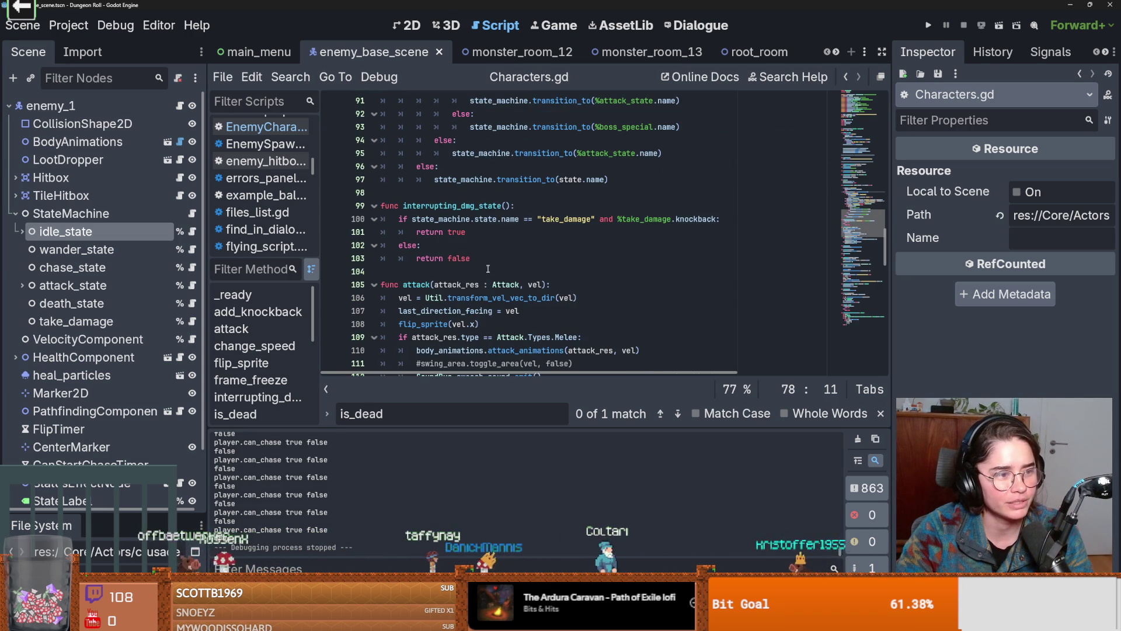
scroll(488, 270, down, 6)
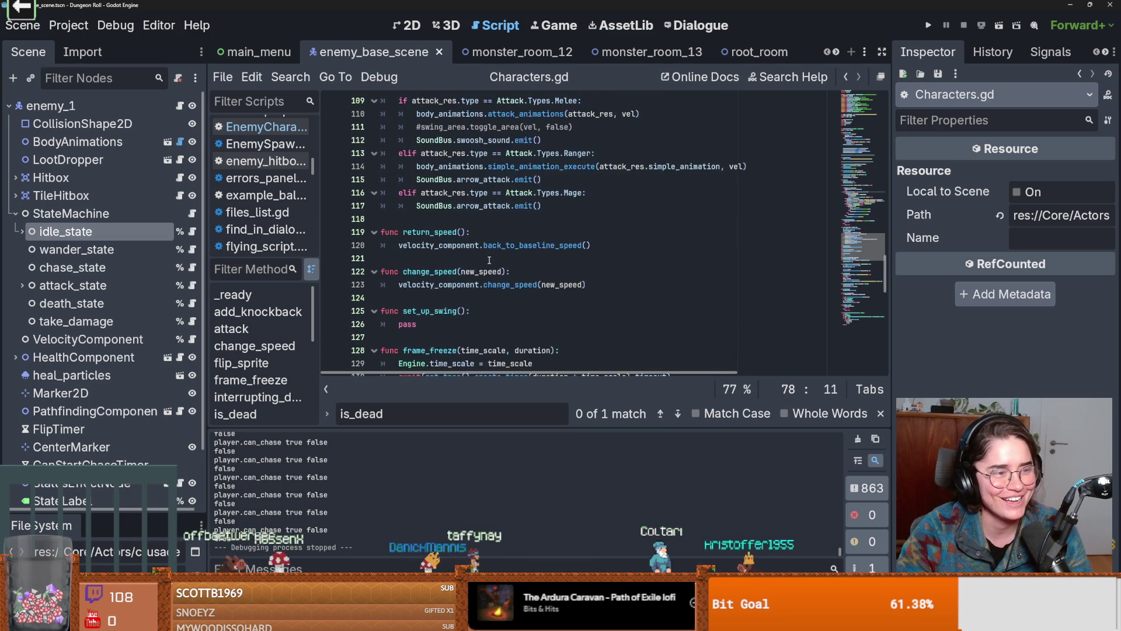
scroll(489, 260, down, 1)
scroll(431, 217, up, 10)
scroll(494, 278, up, 10)
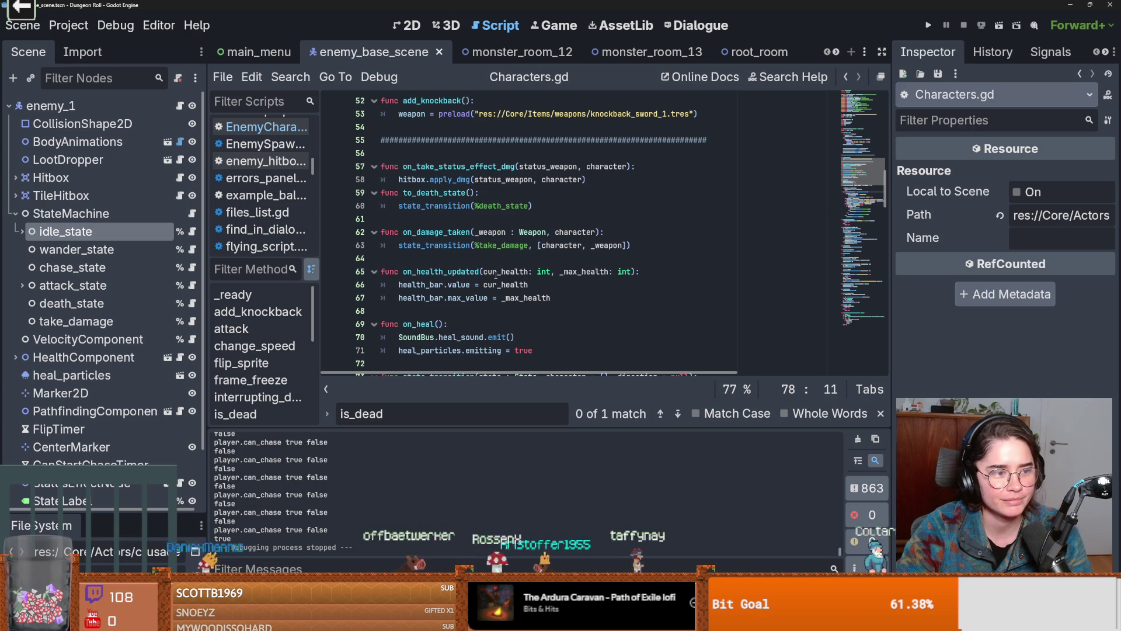
scroll(494, 275, up, 3)
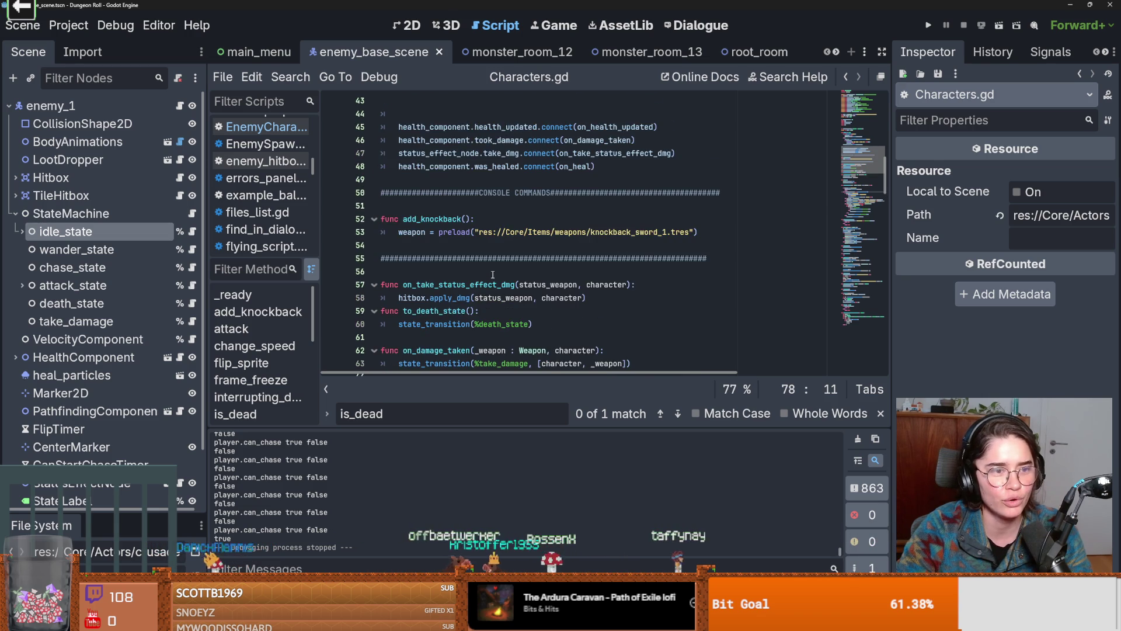
scroll(449, 268, down, 3)
scroll(451, 266, up, 3)
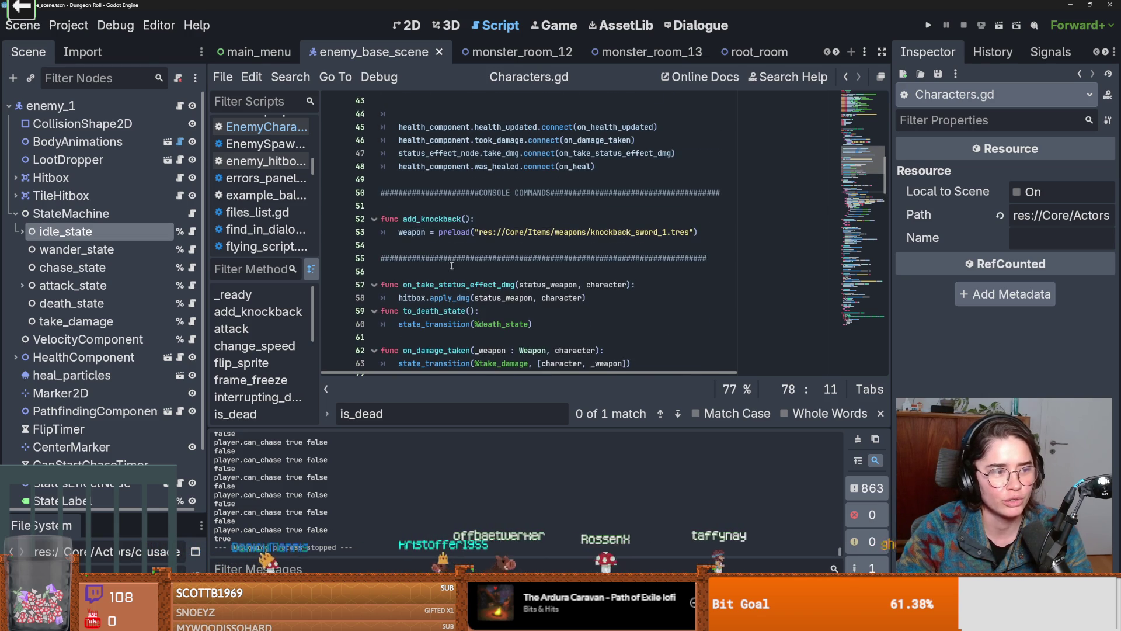
scroll(496, 256, down, 7)
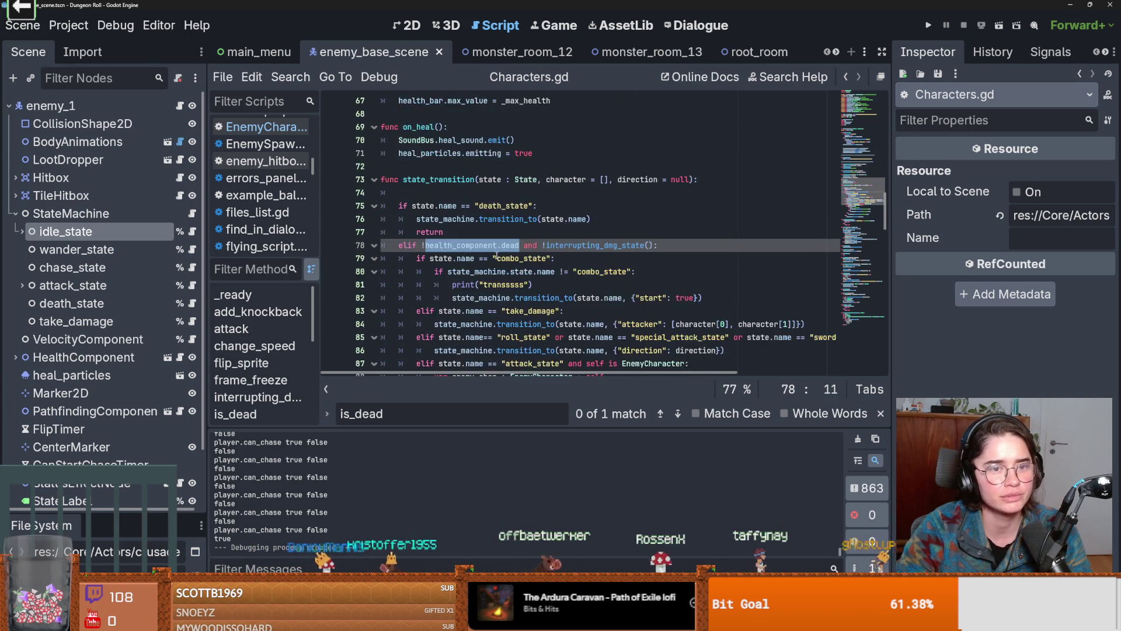
scroll(491, 258, up, 13)
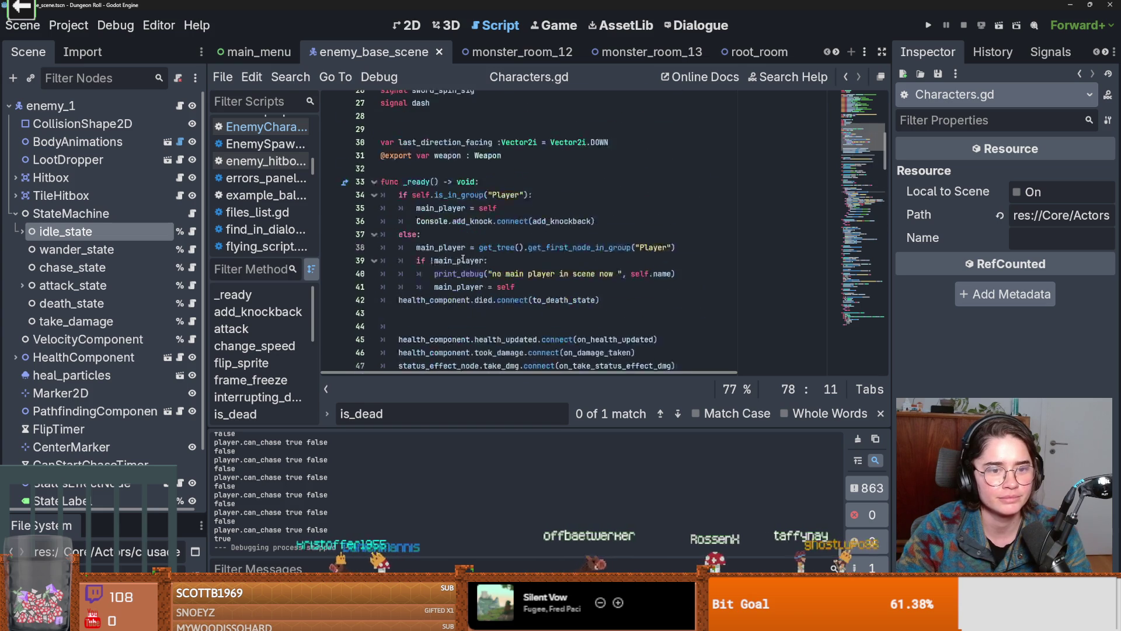
scroll(464, 258, down, 17)
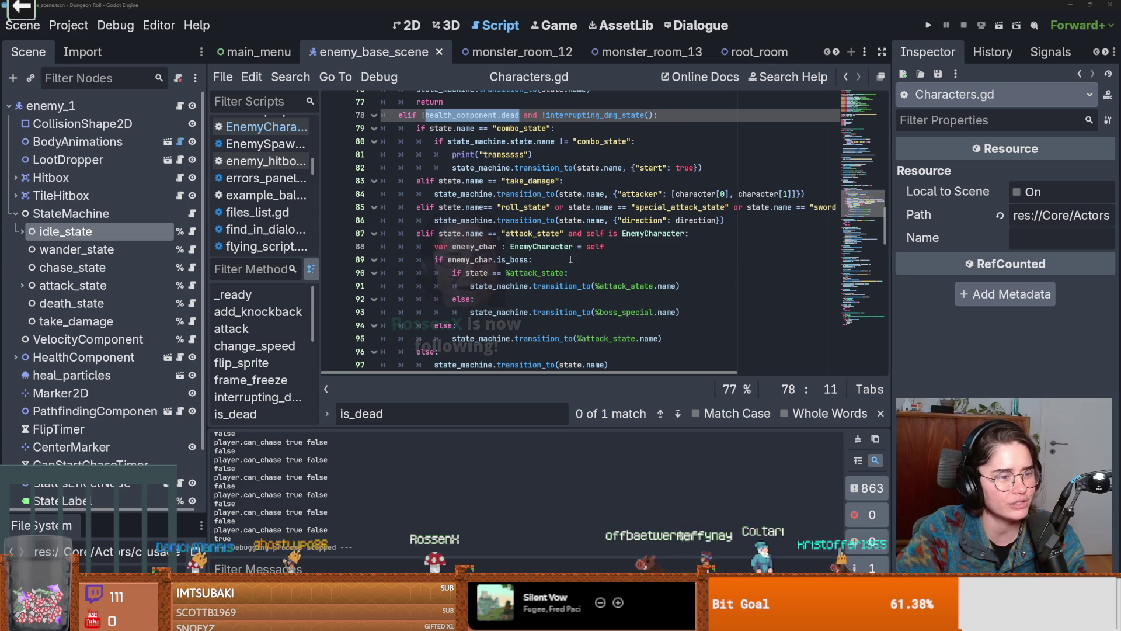
mouse_move(548, 196)
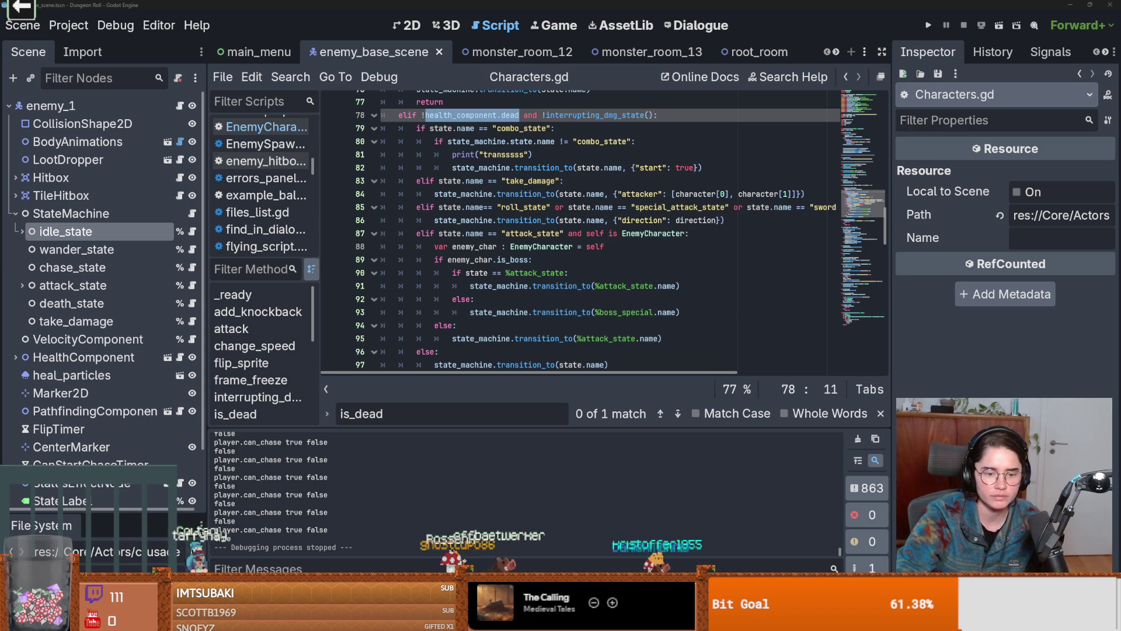
Launch FL Studio 21 from the system search using 'fl', then bring up its Options menu
key(super)
text(fl)
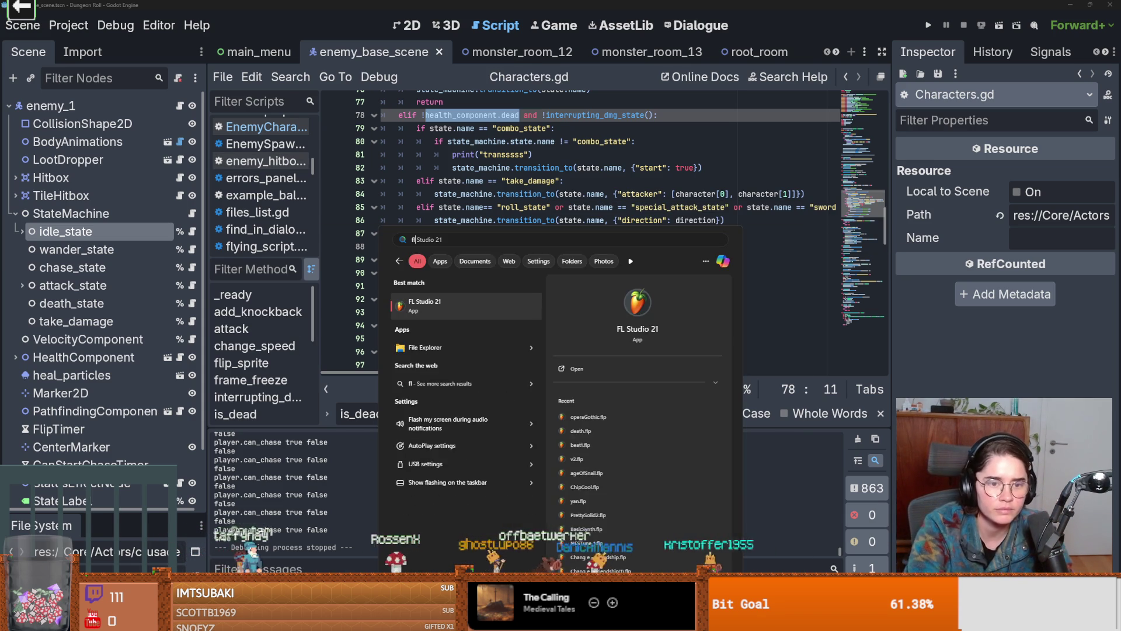
key(Return)
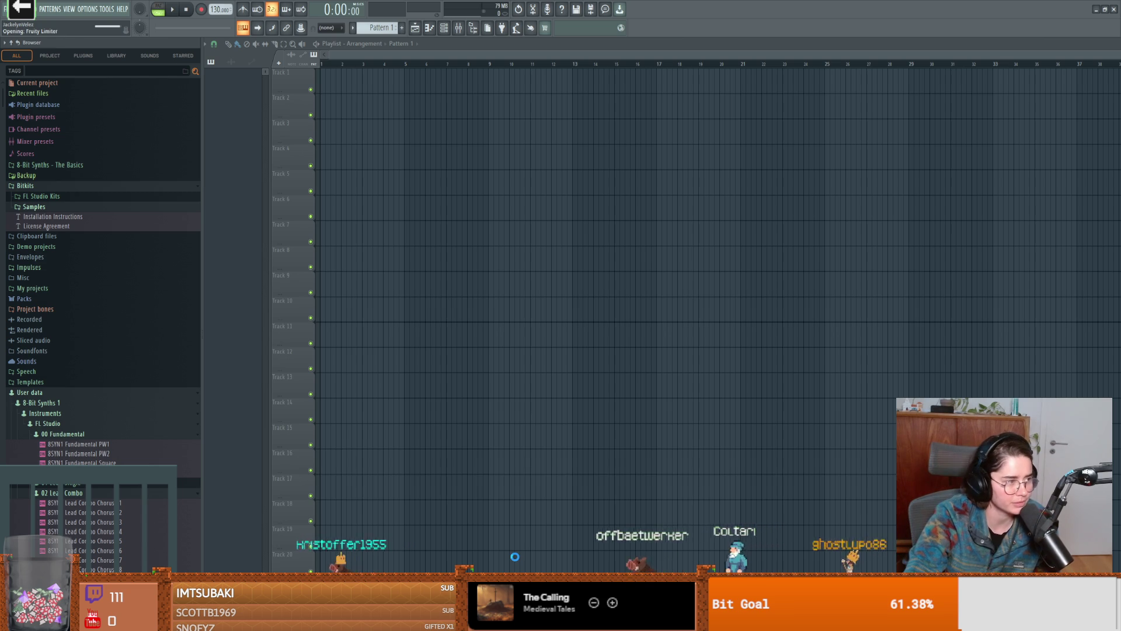
key(alt+o)
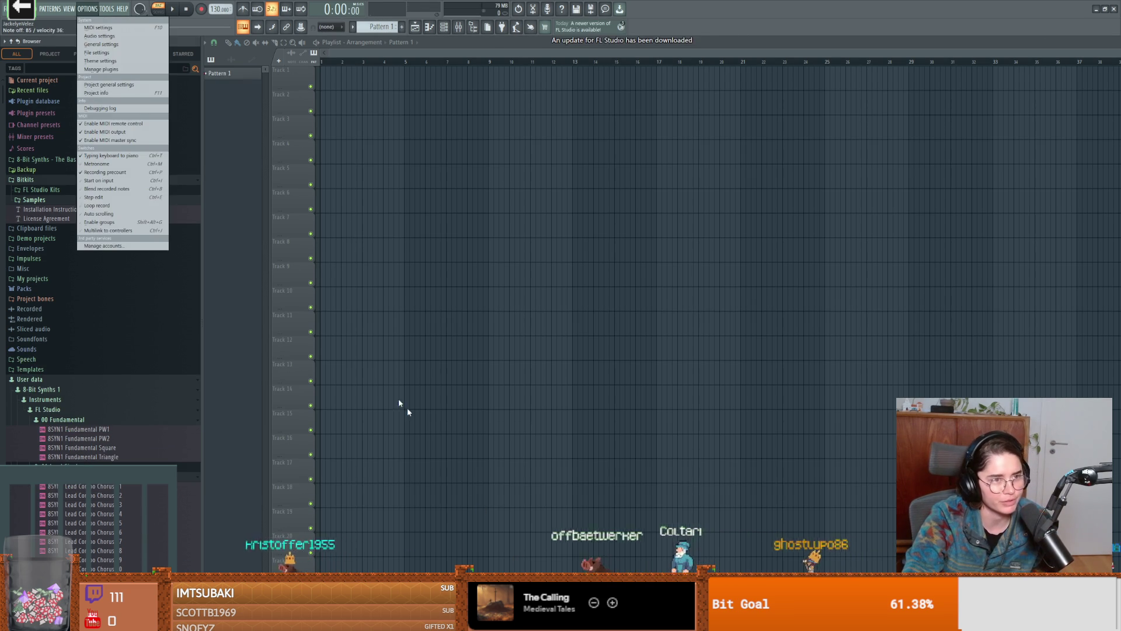
Switch the audio device to Focusrite USB ASIO and dismiss the sample-rate warning
click(94, 36)
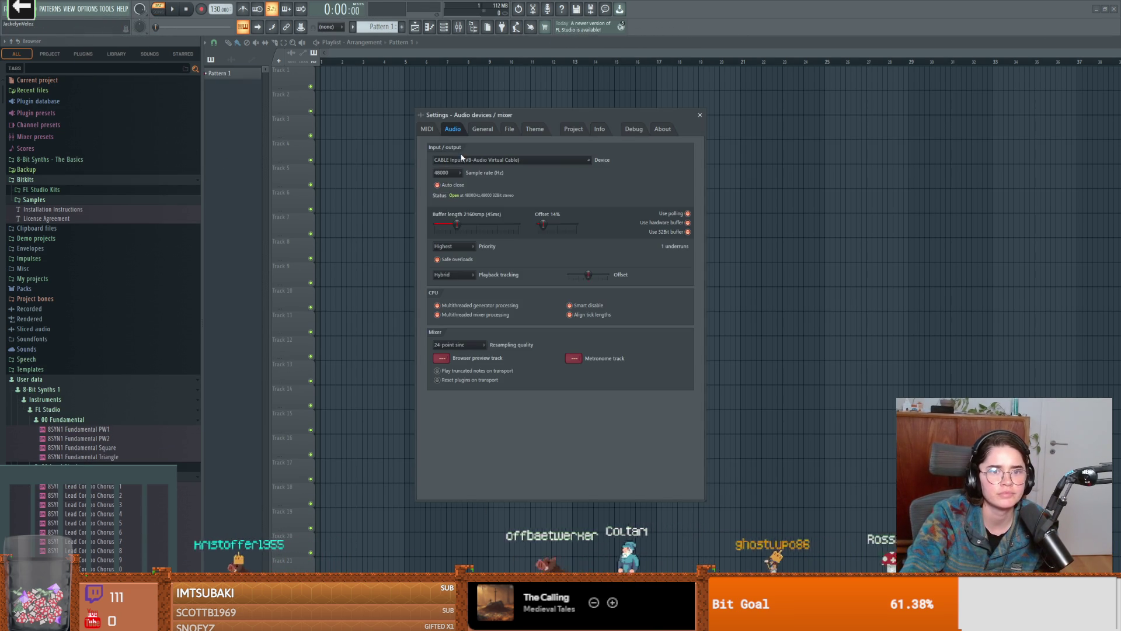
click(502, 160)
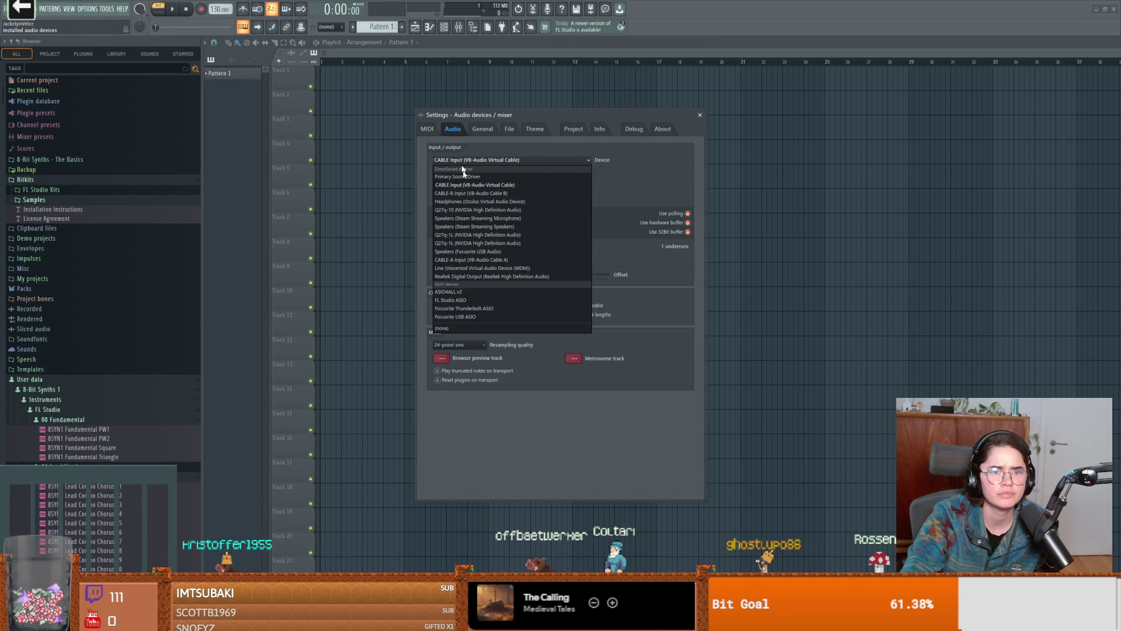
click(482, 316)
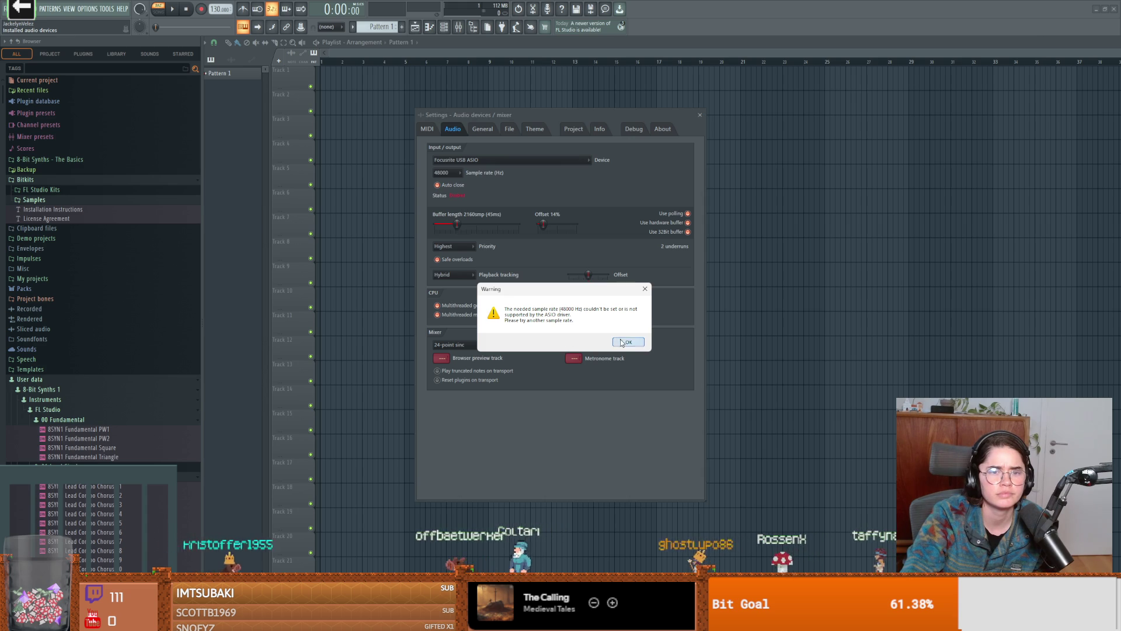
key(Return)
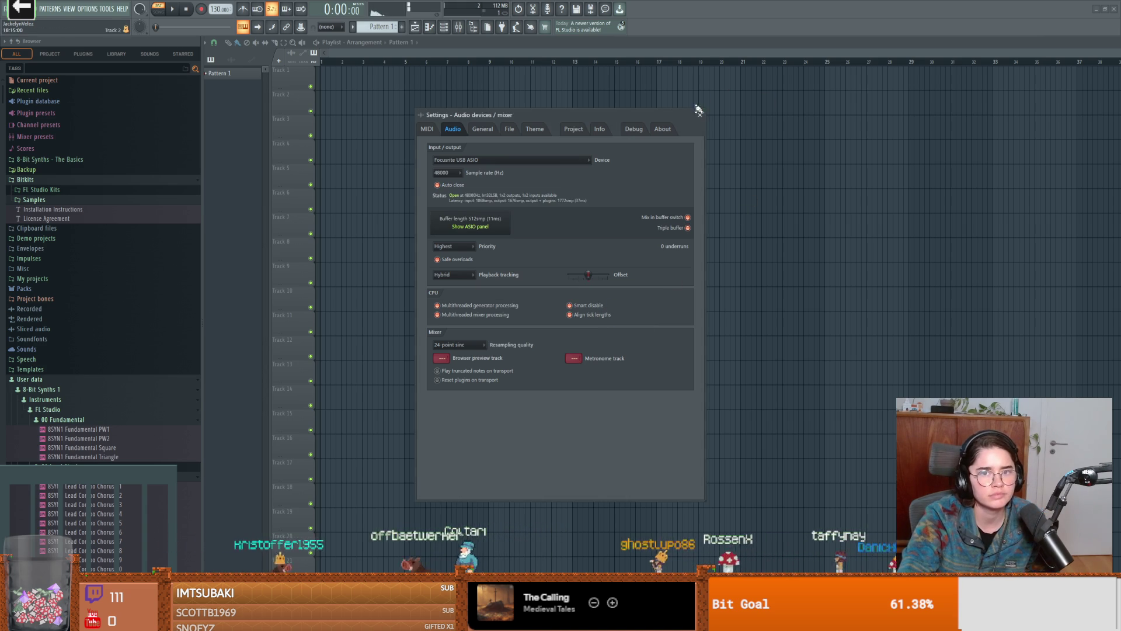
click(700, 114)
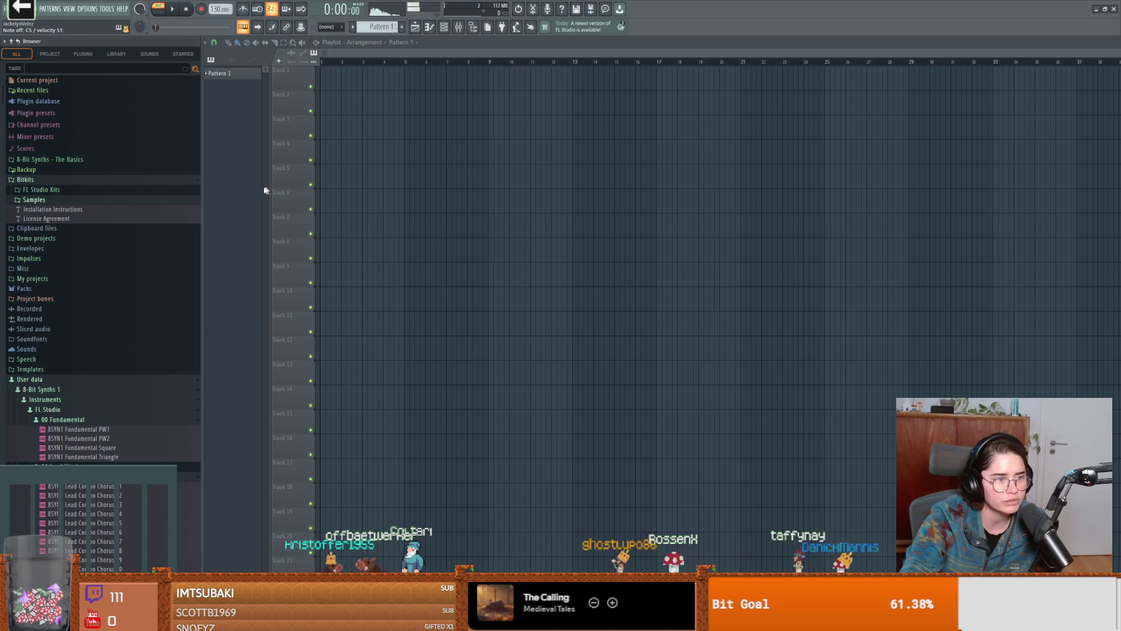
Bring up the channel rack and 808 Kick piano roll, and search the browser for piano sounds
key(F6)
key(F7)
click(84, 67)
text(piano)
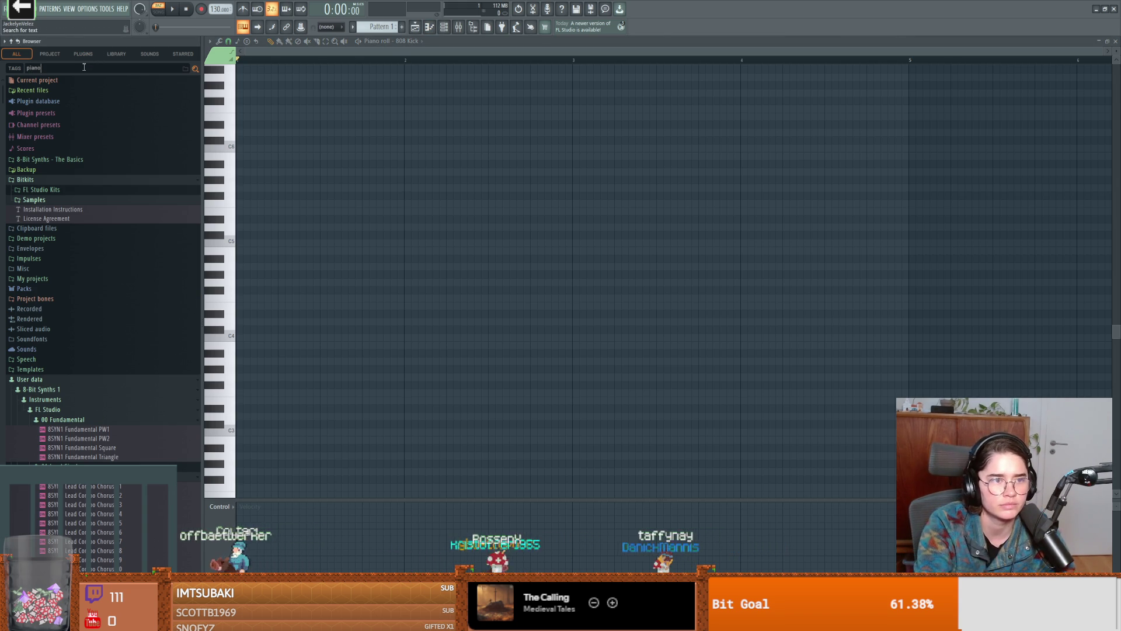
key(Return)
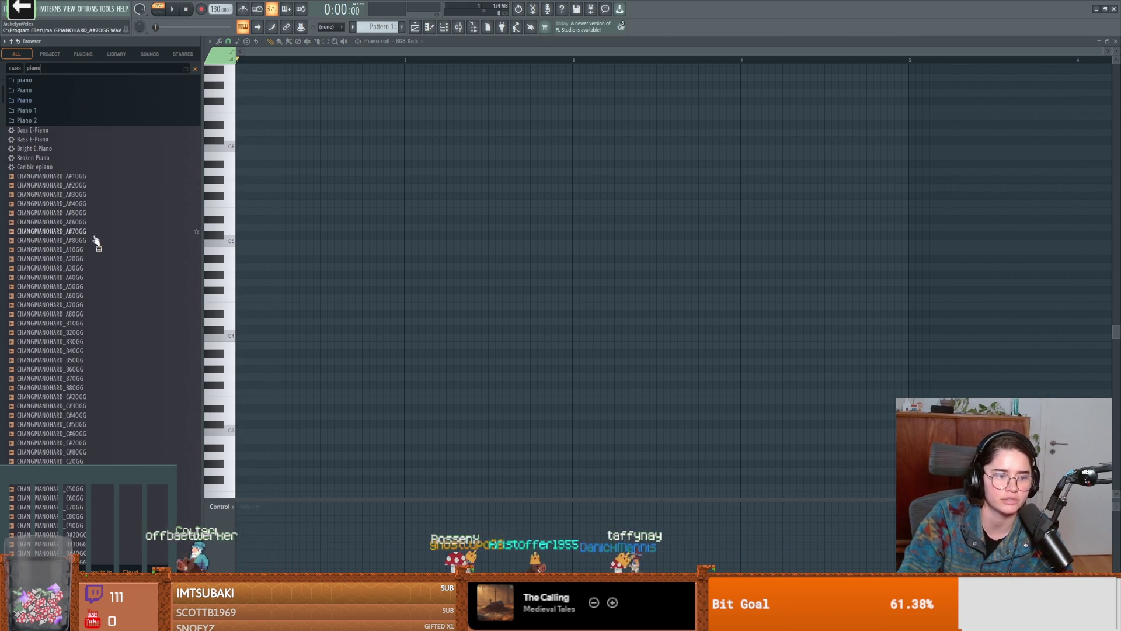
text(v2)
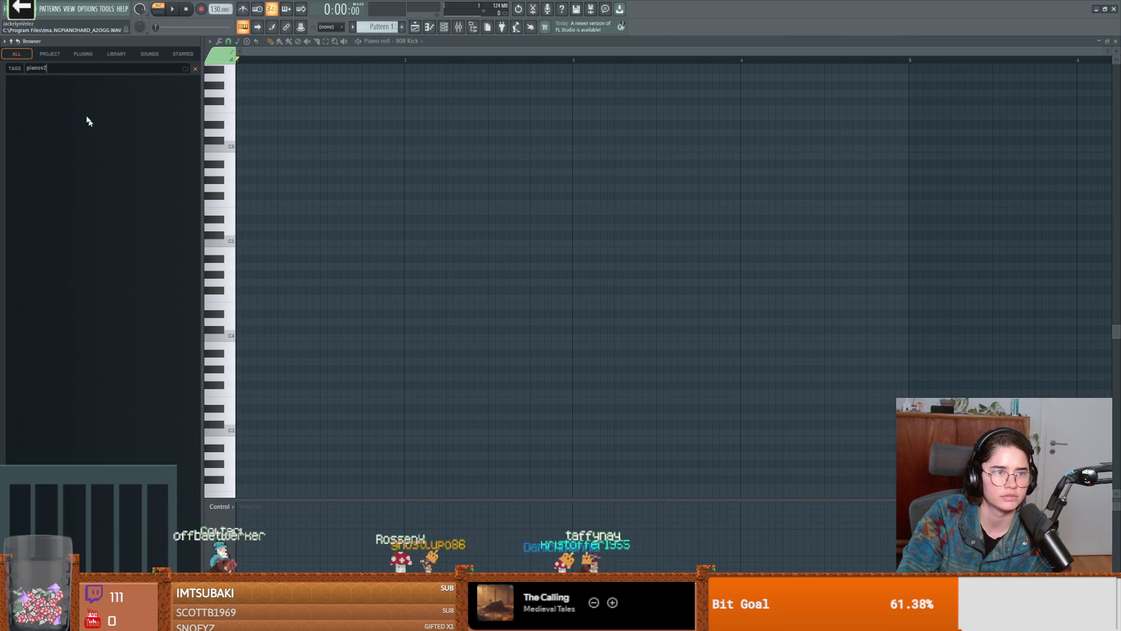
key(BackSpace)
scroll(117, 327, down, 5)
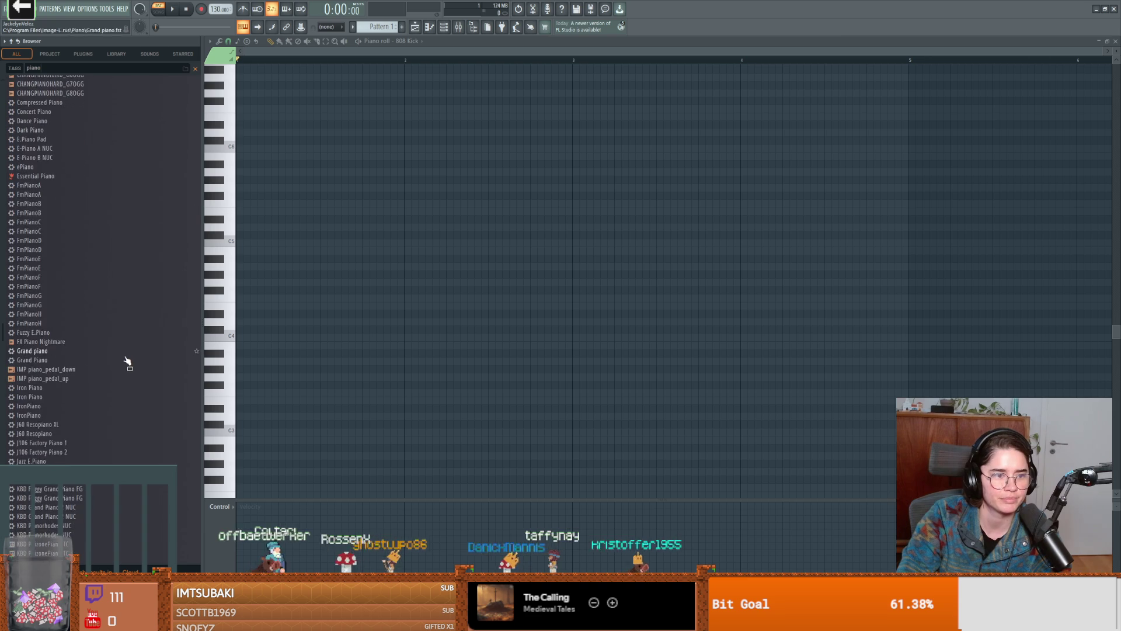
scroll(108, 354, down, 10)
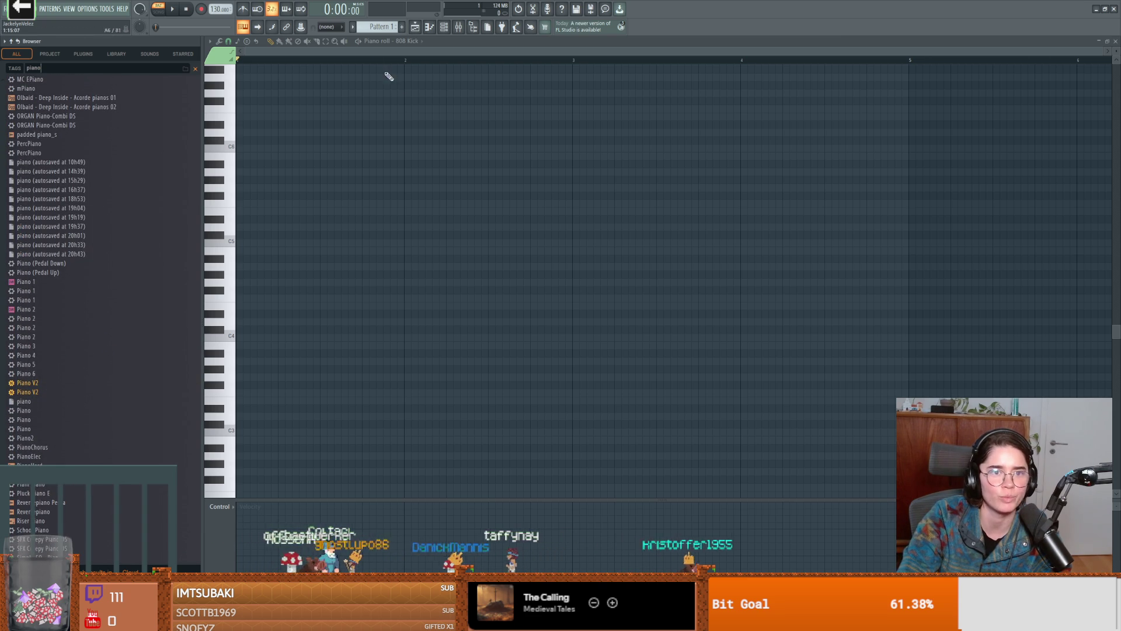
Drag Piano V2 from the browser into the channel rack as a new channel
click(444, 28)
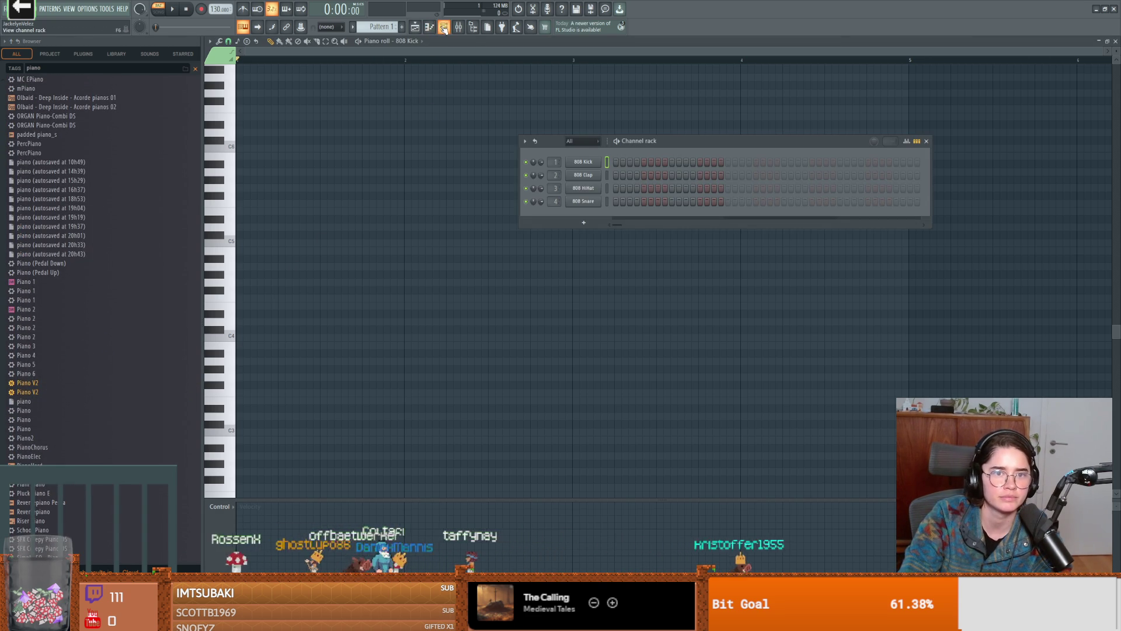
drag(39, 393, 552, 289)
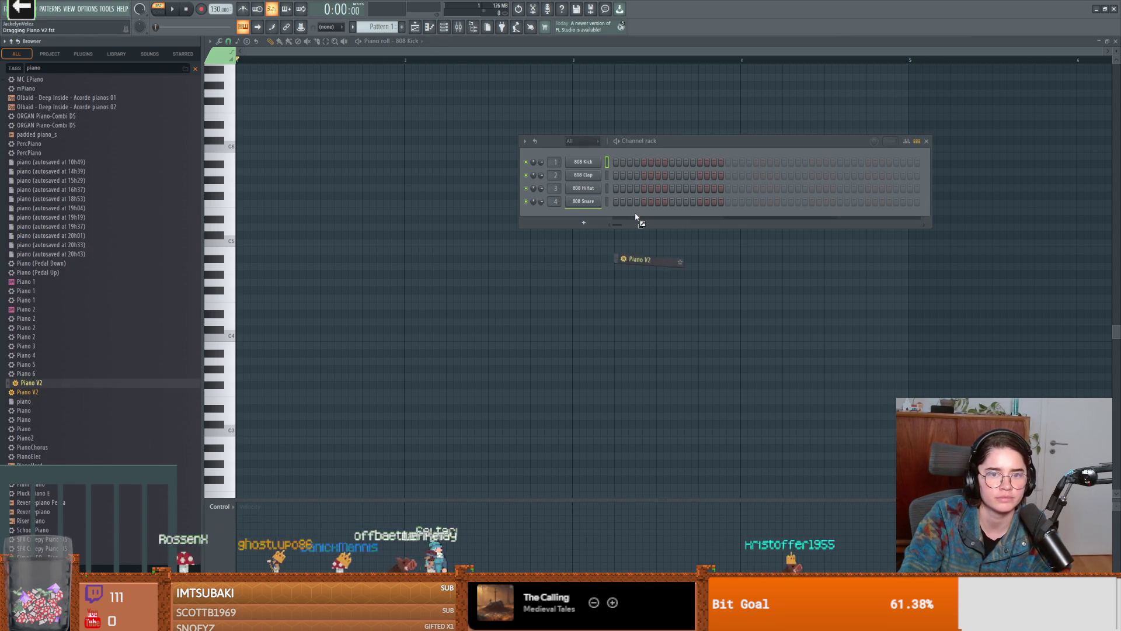
drag(637, 218, 638, 216)
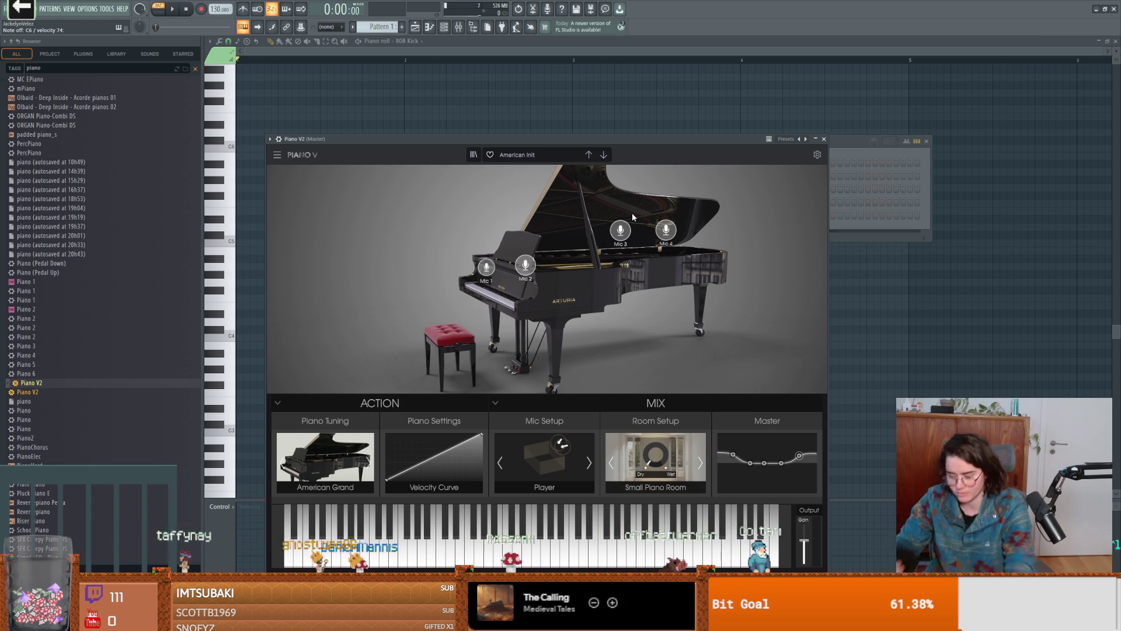
Start playback with Piano V2 loaded on its American Init preset
key(space)
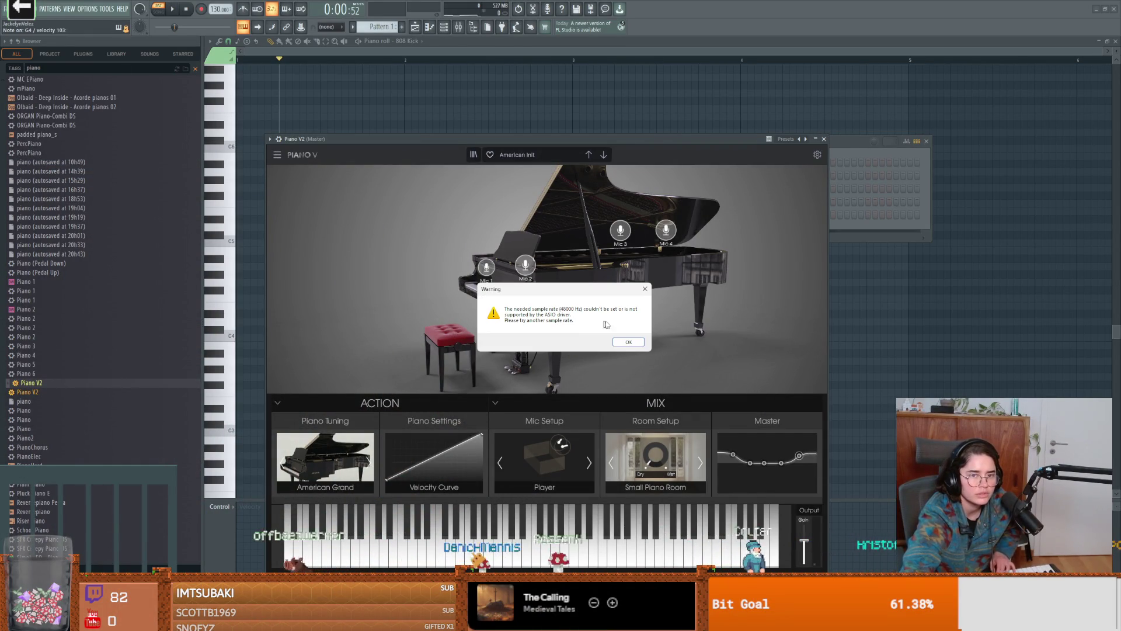
Dismiss the repeated sample-rate warnings while toggling playback on and off
click(639, 346)
key(space)
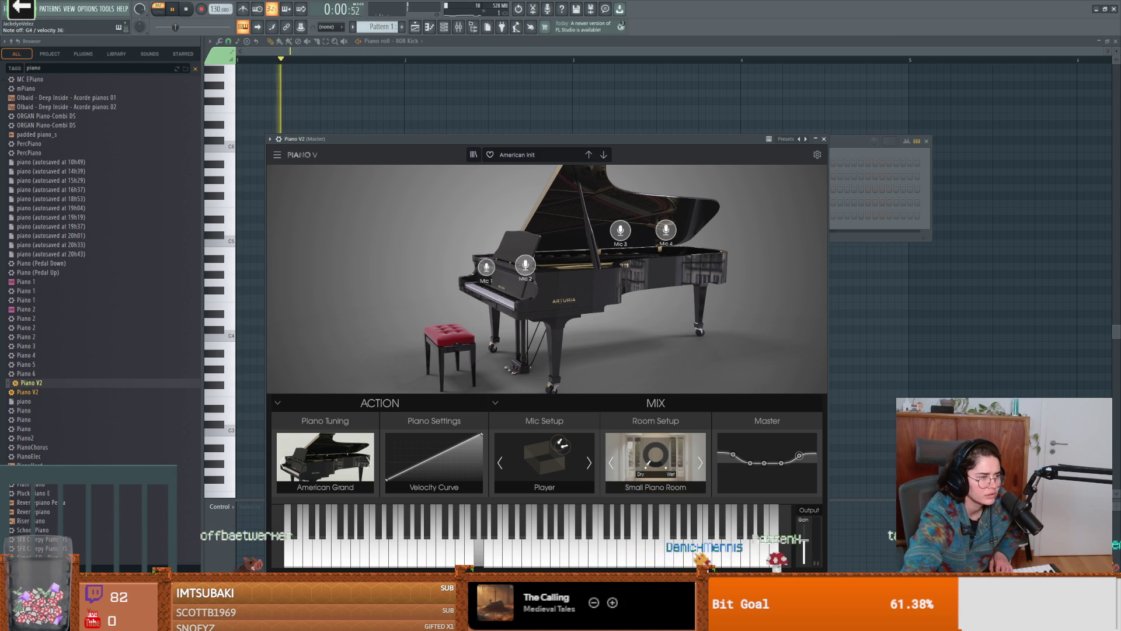
key(space)
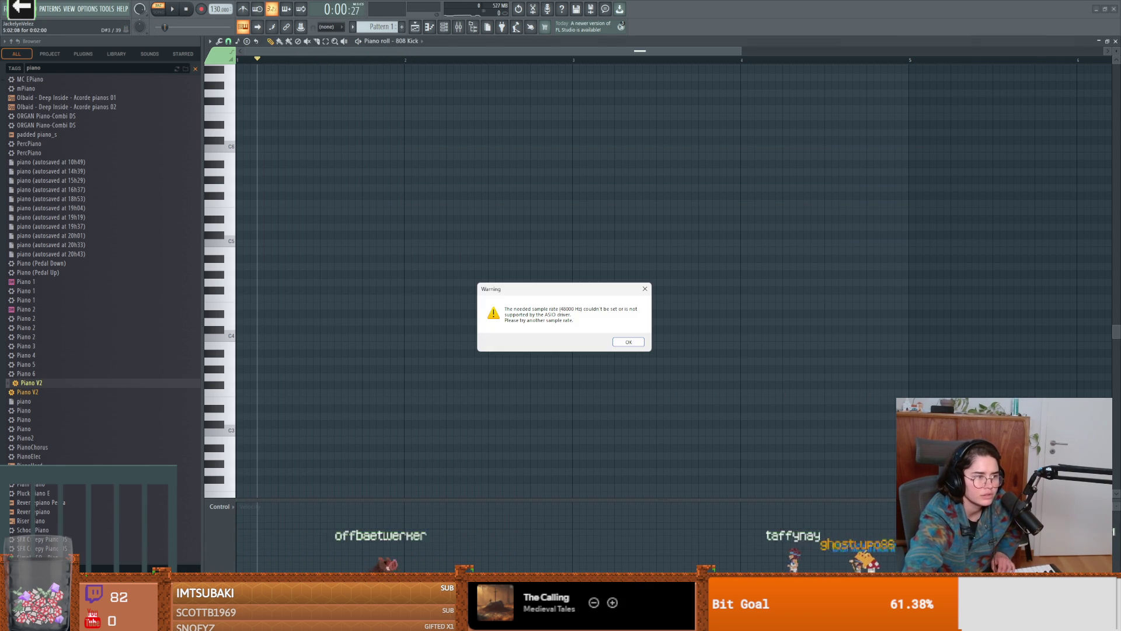
click(631, 342)
key(space)
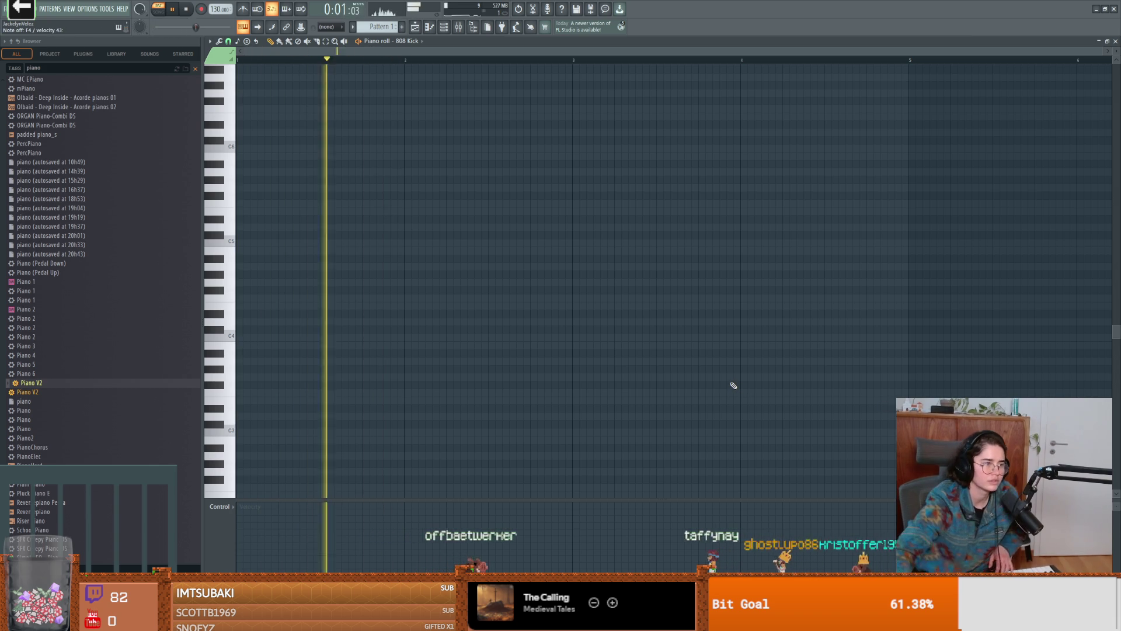
key(space)
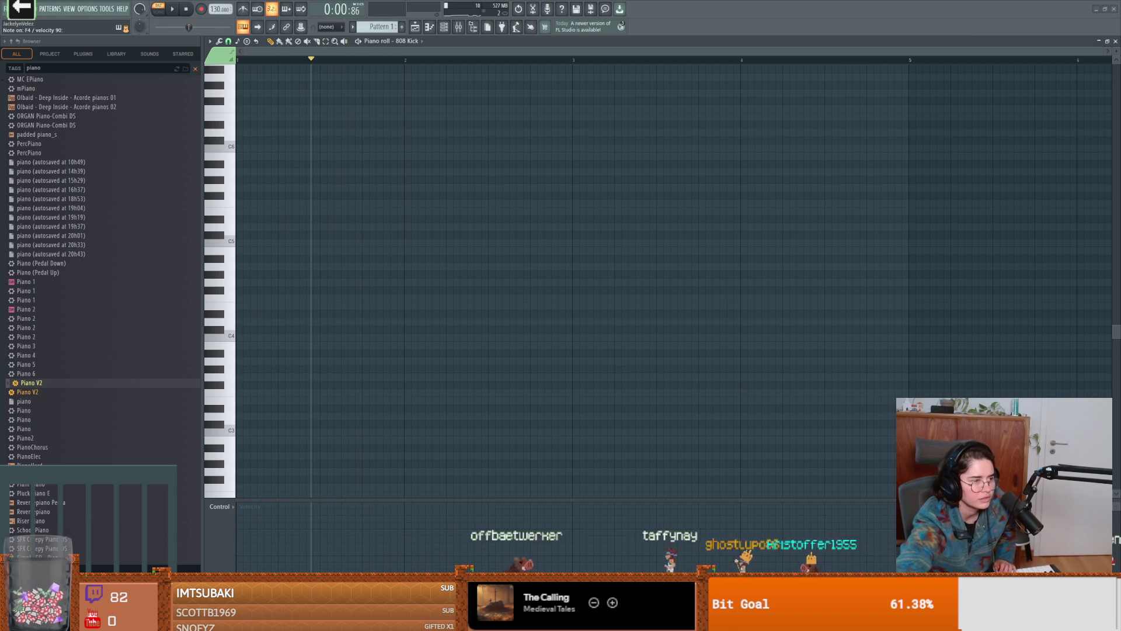
click(448, 360)
click(618, 344)
key(space)
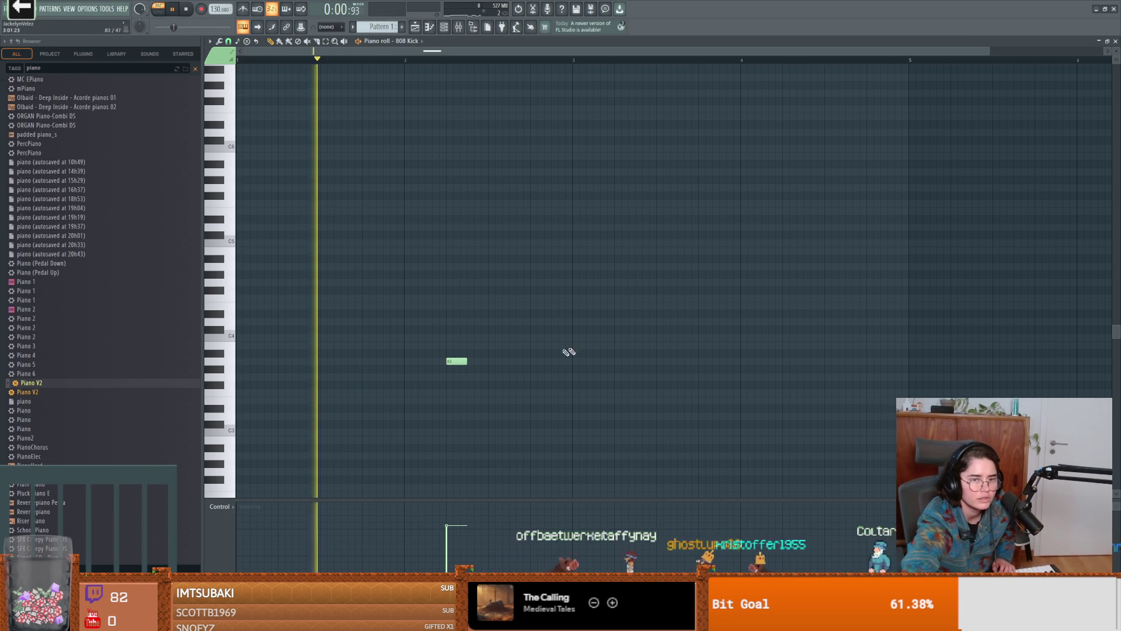
right_click(458, 361)
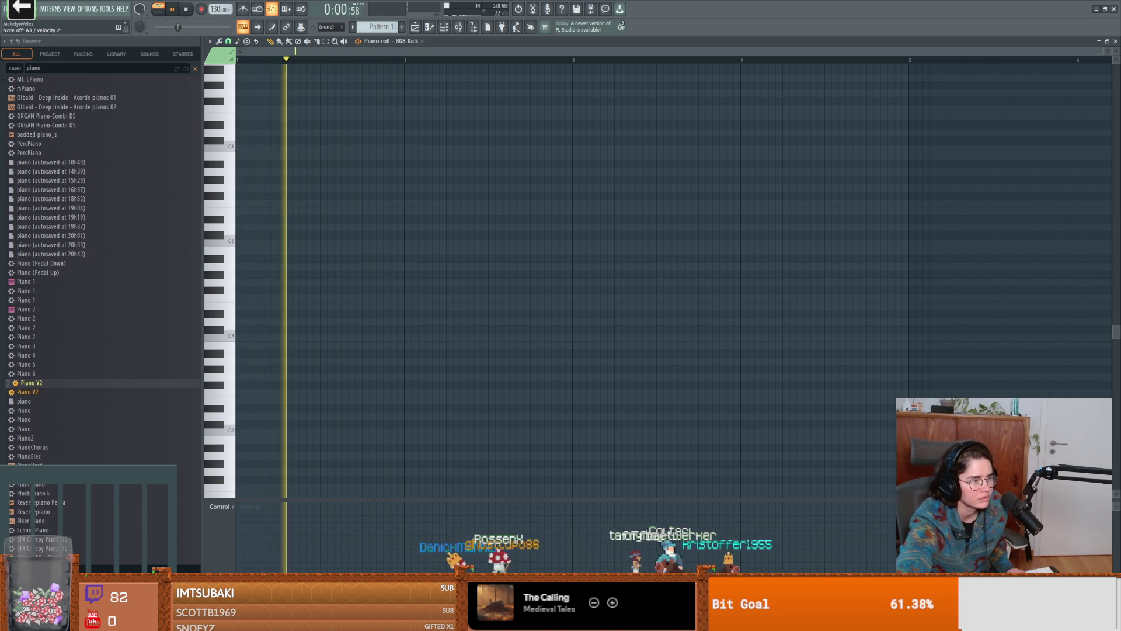
key(space)
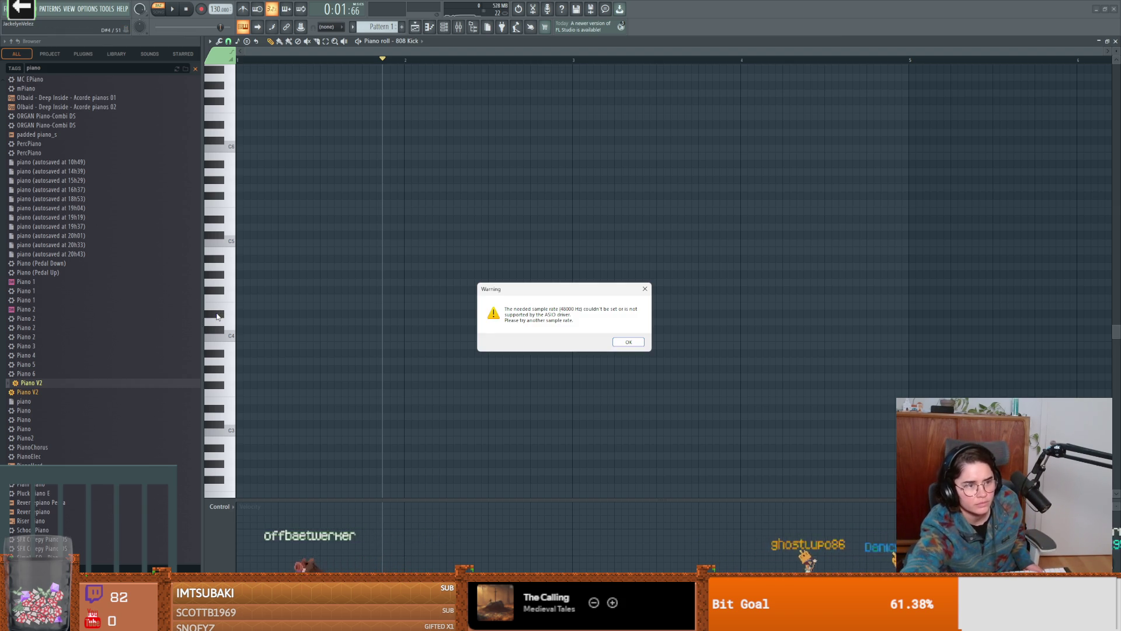
click(645, 344)
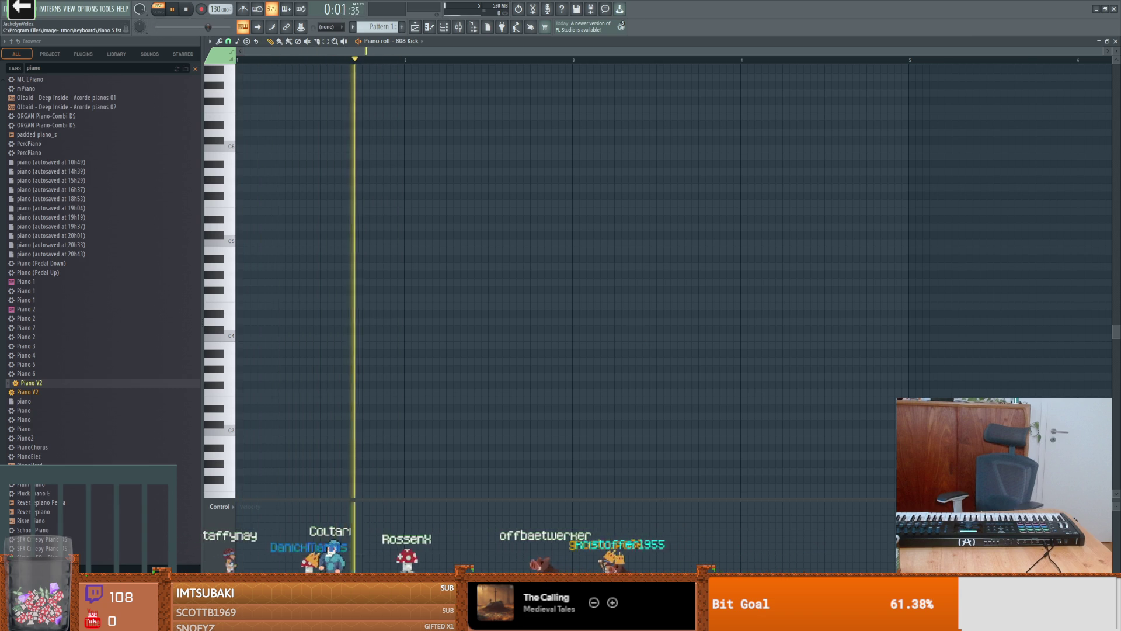
Pause playback at 0:00:24
key(space)
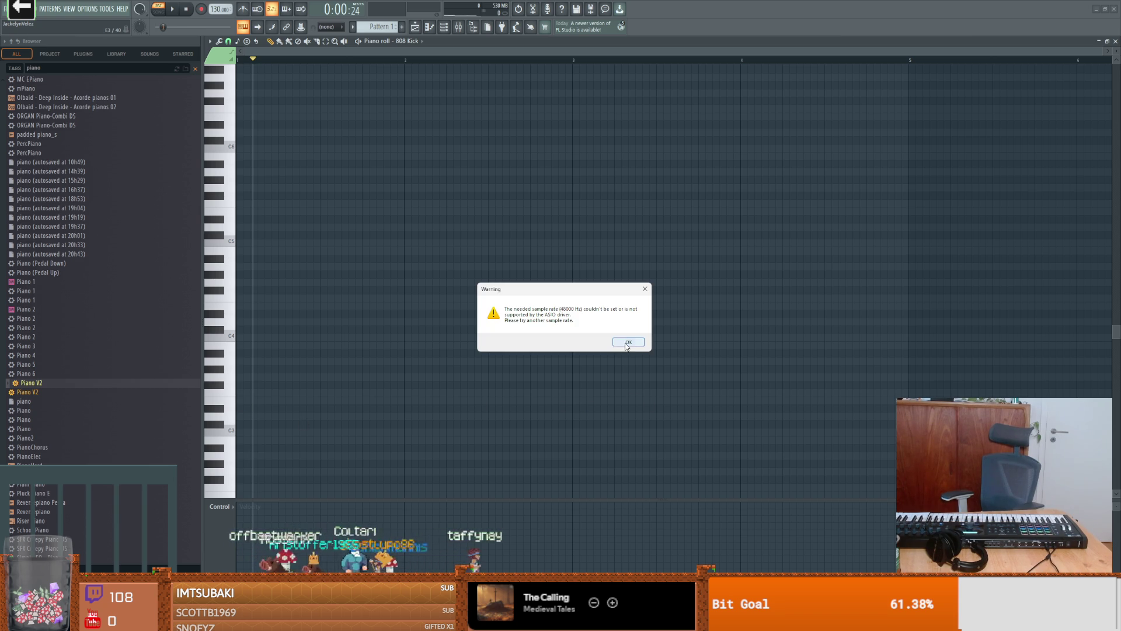
Clear the three sample-rate warnings and the audio driver error with OK
click(628, 343)
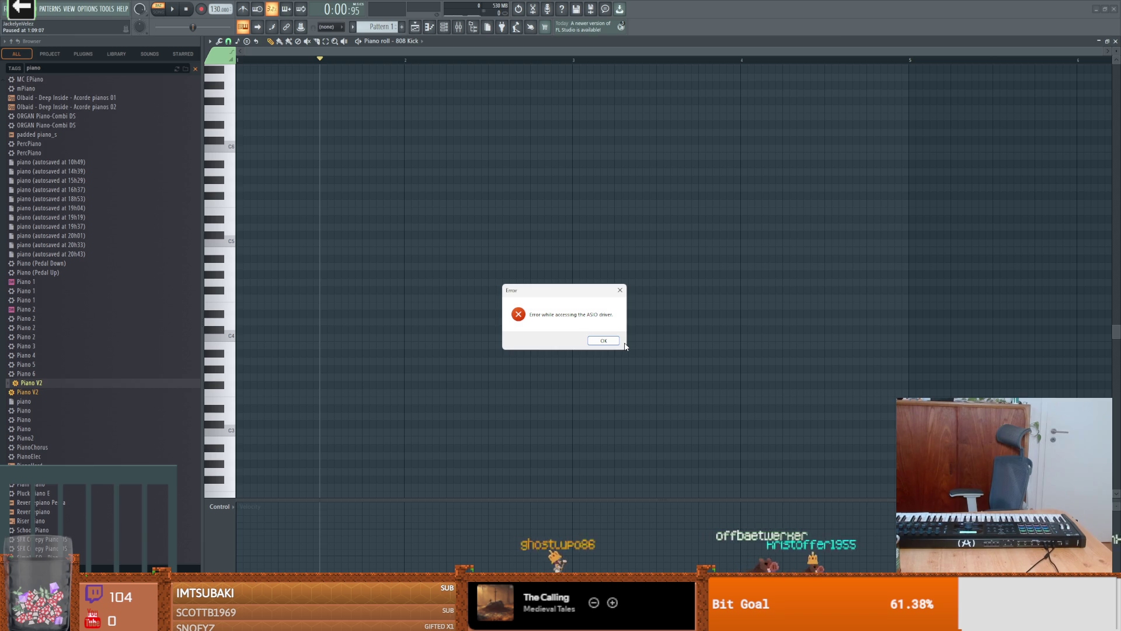
click(588, 341)
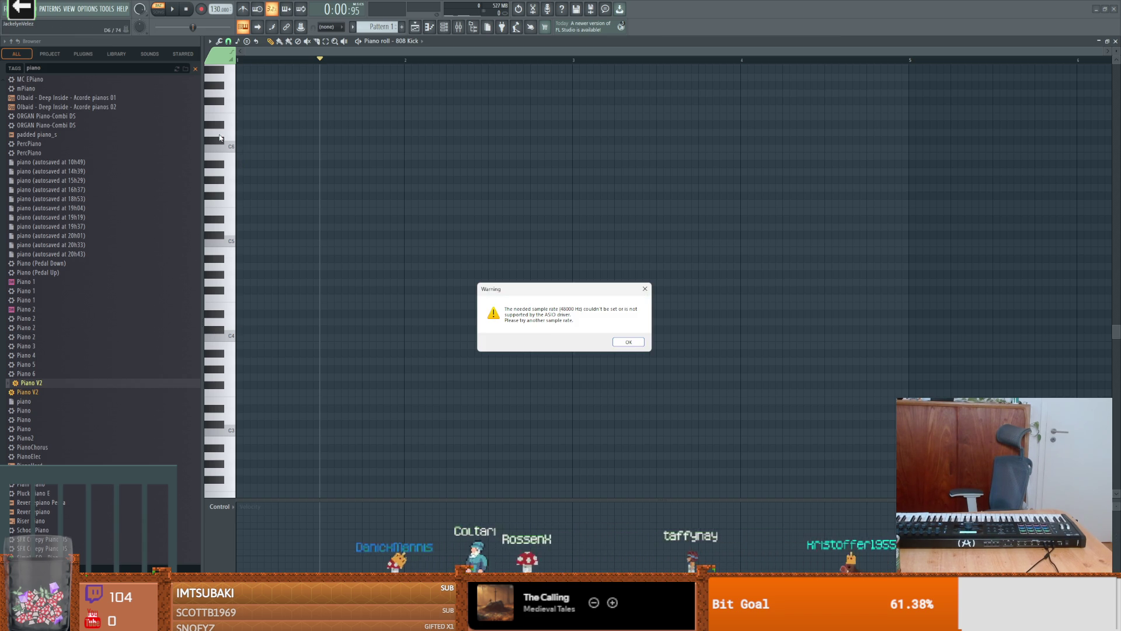
click(629, 343)
click(221, 332)
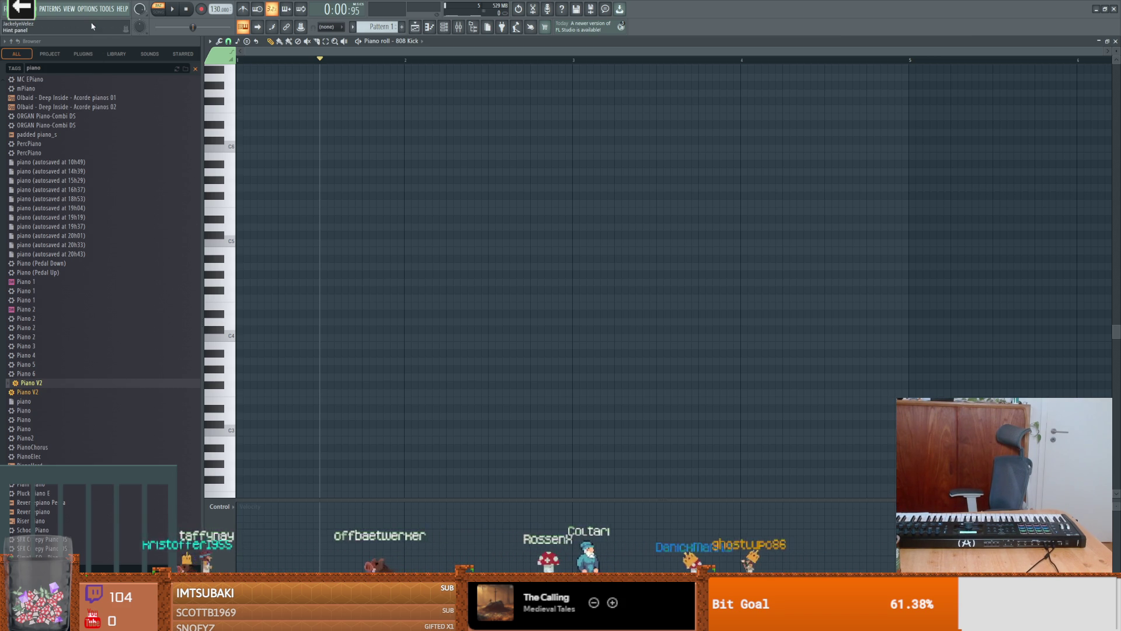
Set the audio device to Focusrite USB ASIO, then sweep the piano roll keys to test sound
click(108, 12)
mouse_move(88, 8)
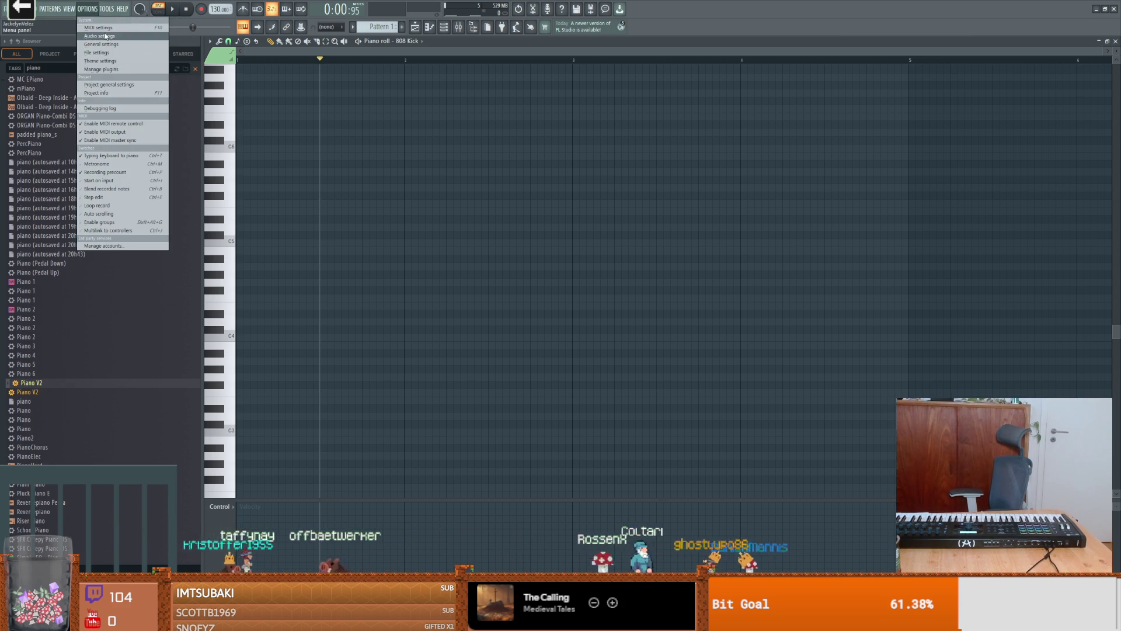
click(110, 40)
click(495, 159)
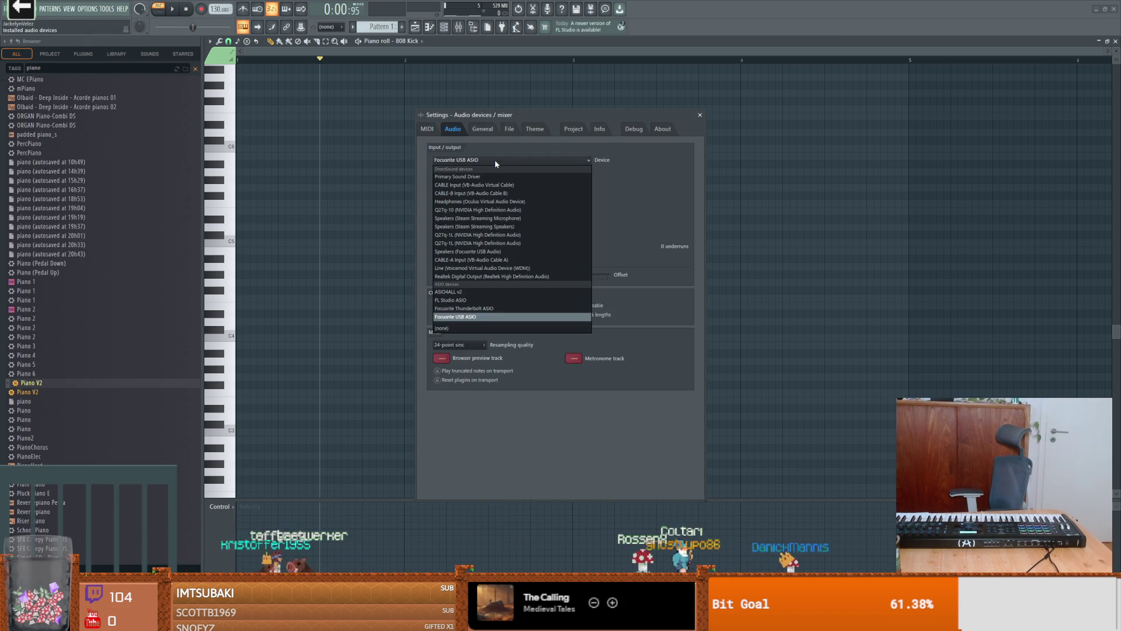
click(461, 317)
click(701, 115)
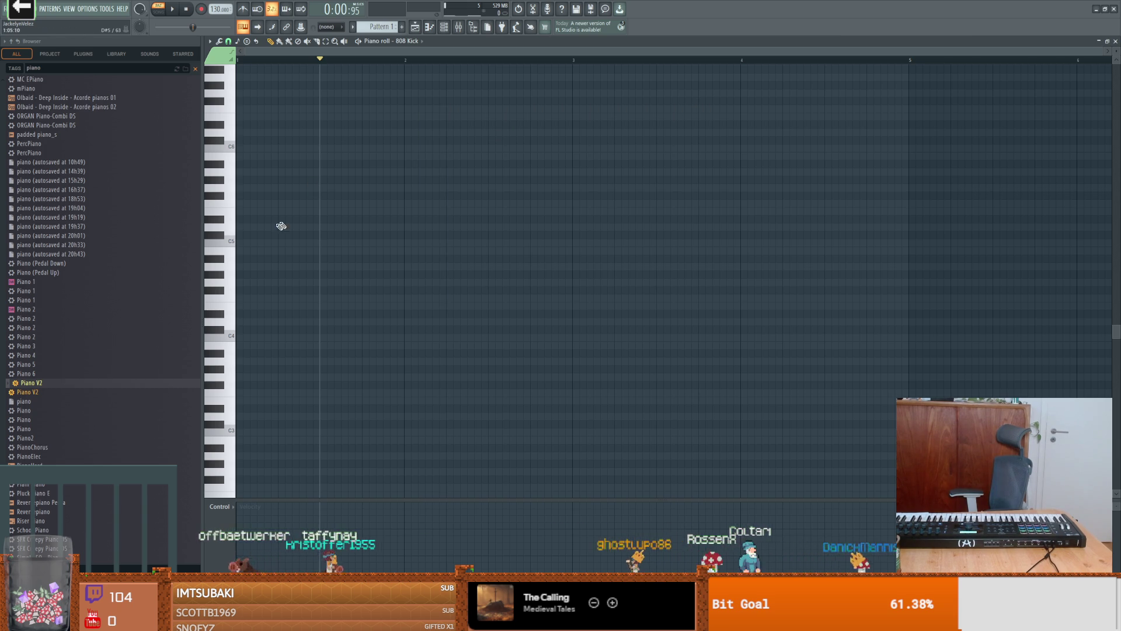
mouse_move(237, 240)
mouse_down()
mouse_move(231, 295)
mouse_move(231, 205)
mouse_up()
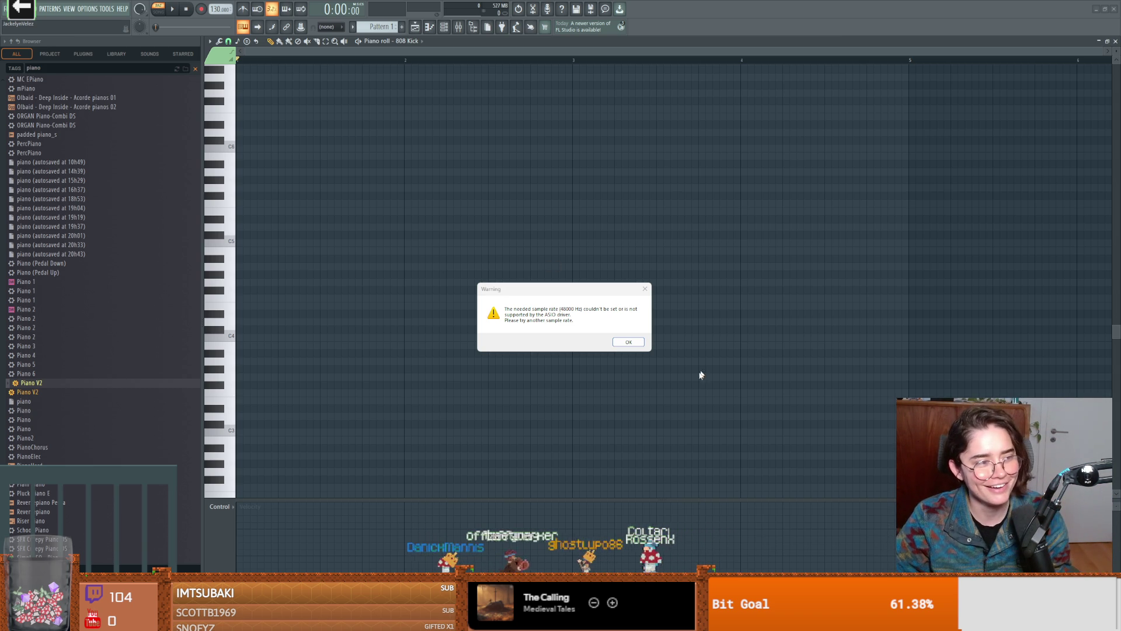
Dismiss the warning and quit FL Studio without saving untitled.flp
click(628, 341)
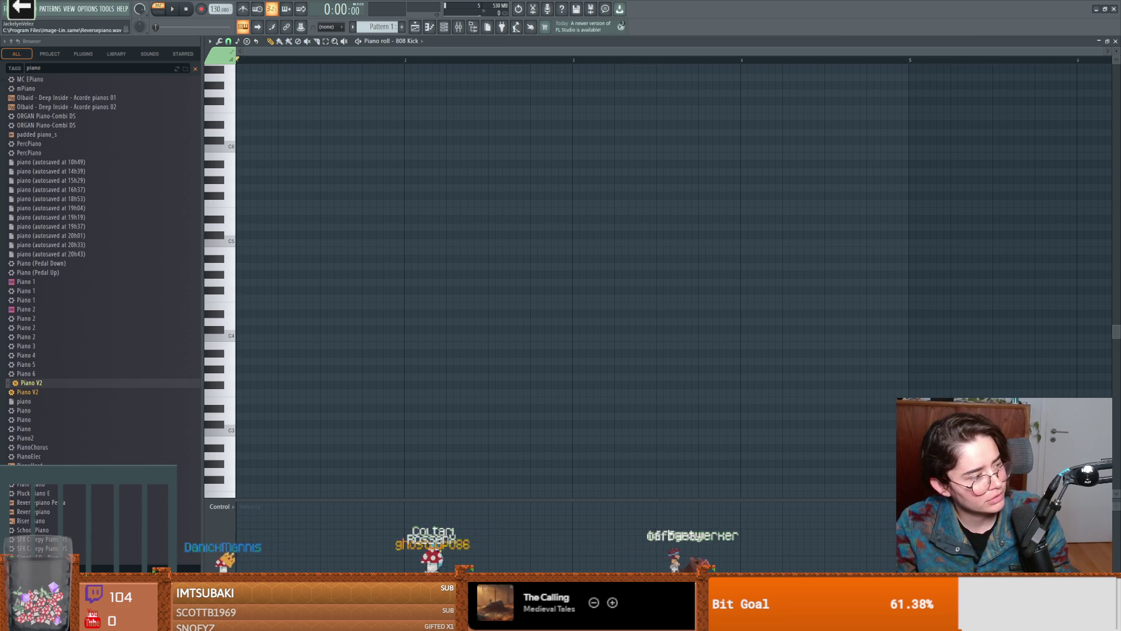
click(1114, 10)
click(572, 333)
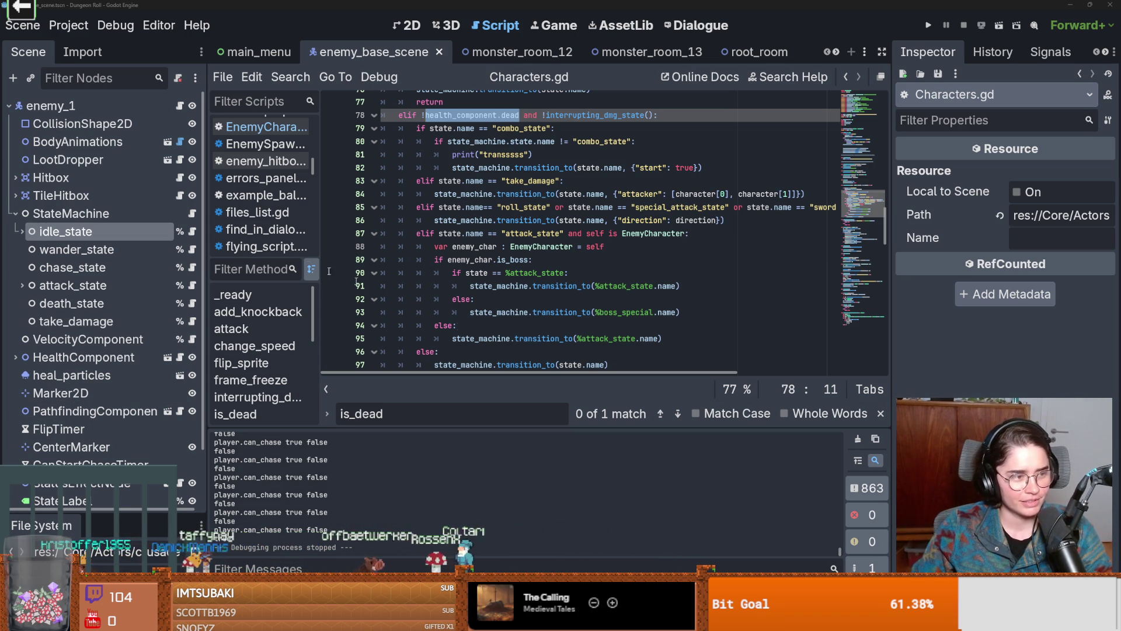
click(714, 264)
scroll(643, 280, up, 5)
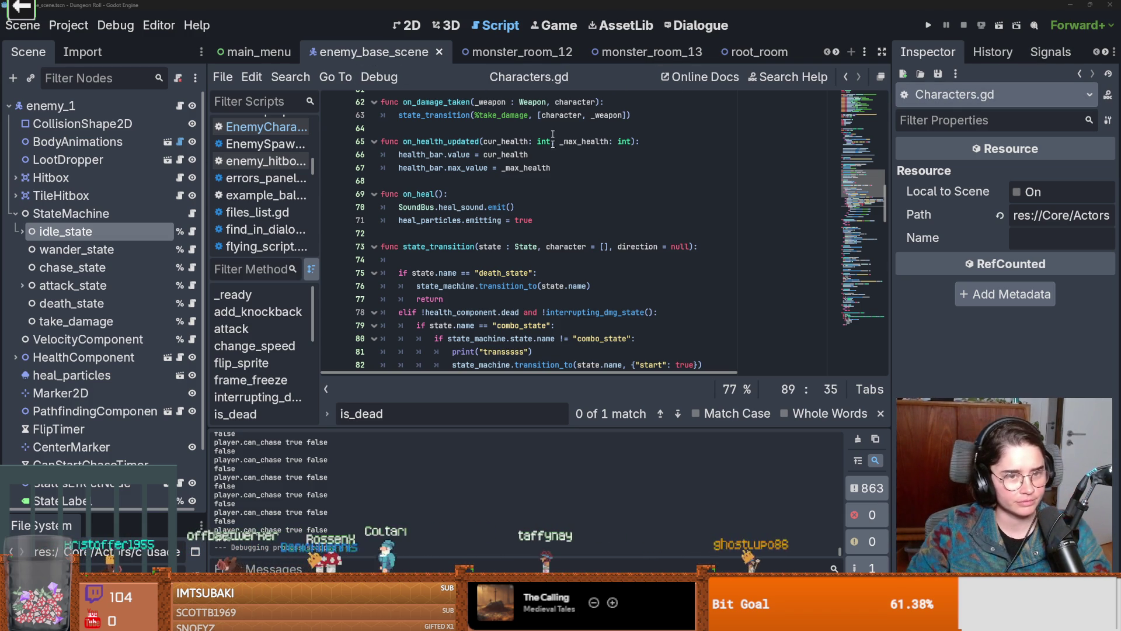
Save the enemy base scene and scroll Characters.gd up to its _ready function
click(405, 181)
key(ctrl+s)
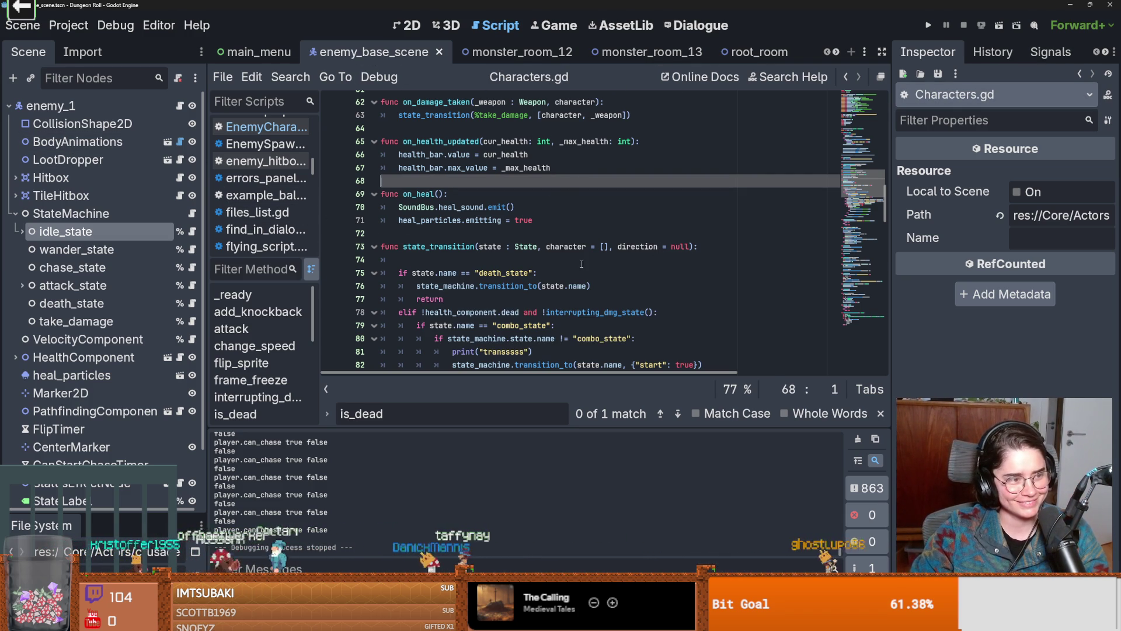
click(567, 246)
key(ctrl+s)
scroll(466, 241, up, 4)
scroll(532, 231, up, 6)
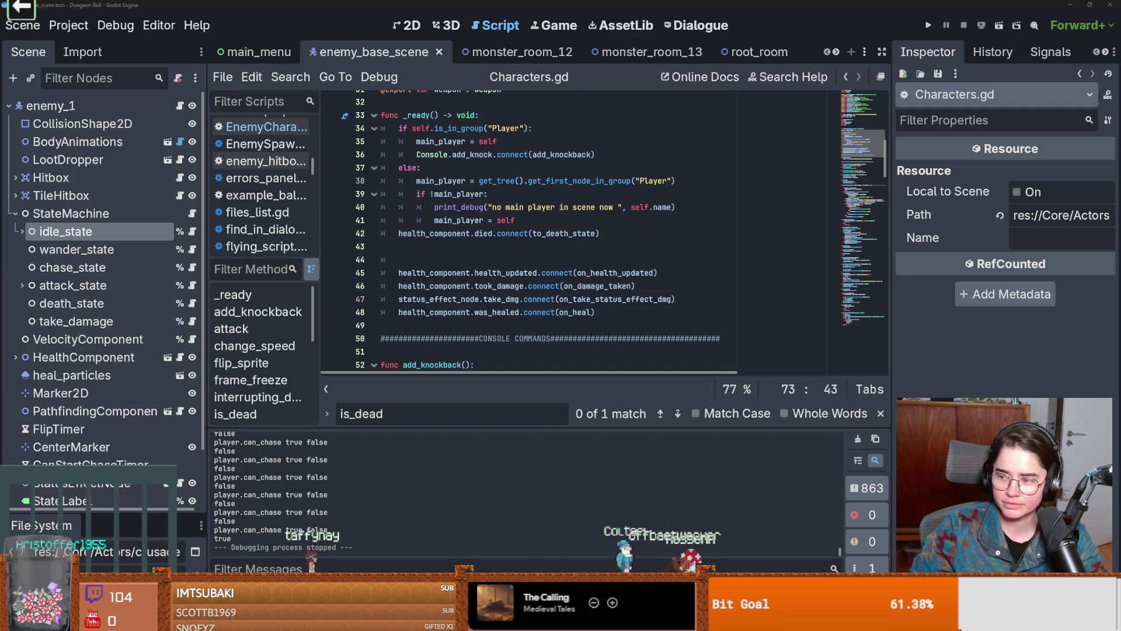
Delete blank line 43 after the died-signal connection, save the script, and raise Streamer.bot
click(596, 312)
key(ctrl+s)
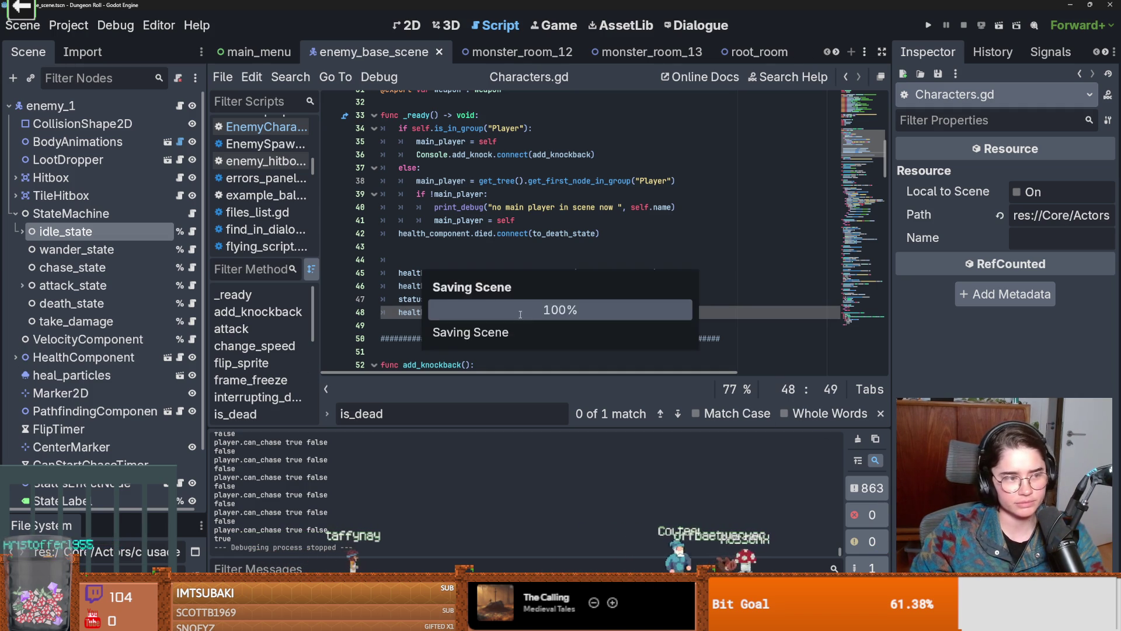
scroll(437, 296, up, 3)
scroll(437, 295, down, 2)
click(431, 290)
key(BackSpace)
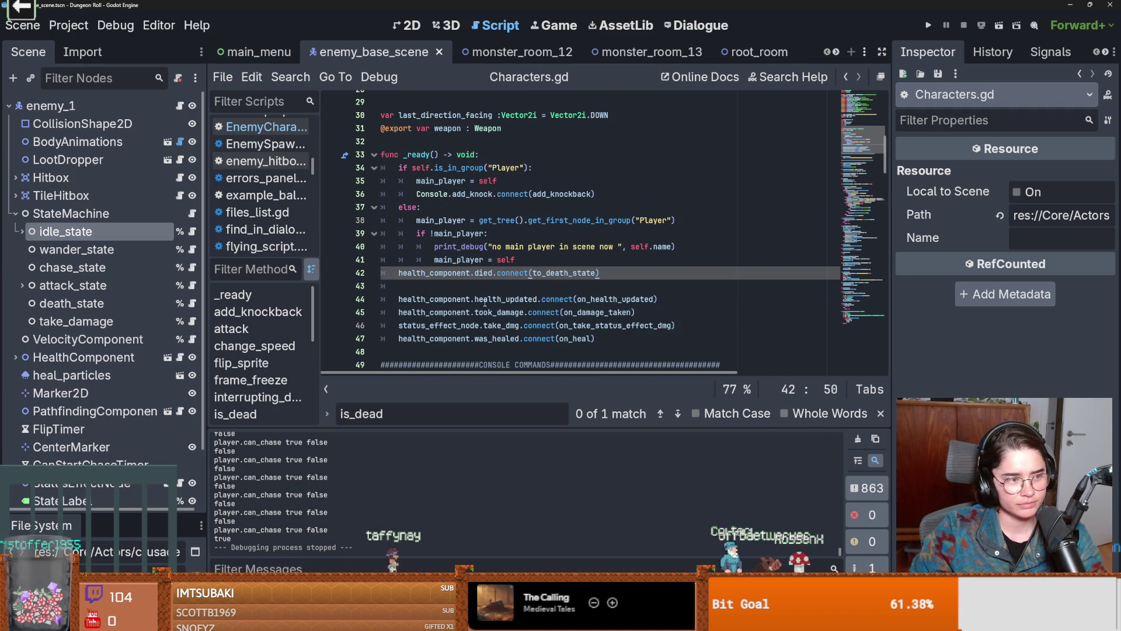
key(ctrl+s)
scroll(496, 310, up, 8)
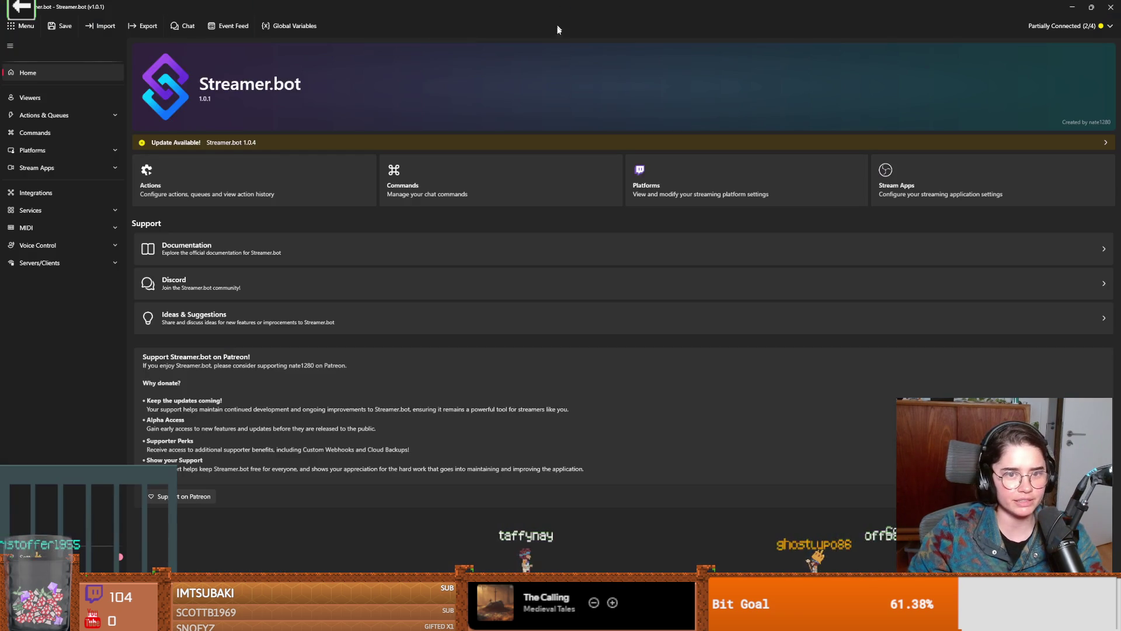
double_click(558, 142)
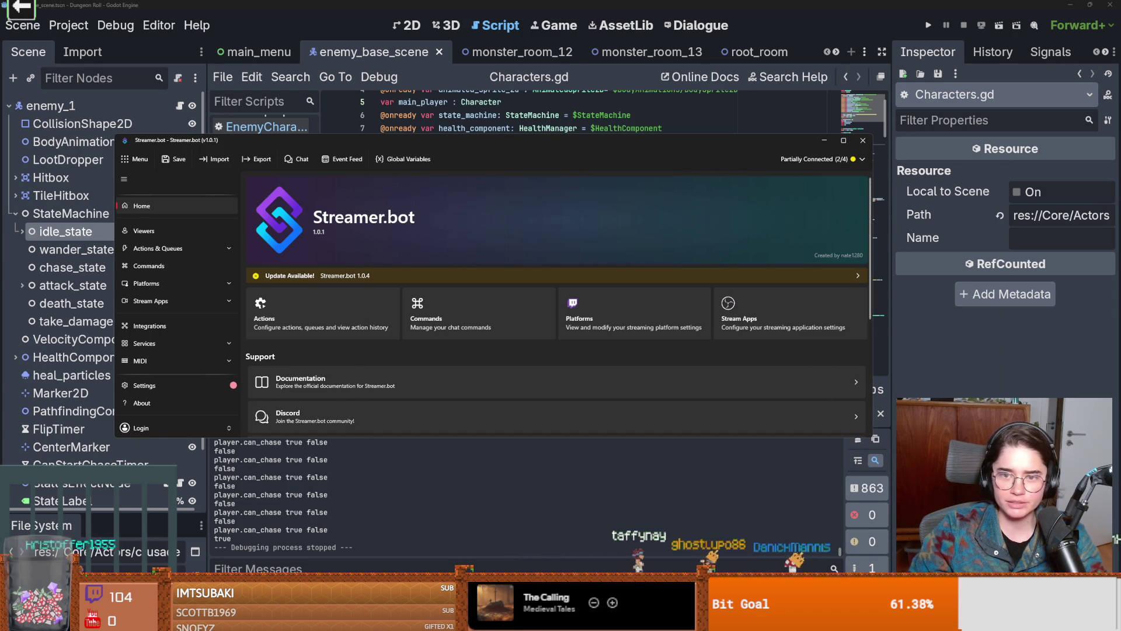
Click away from the Streamer.bot window to dismiss it
click(1090, 315)
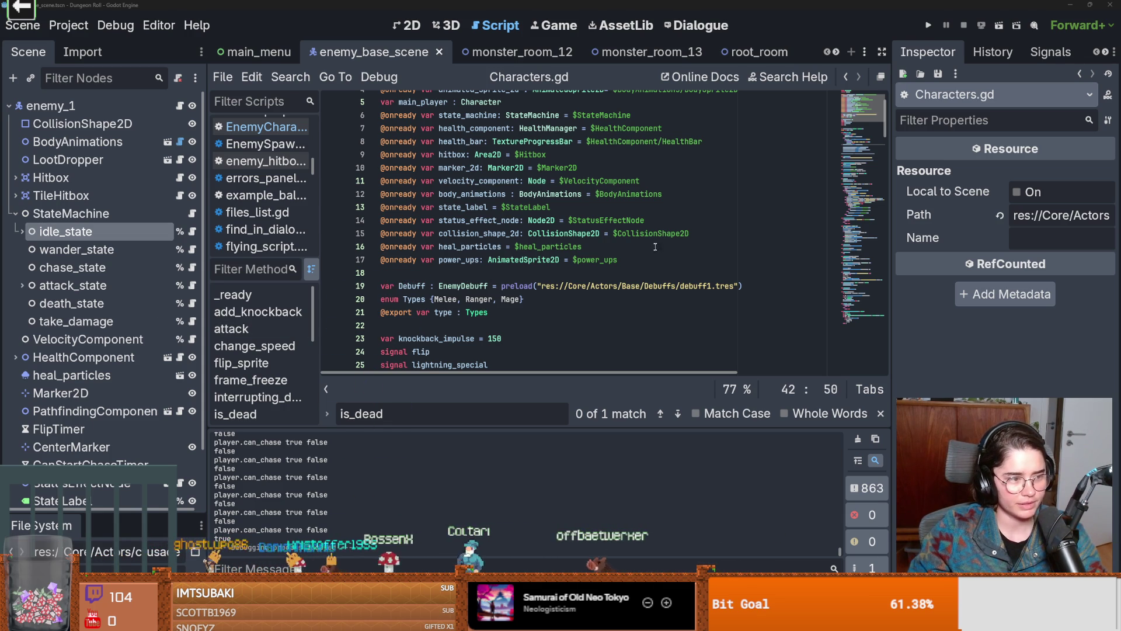
Save the Characters.gd edits to the enemy base scene and review the script's top declarations
click(585, 246)
key(ctrl+s)
scroll(466, 294, up, 2)
scroll(465, 294, down, 3)
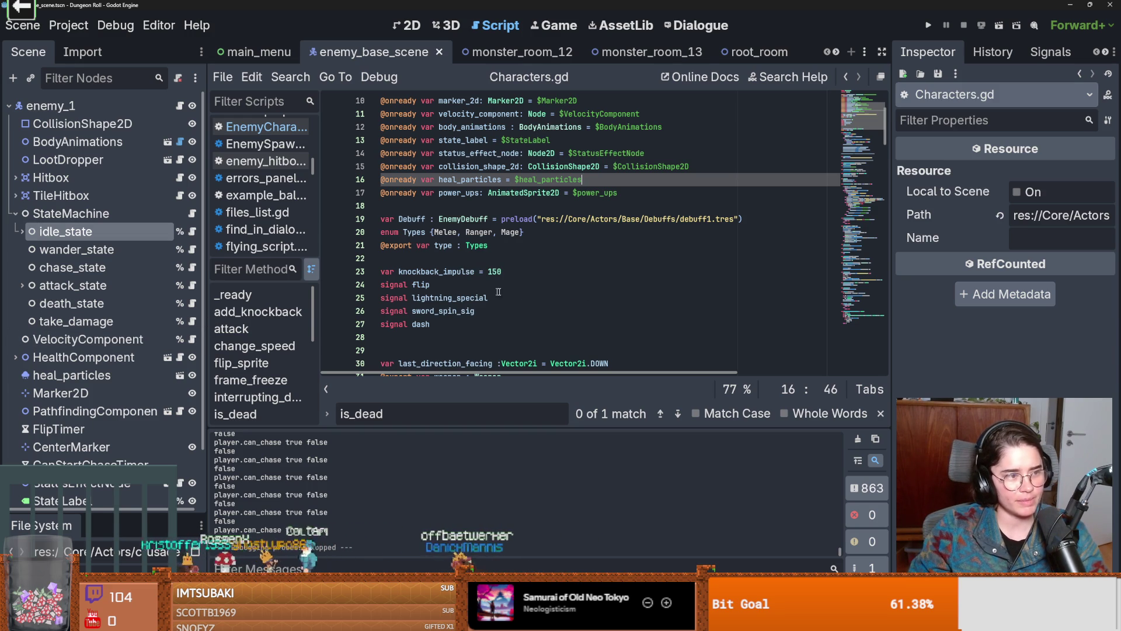
scroll(588, 286, up, 2)
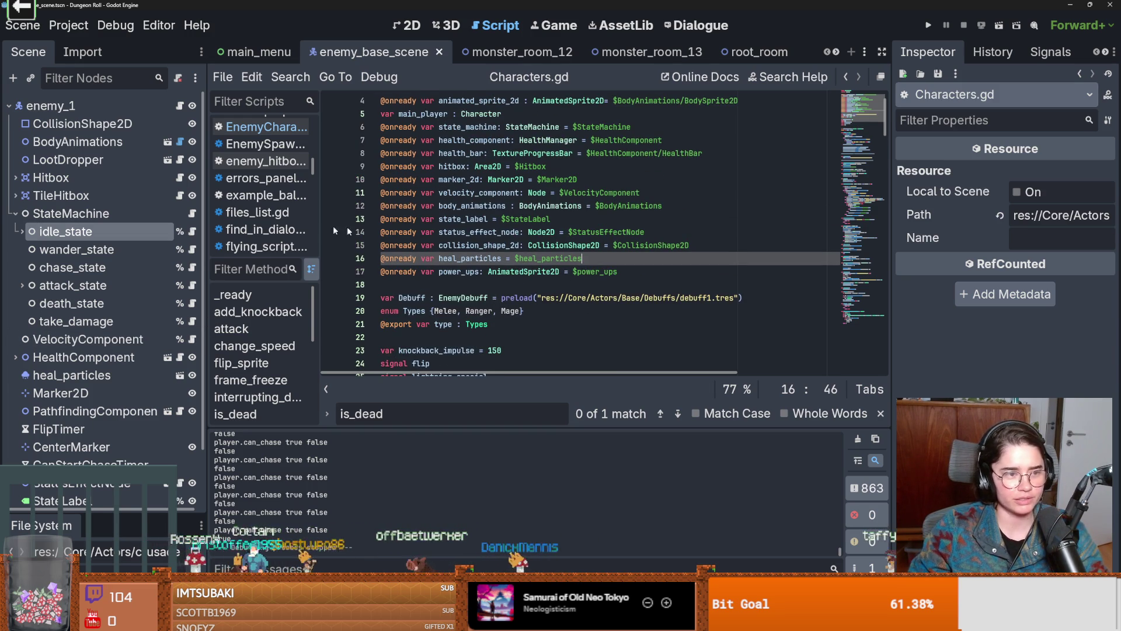
Launch Dungeon Roll and start a new game as the Crusader
click(929, 27)
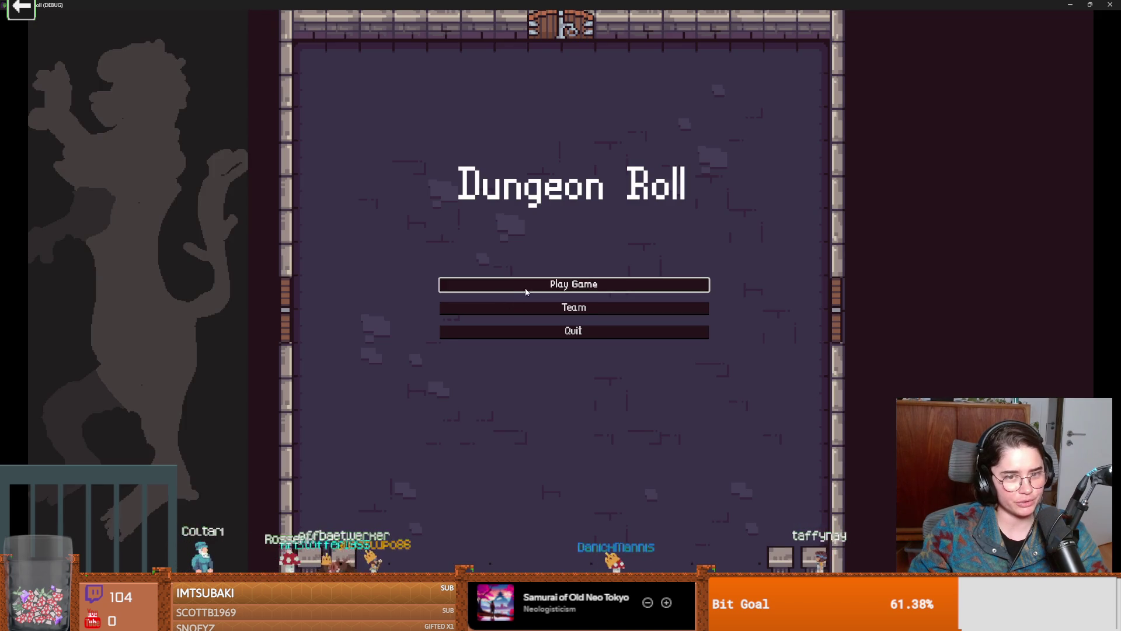
click(526, 283)
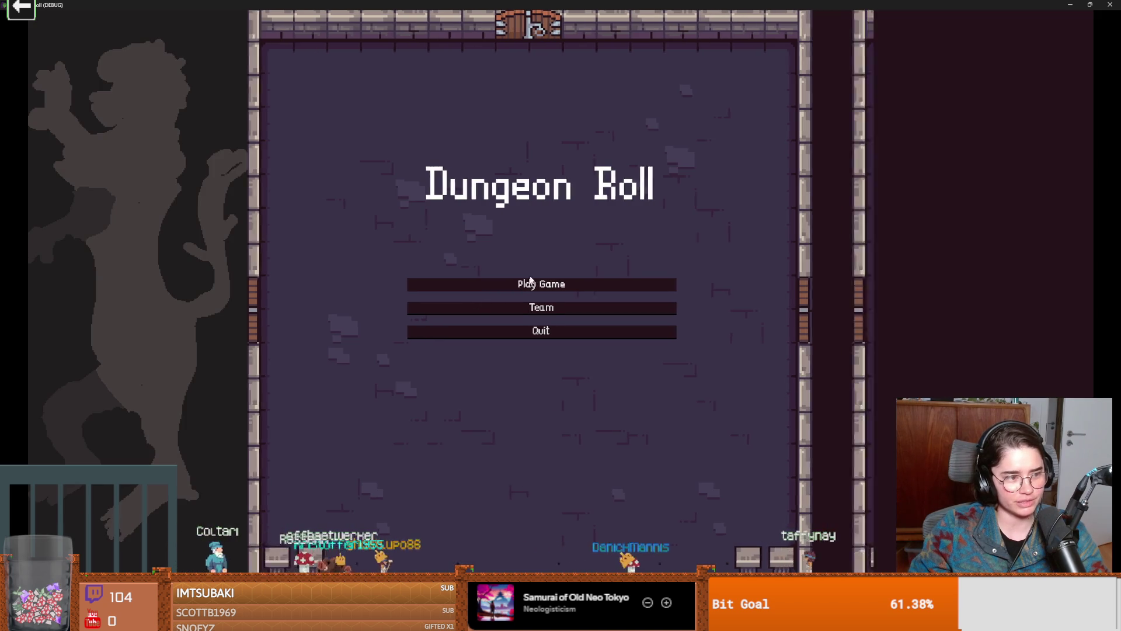
click(440, 154)
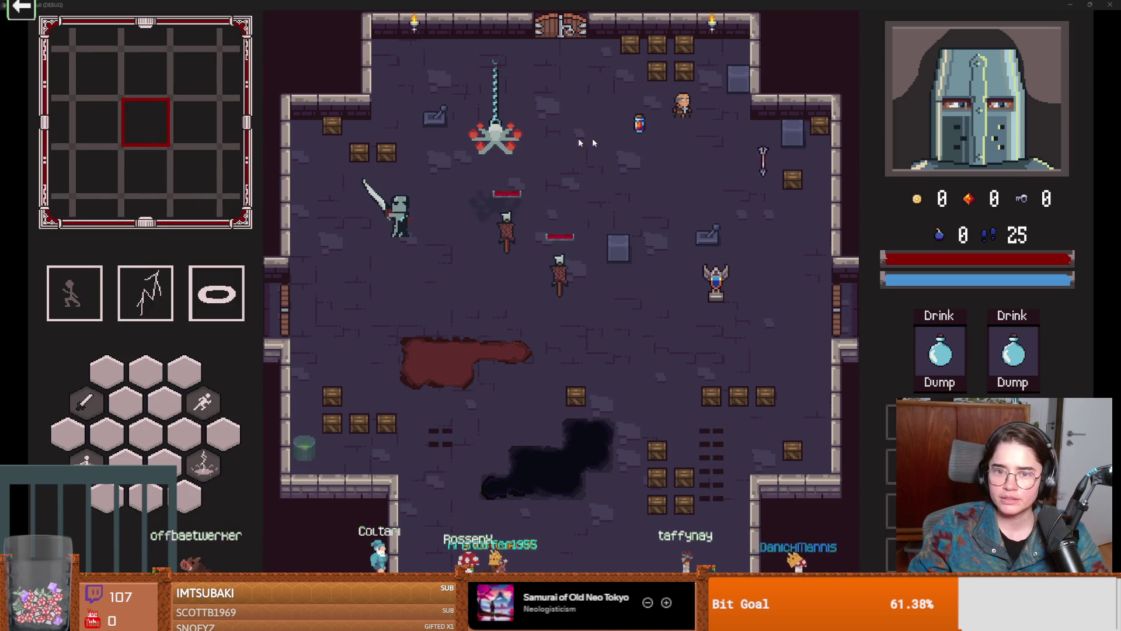
key(alt+Tab)
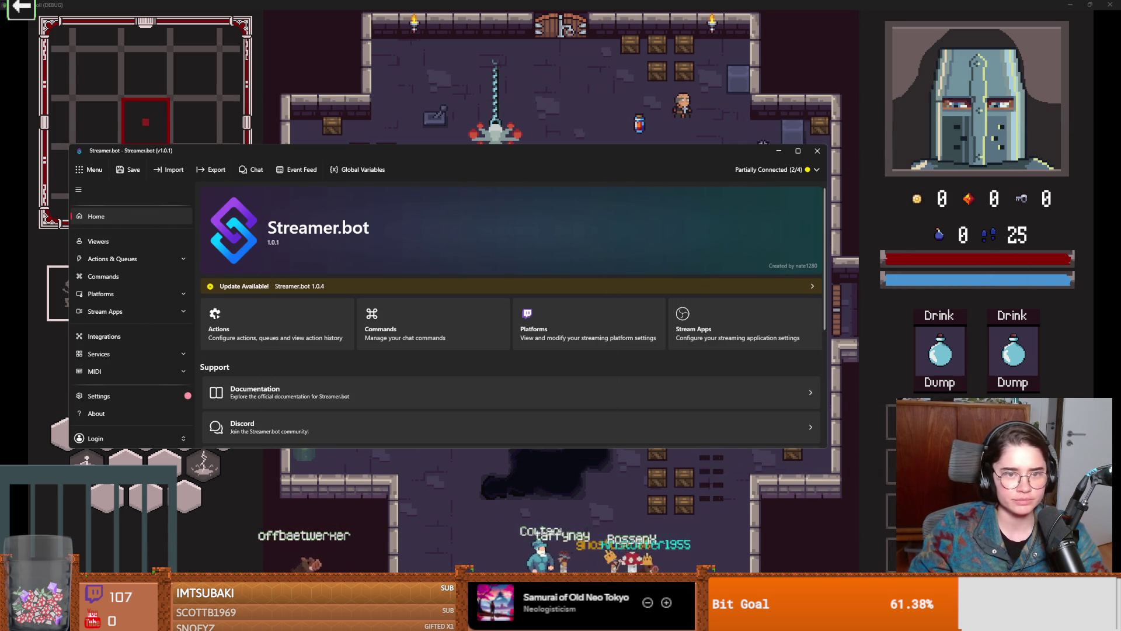
key(alt+Tab)
Walk the knight to the left door and enter a room from the debug room list
key(a)
key(e)
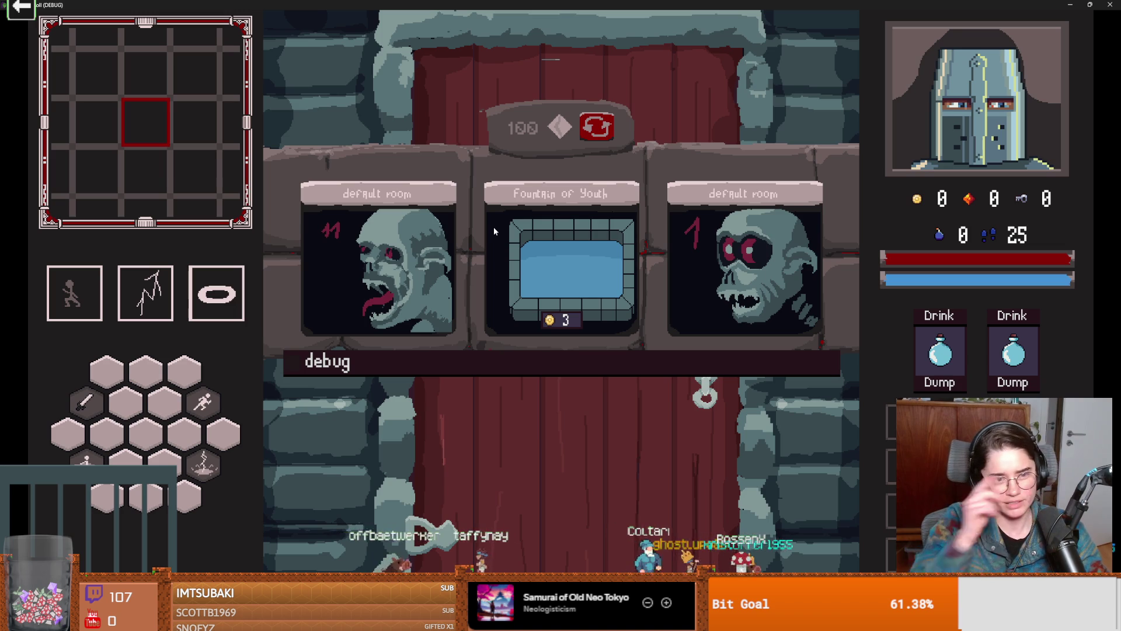
click(405, 365)
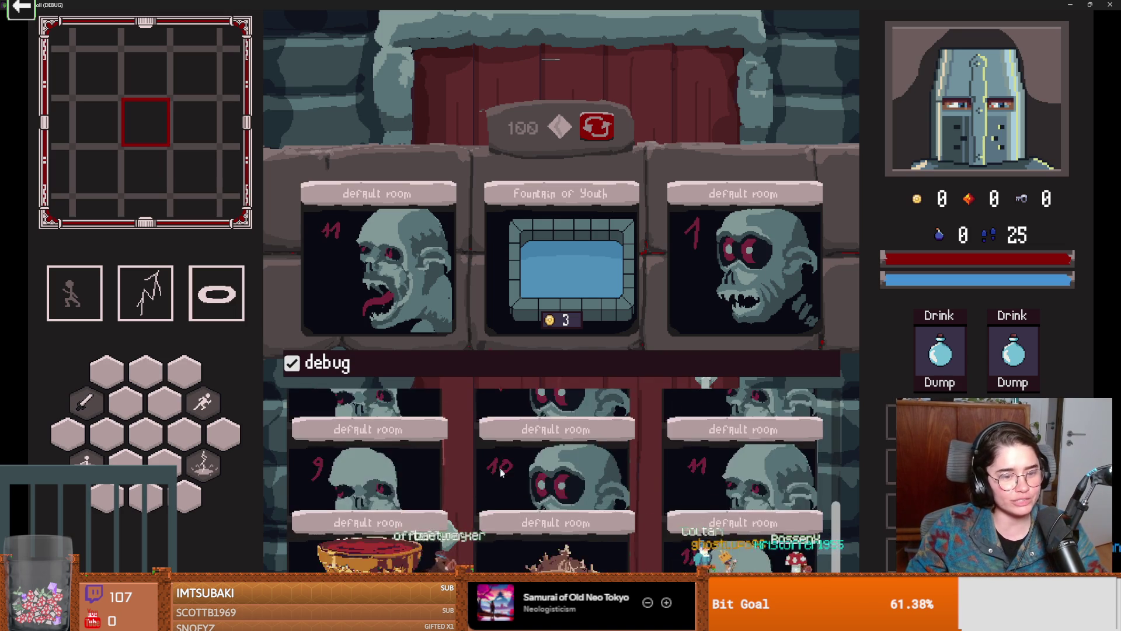
scroll(501, 469, down, 1)
click(501, 469)
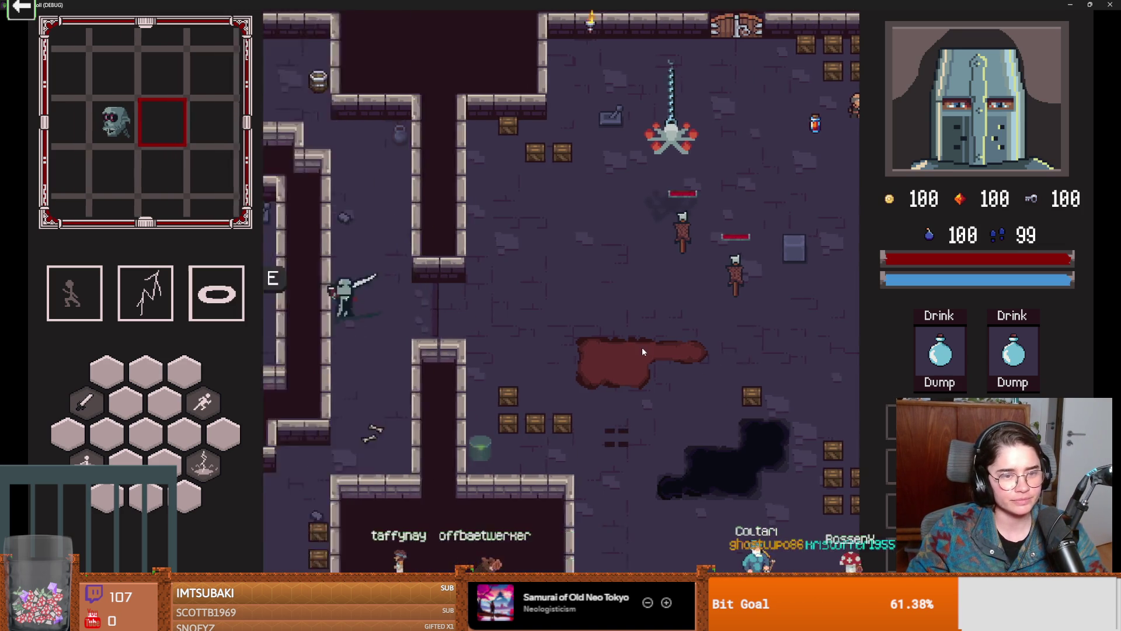
Stop the game, delete the chaser_enemy debug print on lines 25–26 of idle_state.gd, and save
key(F8)
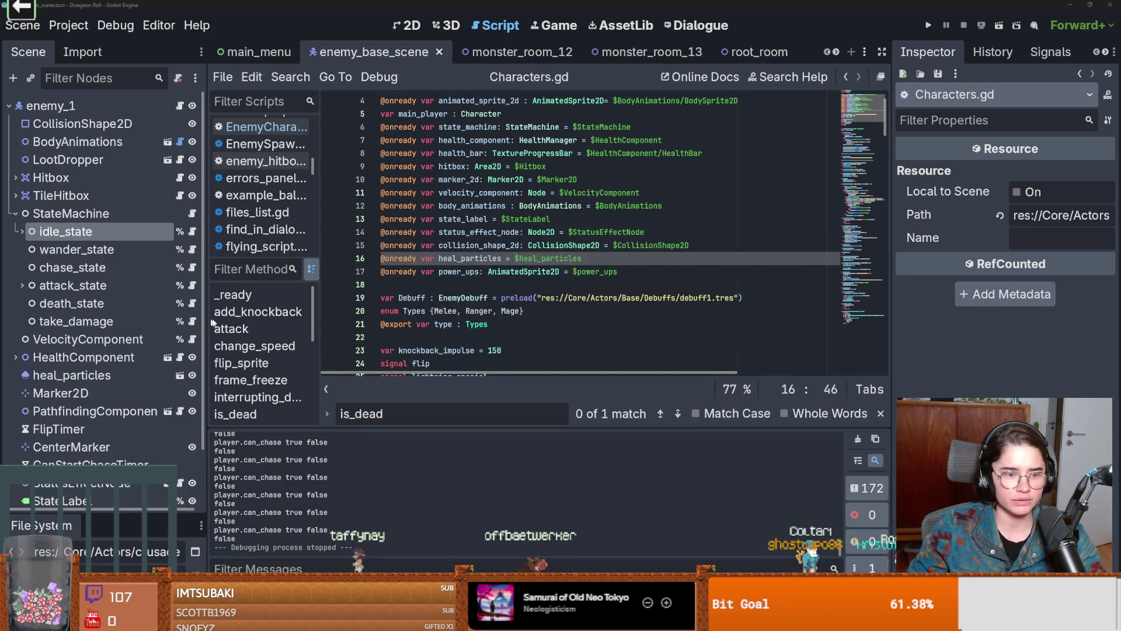
click(191, 234)
drag(710, 244, 313, 234)
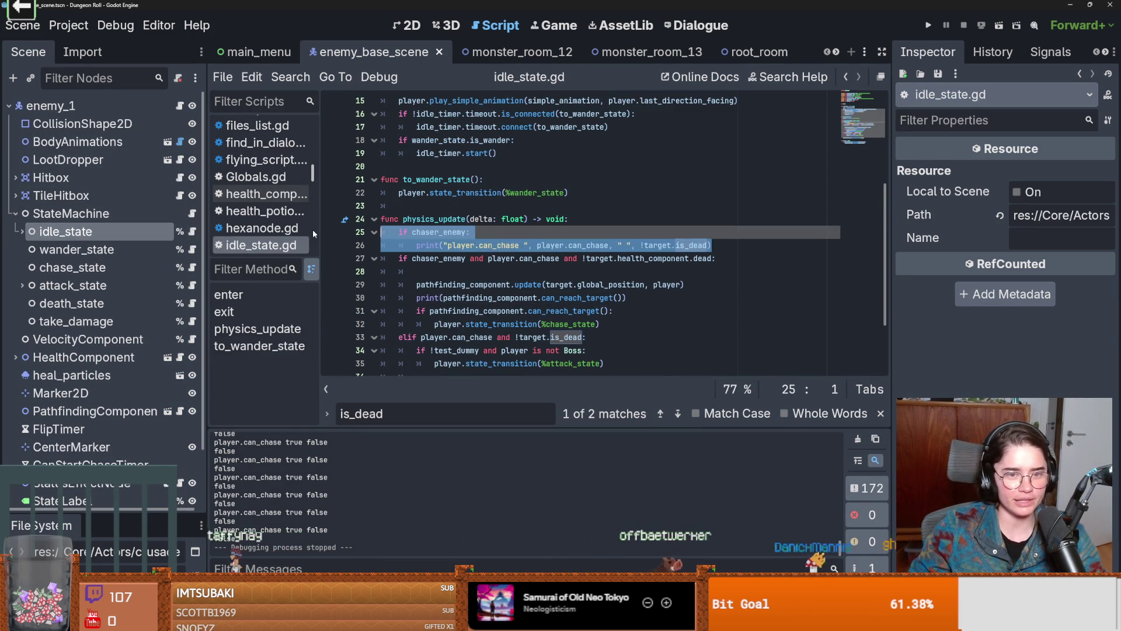
key(BackSpace)
key(ctrl+s)
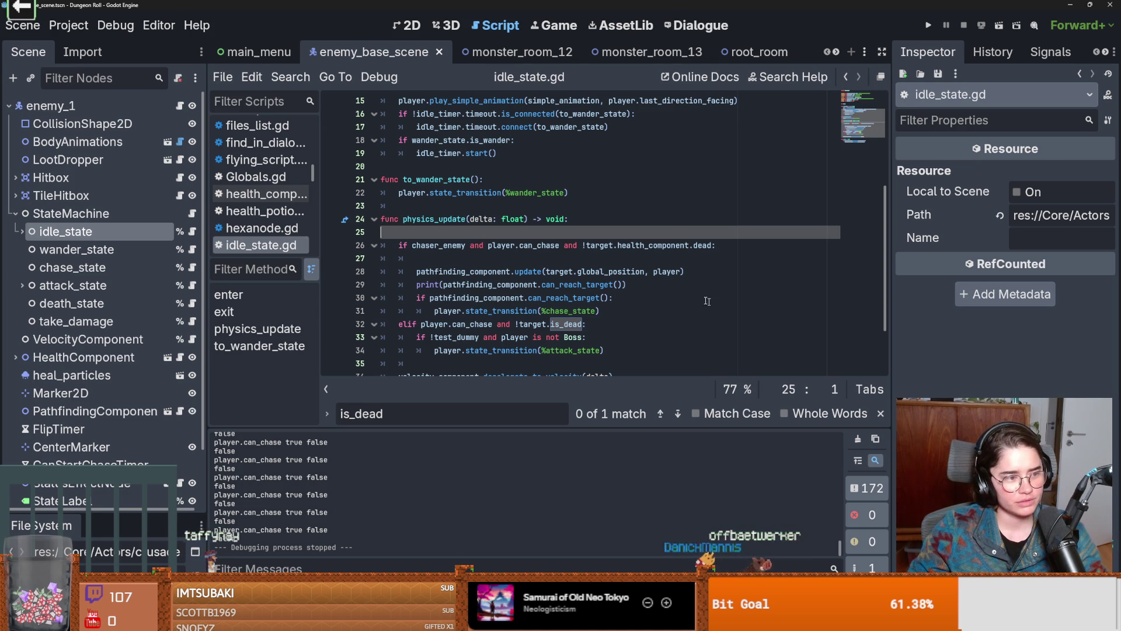
Enlarge the FileSystem panel and filter its files by 'monster'
drag(99, 511, 99, 324)
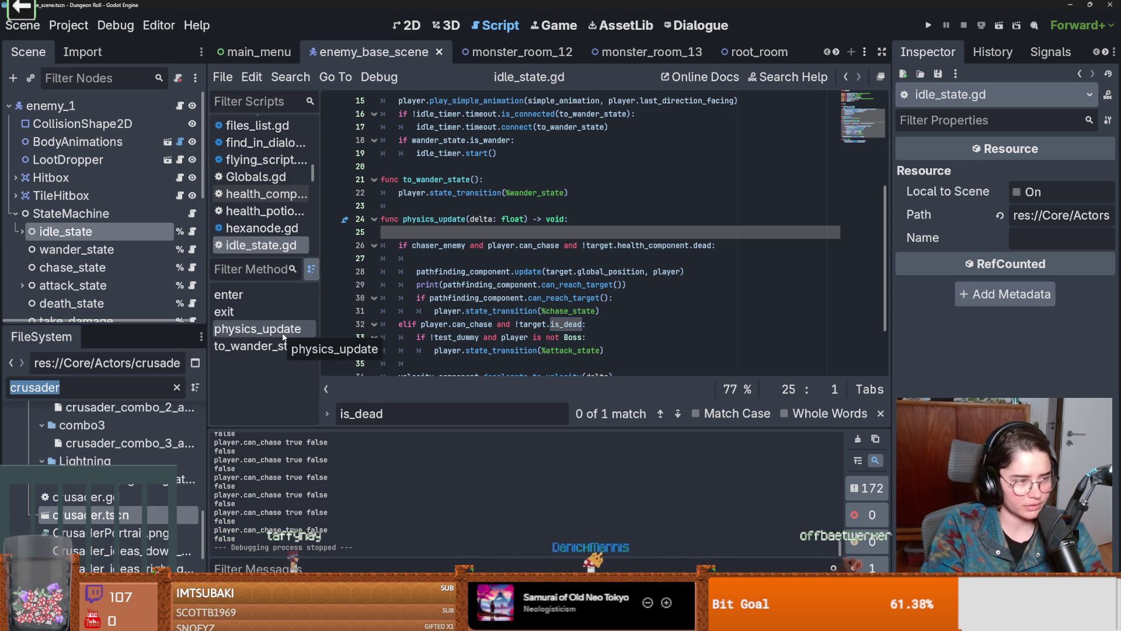
key(BackSpace)
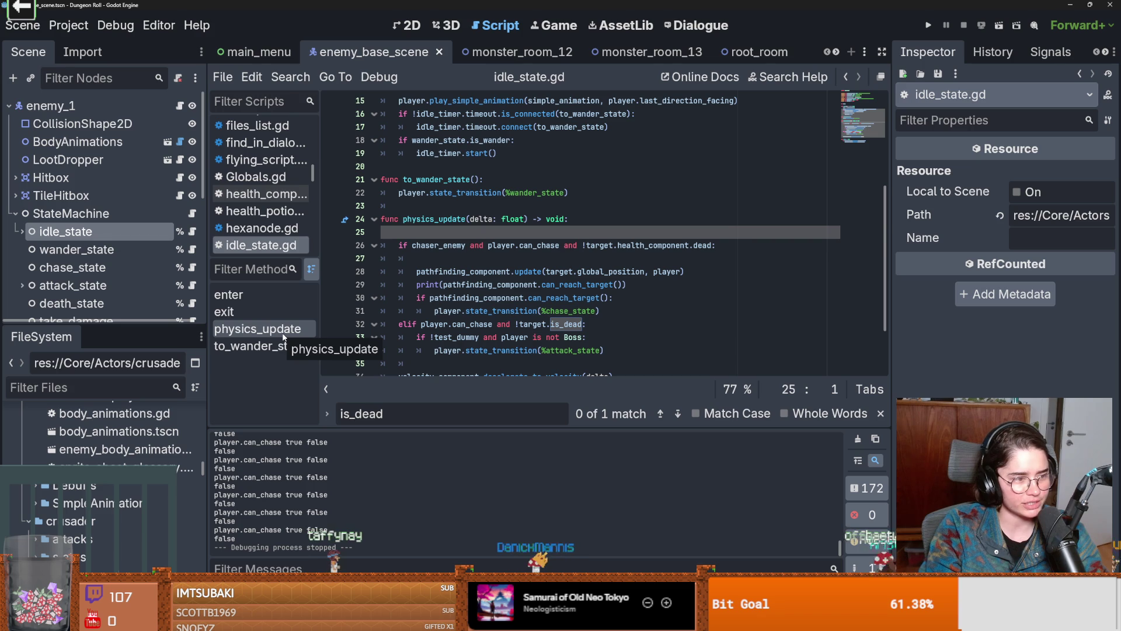
text(monster)
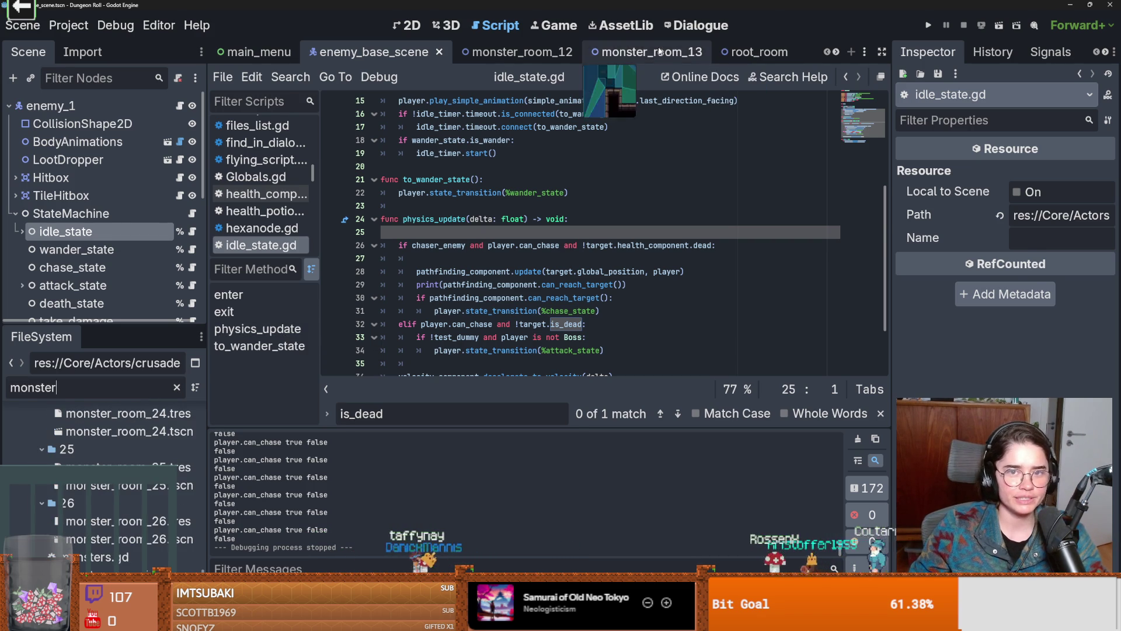
In monster_room_13, move MonsterMarker through MonsterMarker5 under the Monsters node and save
click(637, 51)
drag(71, 325, 117, 412)
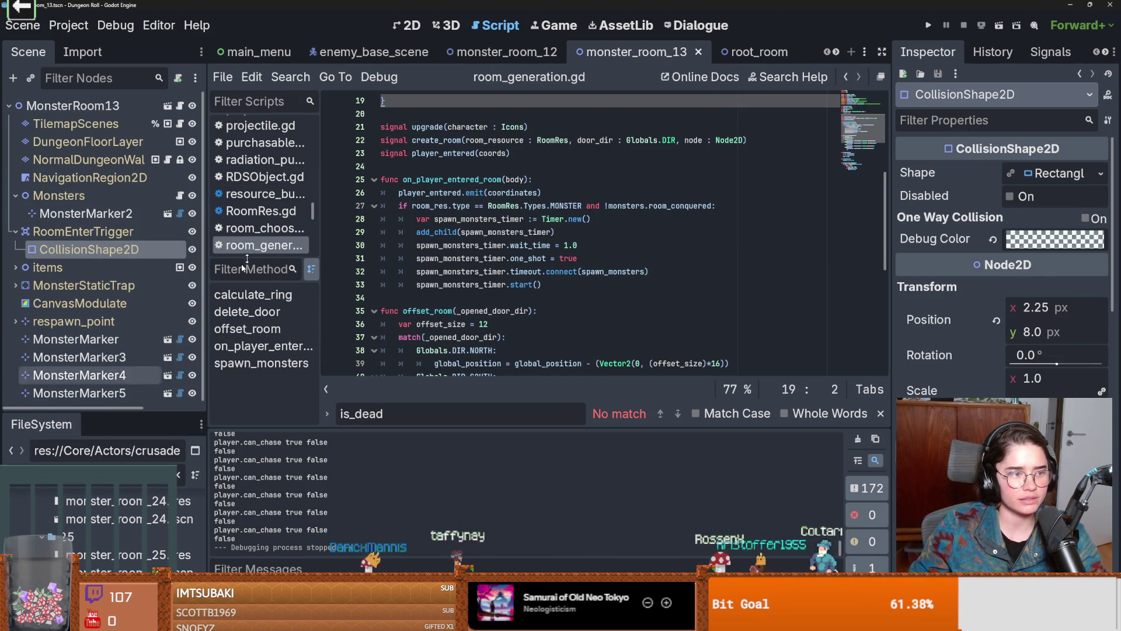
key(ctrl+F1)
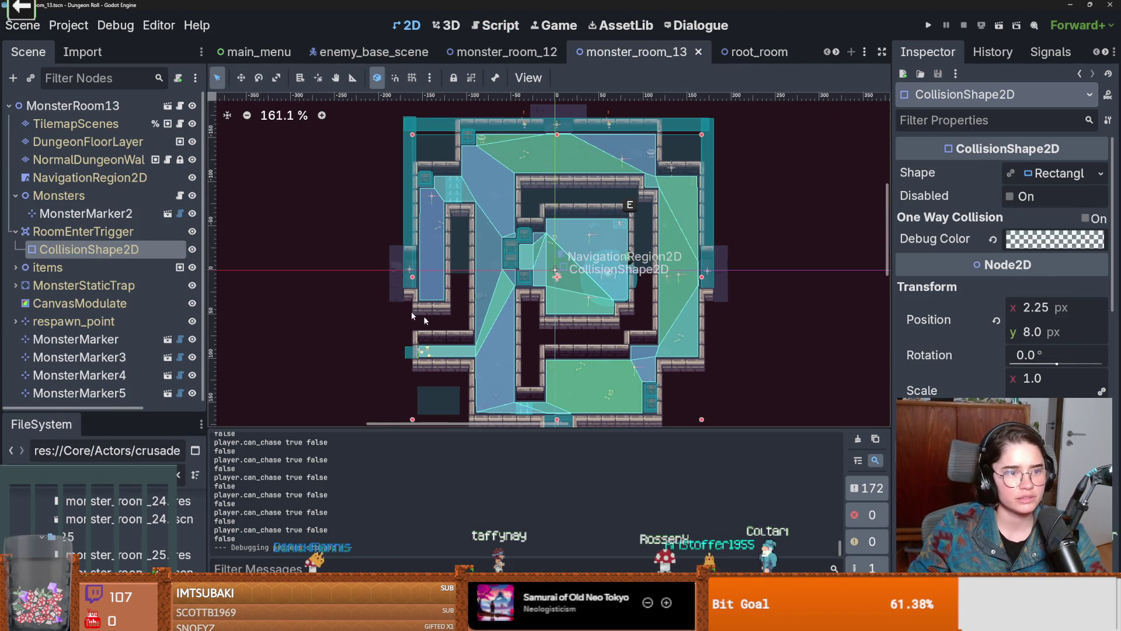
click(71, 337)
shift+click(78, 393)
mouse_move(79, 393)
mouse_down()
mouse_move(84, 260)
mouse_move(85, 289)
mouse_move(97, 292)
mouse_move(126, 295)
mouse_move(120, 240)
mouse_move(175, 275)
mouse_move(88, 245)
mouse_move(70, 217)
mouse_up()
key(ctrl+s)
Save monster_room_13 once more and run the game to test the enemies
scroll(533, 369, up, 3)
scroll(533, 369, down, 2)
scroll(533, 369, down, 2)
scroll(440, 319, up, 2)
key(ctrl+s)
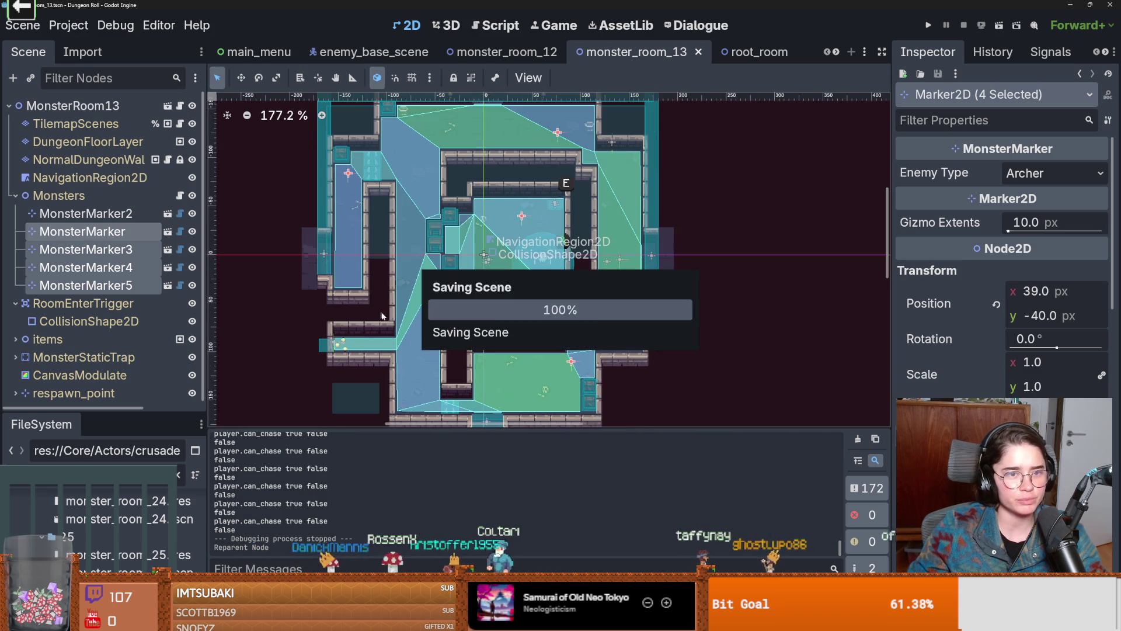
click(929, 25)
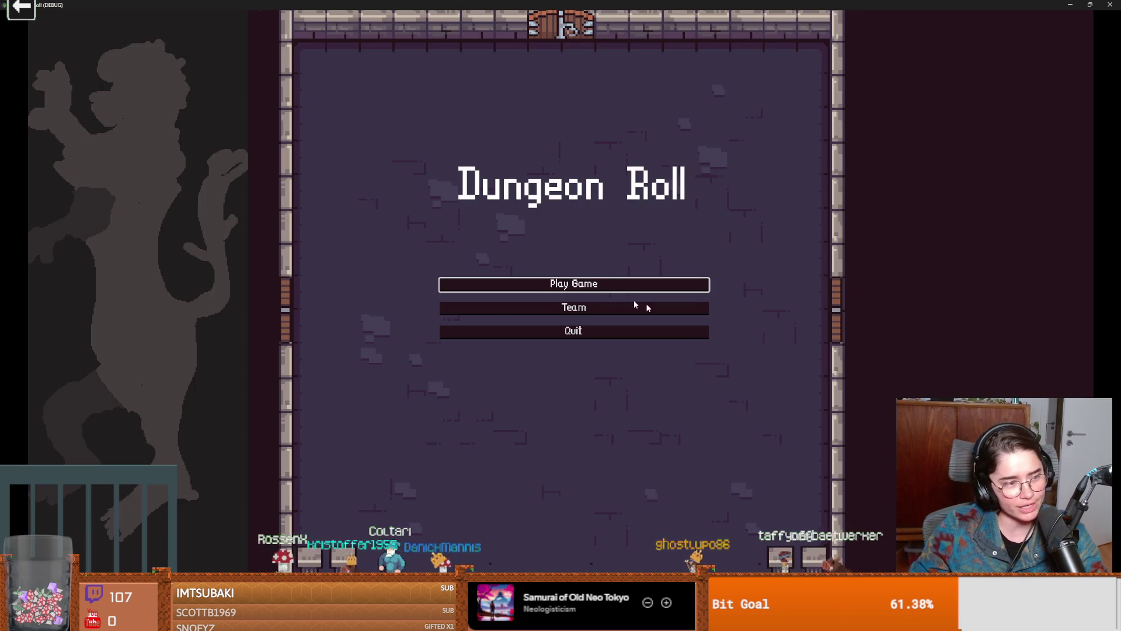
Start a new run as the Crusader and enter the default skull room
click(600, 290)
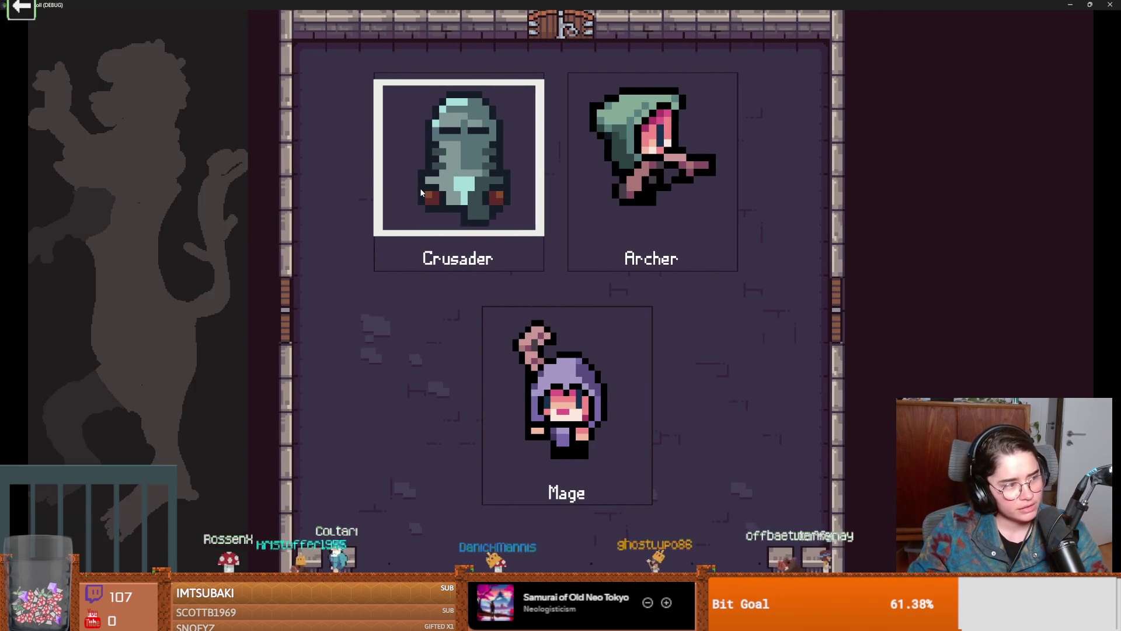
click(453, 243)
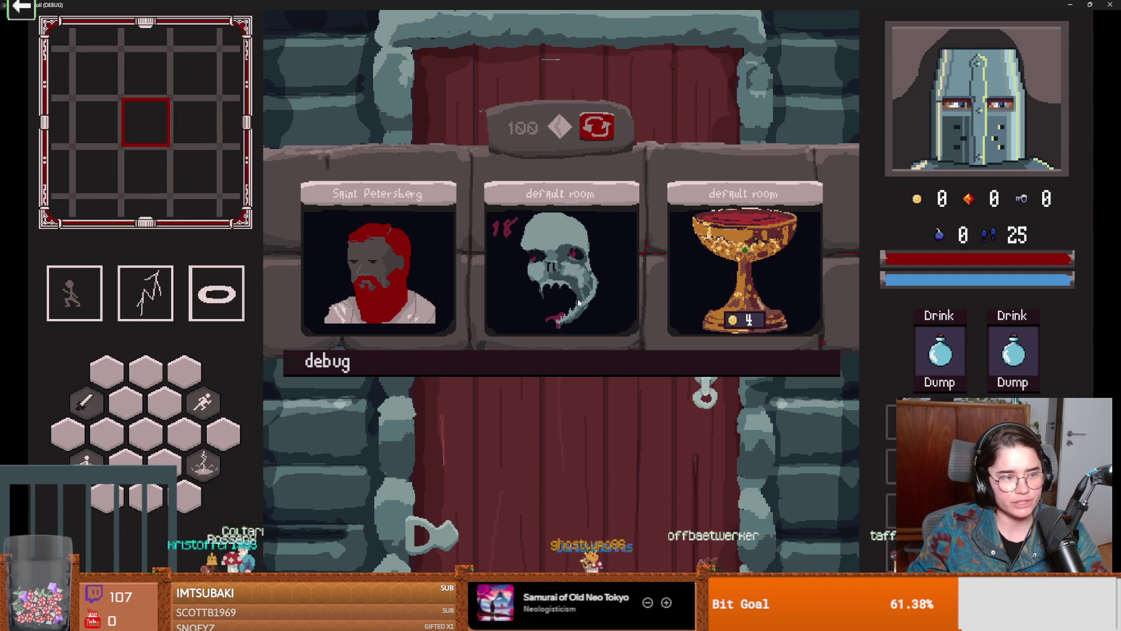
click(578, 300)
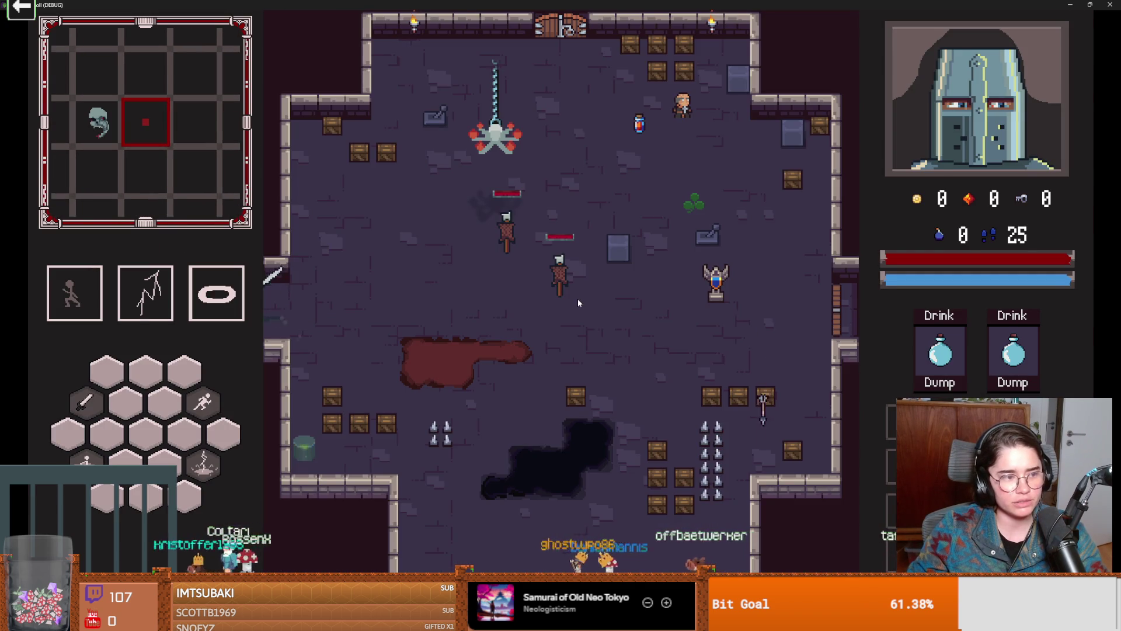
Run and dash around the room's edges ahead of the enemies, casting lightning along the top
key(a)
key(s)
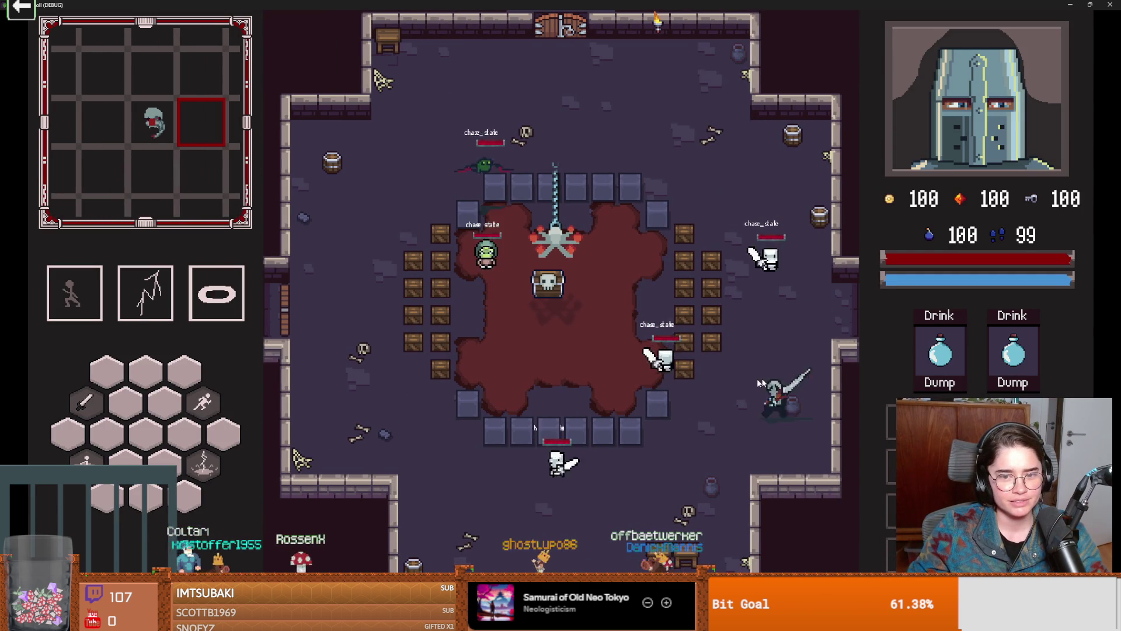
key(space)
key(a)
key(w)
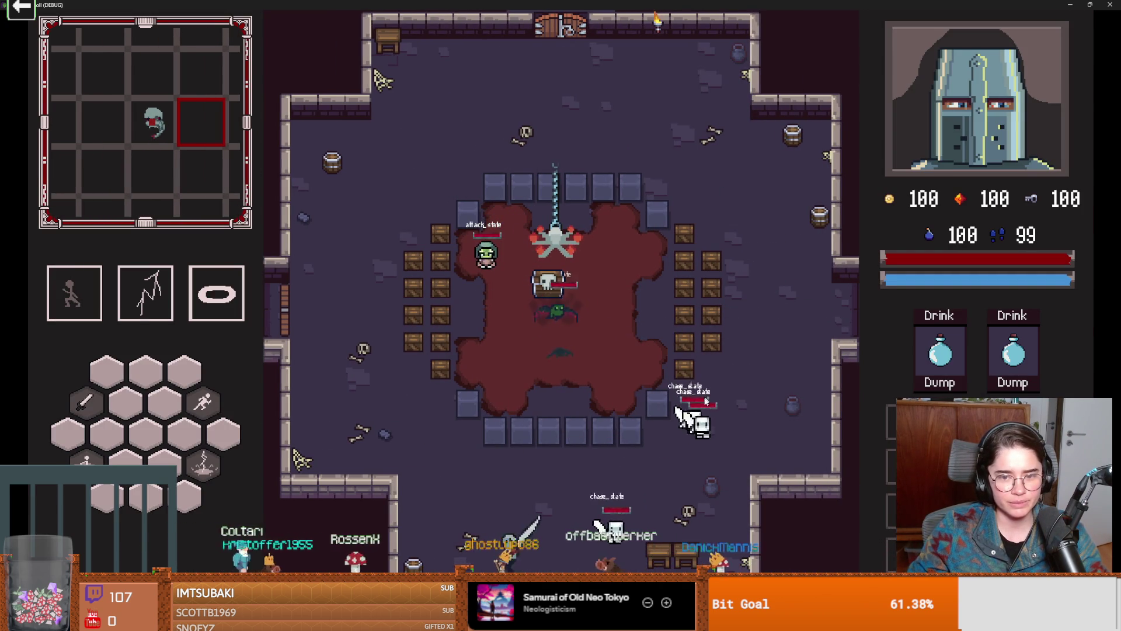
key(w)
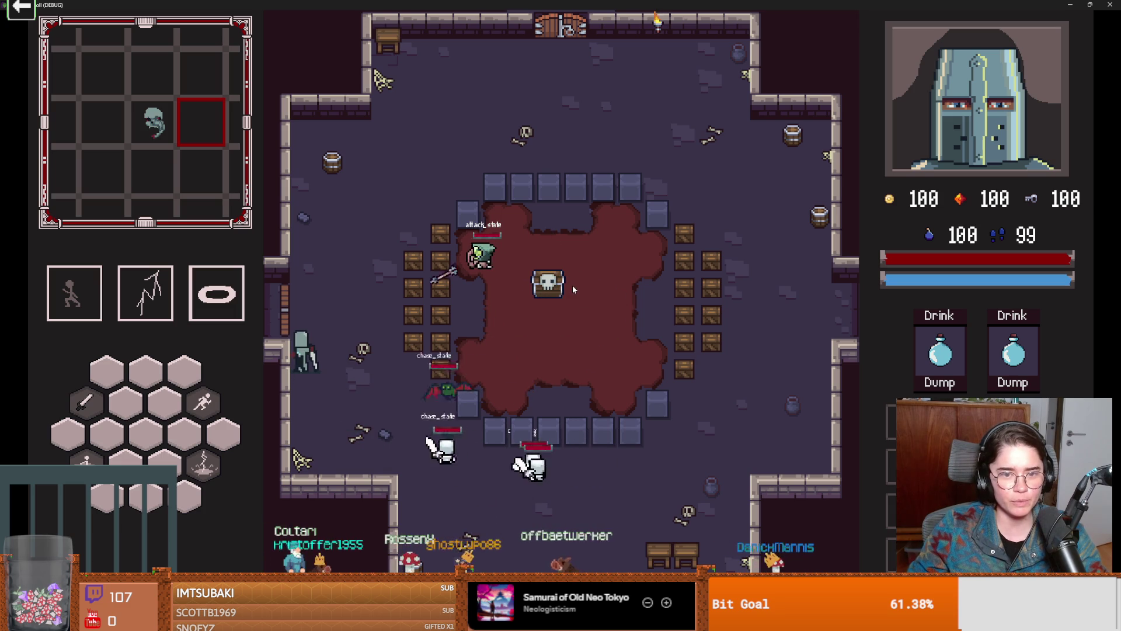
key(space)
key(w)
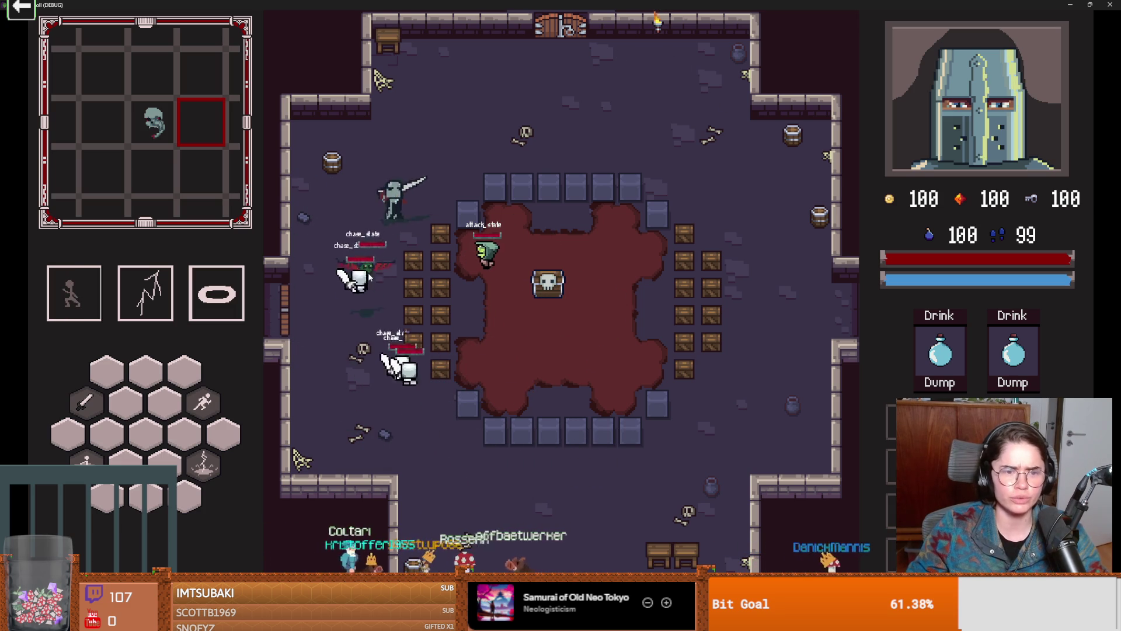
key(space)
key(d)
key(d)
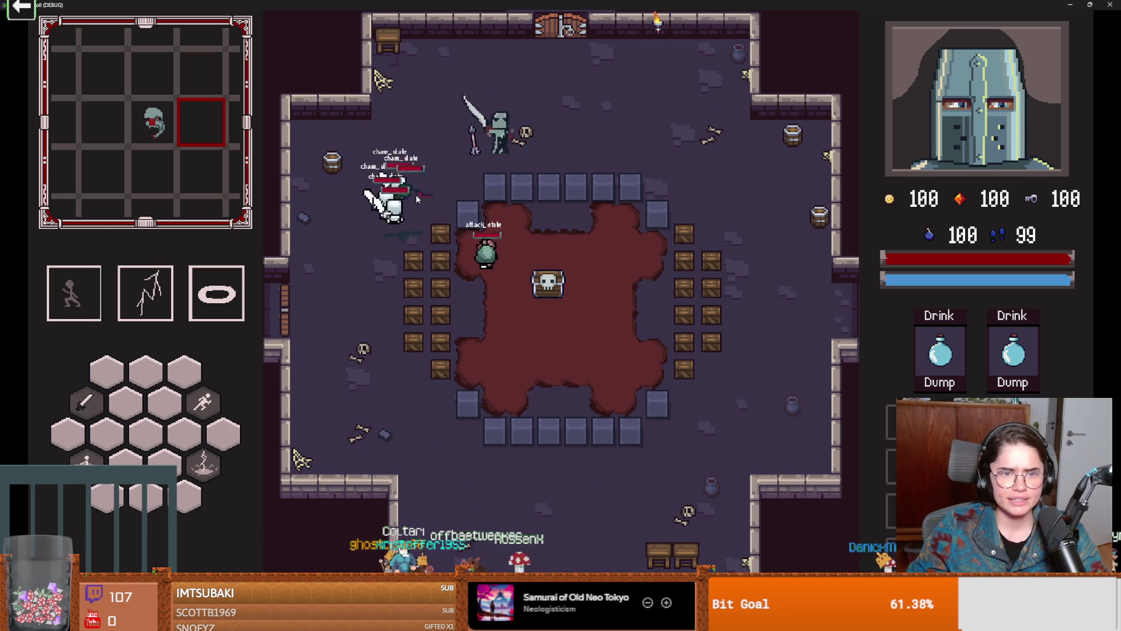
key(e)
key(space)
key(d)
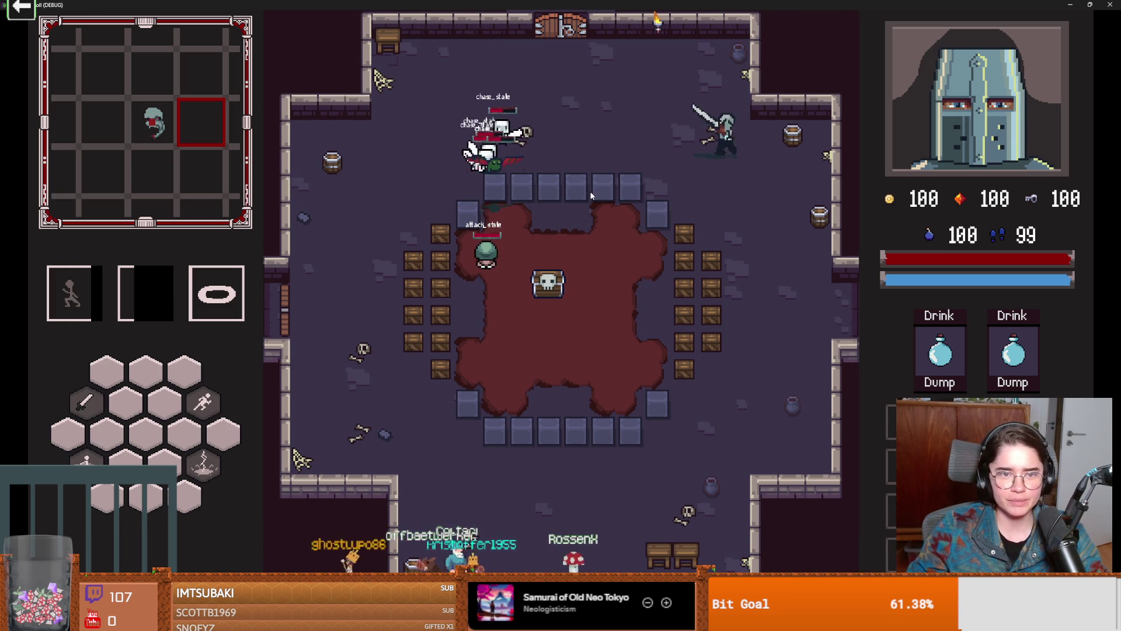
key(s)
key(s)
Kill the skeleton with sword attacks and a lightning strike, then collect its gold
click(728, 221)
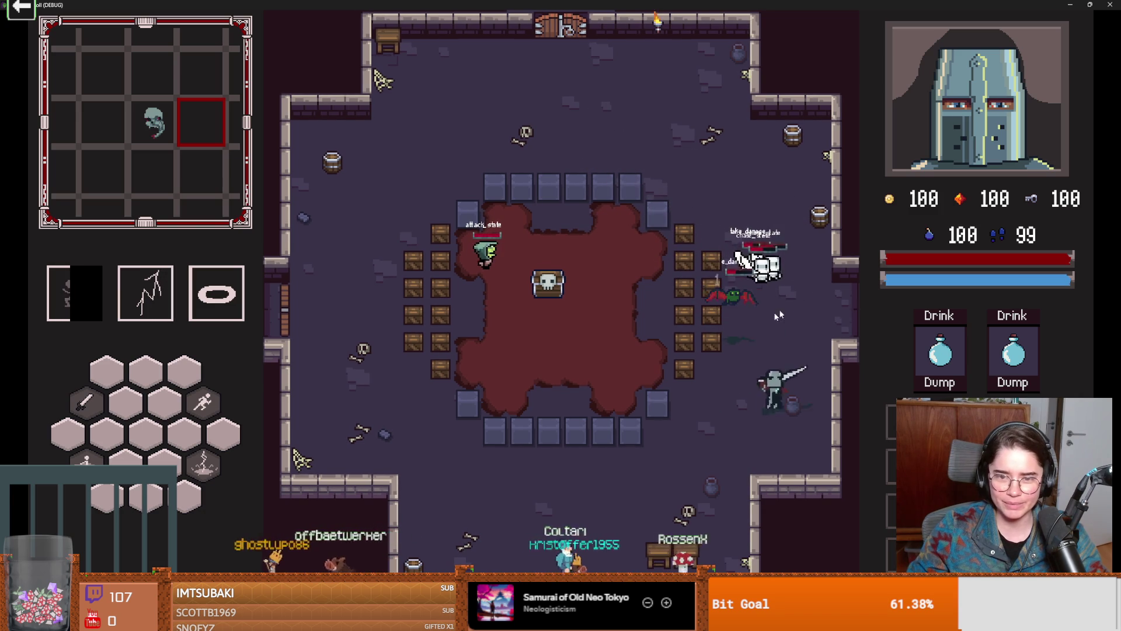
key(s)
key(space)
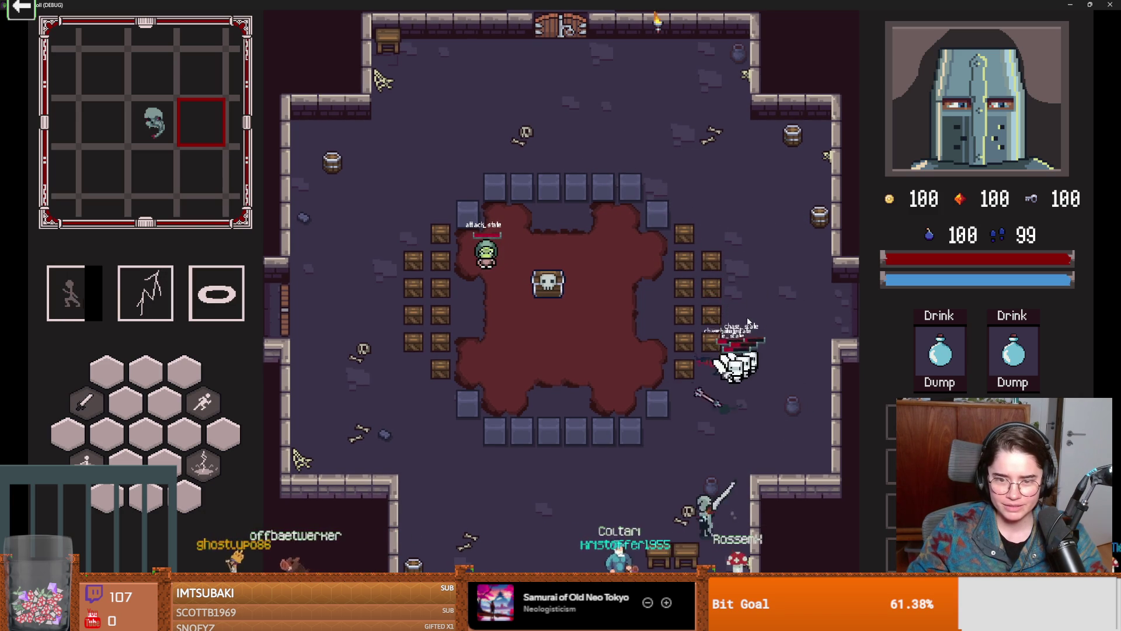
right_click(748, 317)
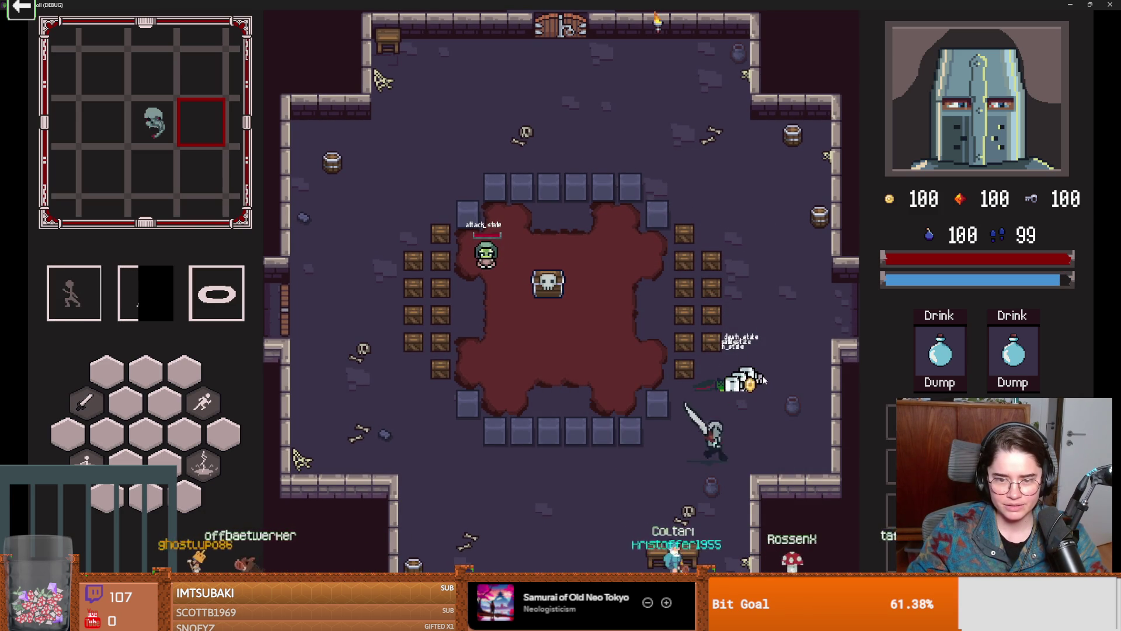
key(w)
click(580, 325)
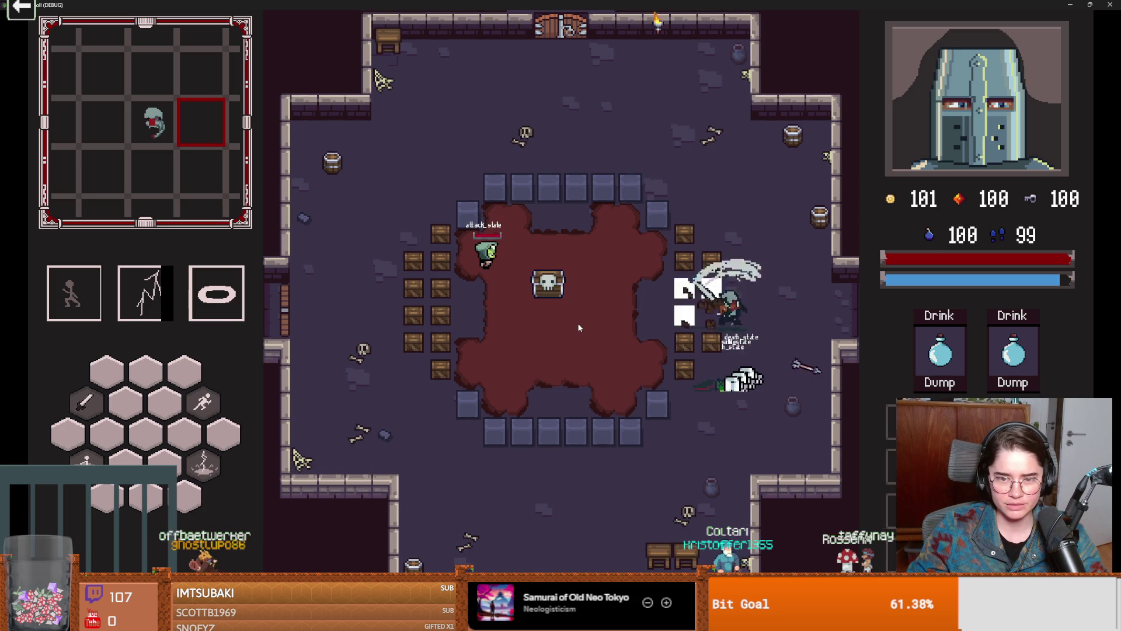
Dash to the central chest and strike the goblin, dodging clear of its attack
key(a)
key(space)
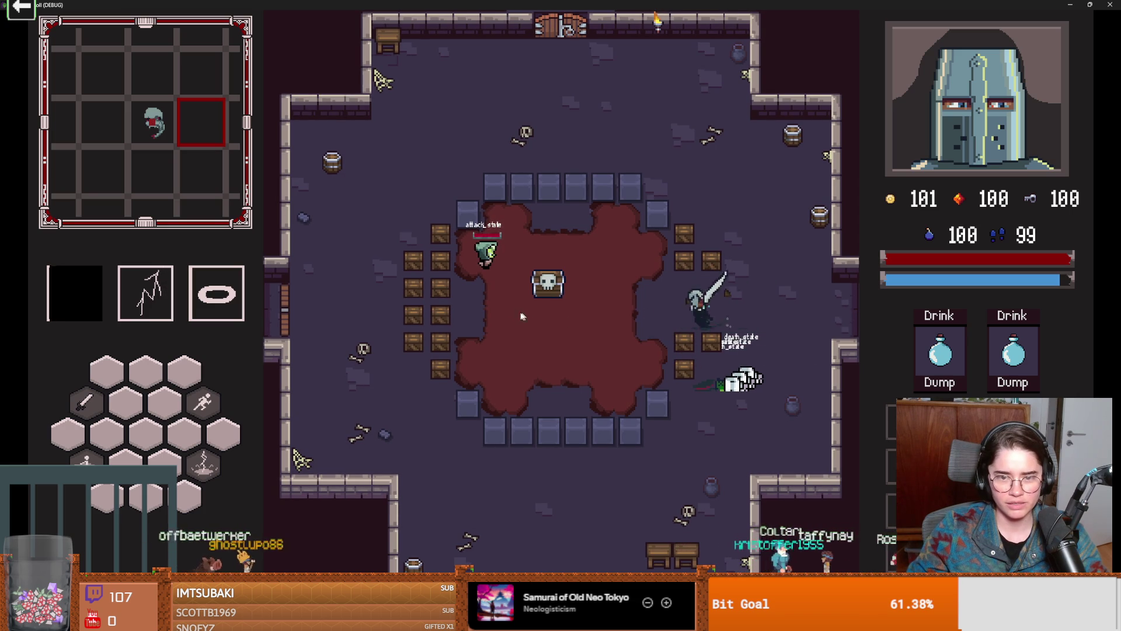
key(s)
key(d)
key(a)
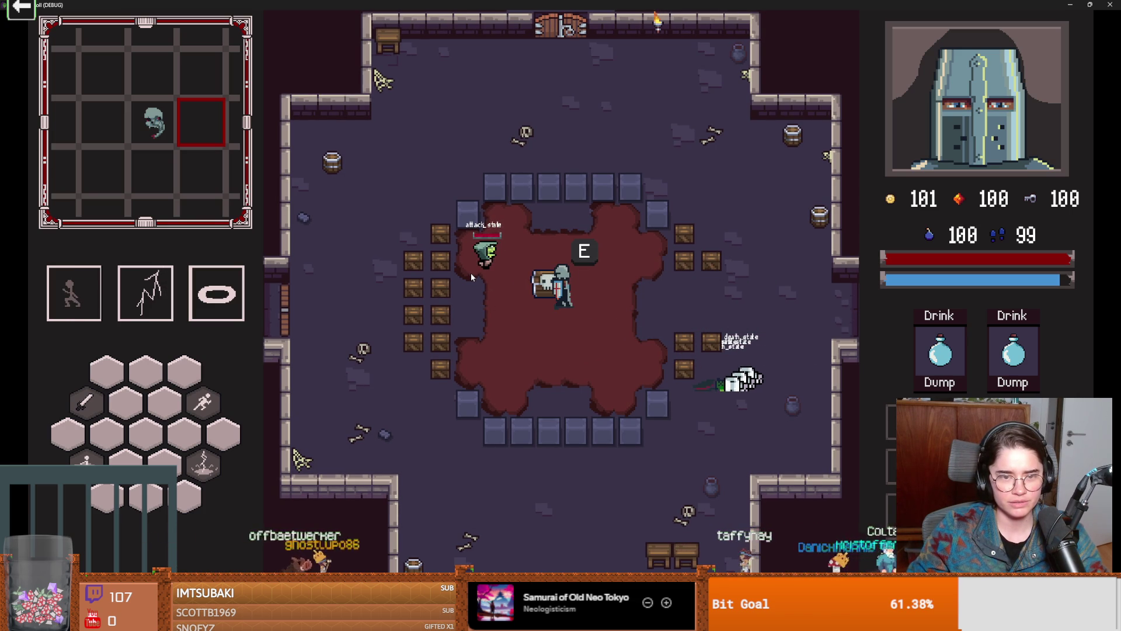
key(a)
click(450, 264)
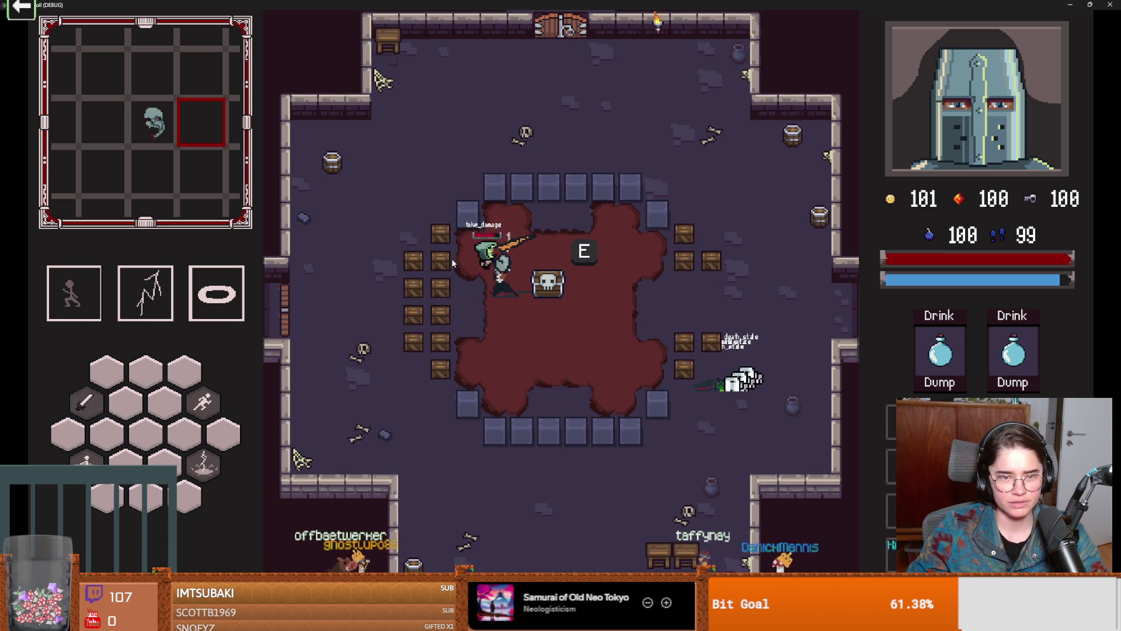
key(d)
key(space)
key(d)
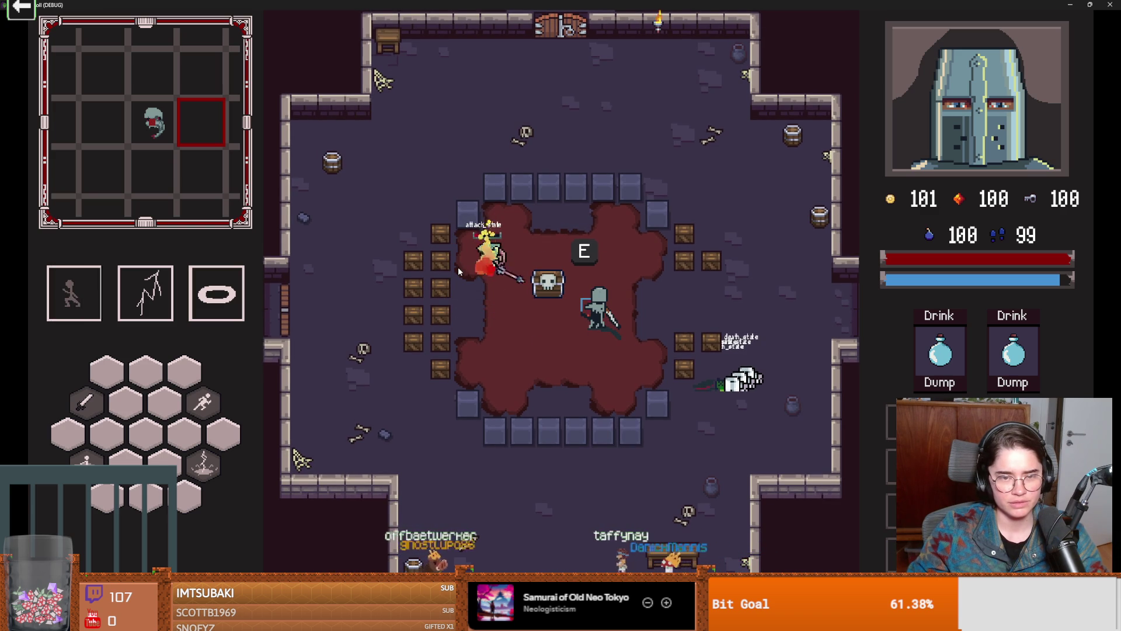
Finish off the goblin with a slash and smash the nearby crates
key(a)
key(s)
key(d)
key(w)
key(a)
key(s)
key(w)
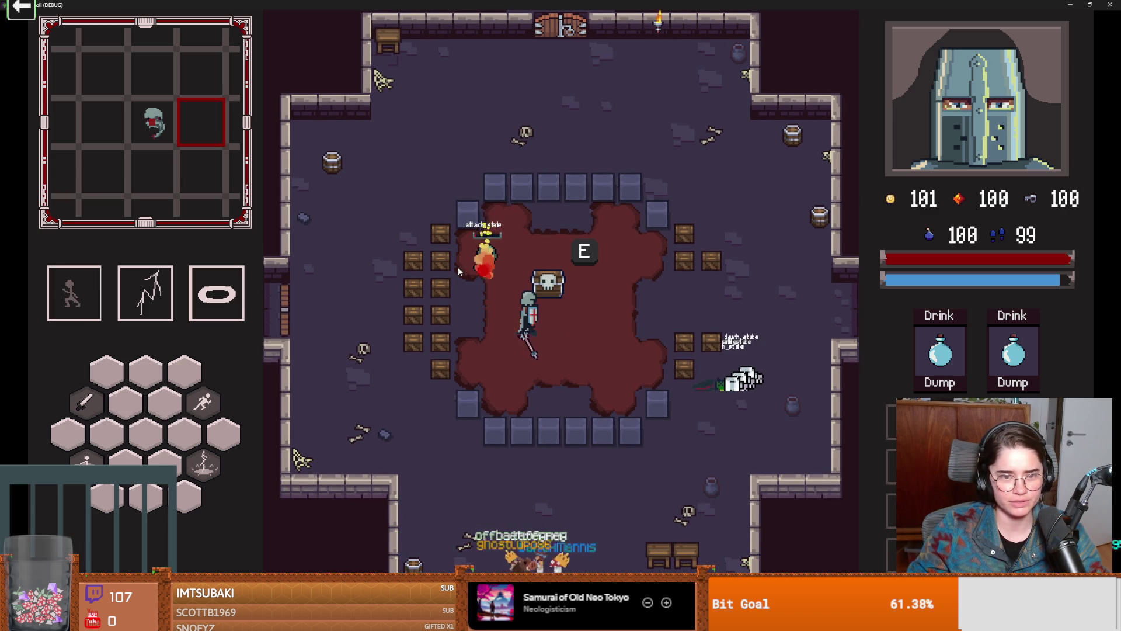
key(a)
click(383, 291)
key(a)
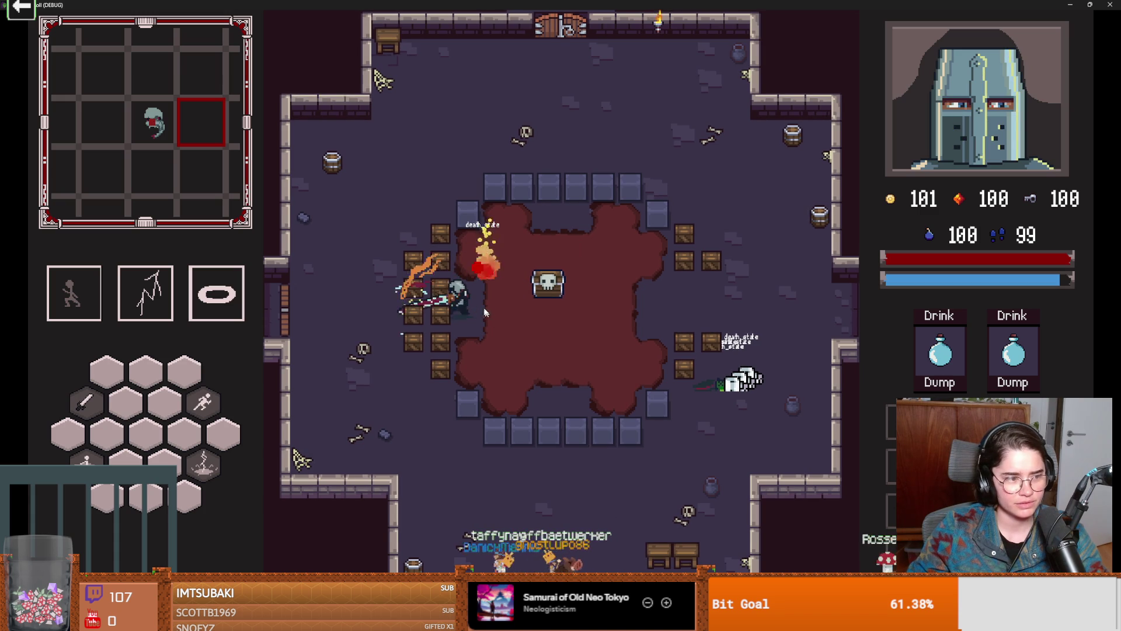
key(w)
click(438, 245)
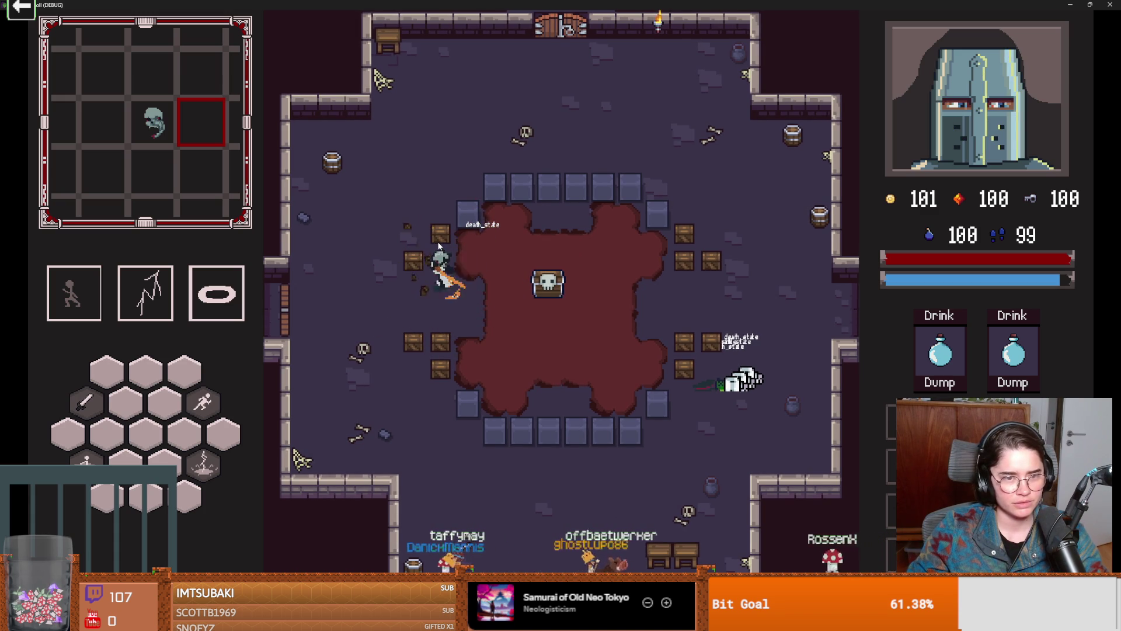